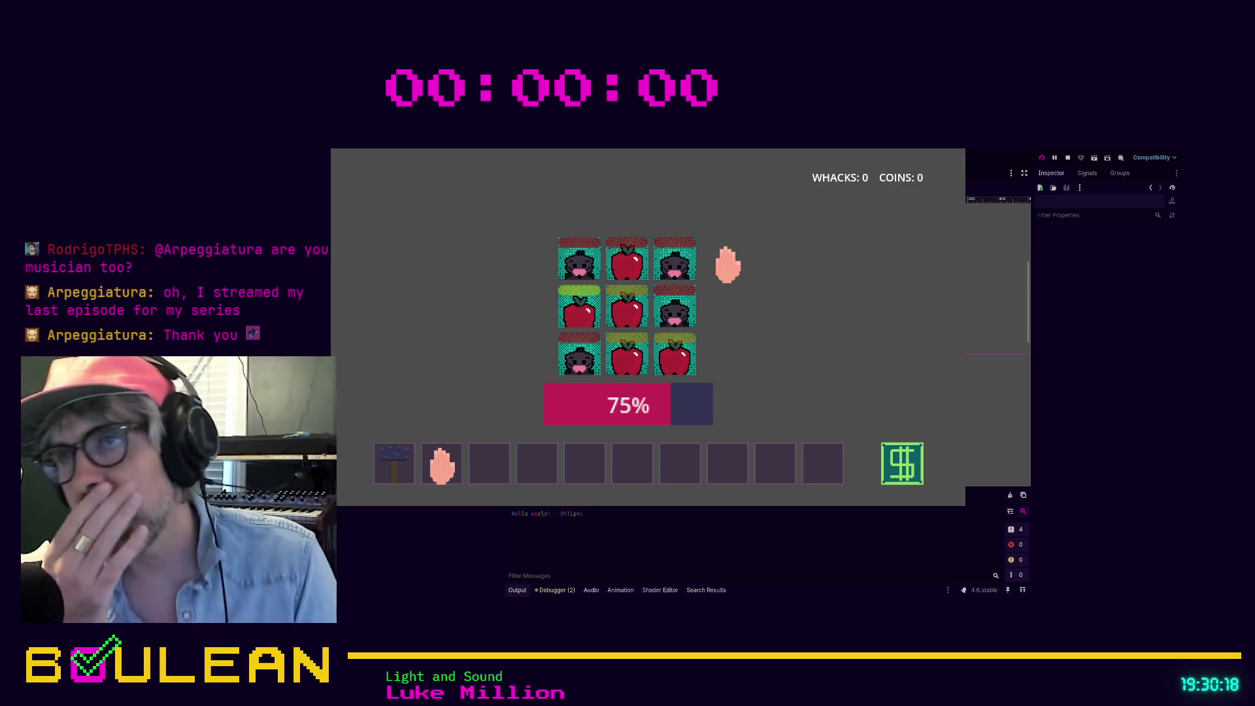
# End the game run and get back to the lawn_health scene with its 75% health bar
pyautogui.press('F8')
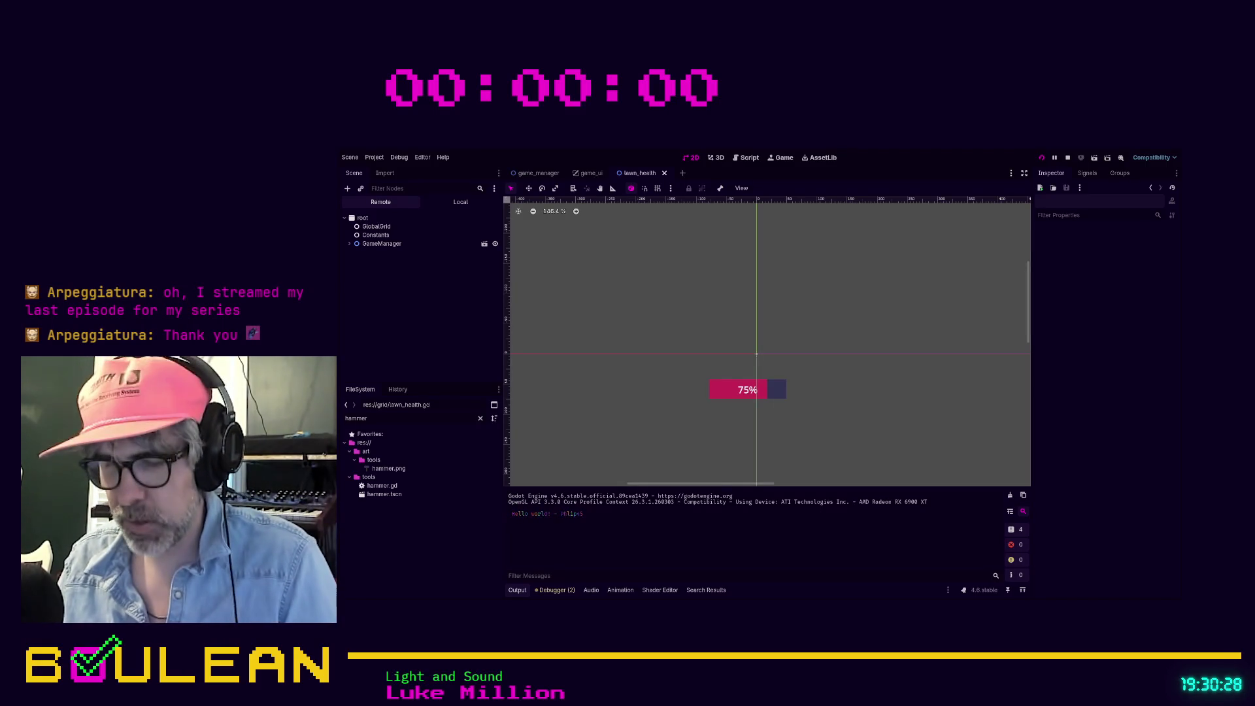
pyautogui.press('F8')
pyautogui.scroll(-4, 690, 325)
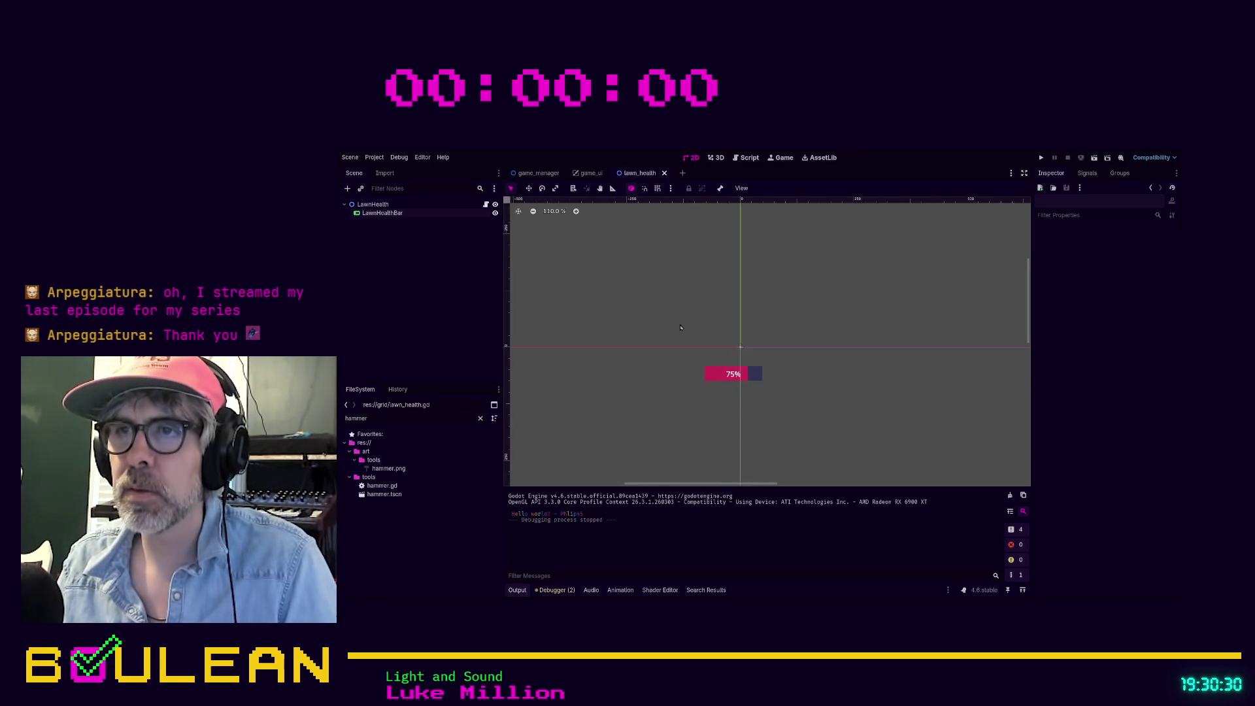
# Unhide Debug00 in the game_manager scene, then test-run the game and stop it
pyautogui.click(534, 173)
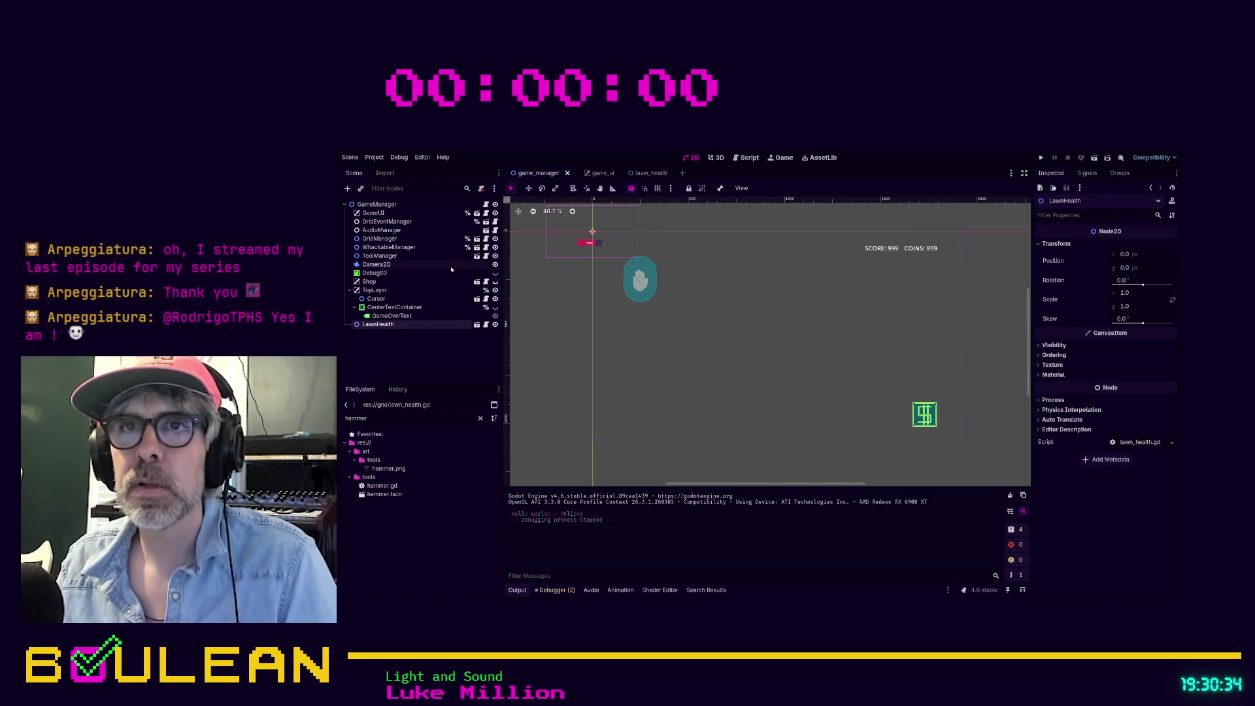
pyautogui.click(495, 273)
pyautogui.scroll(1, 660, 297)
pyautogui.scroll(-2, 653, 294)
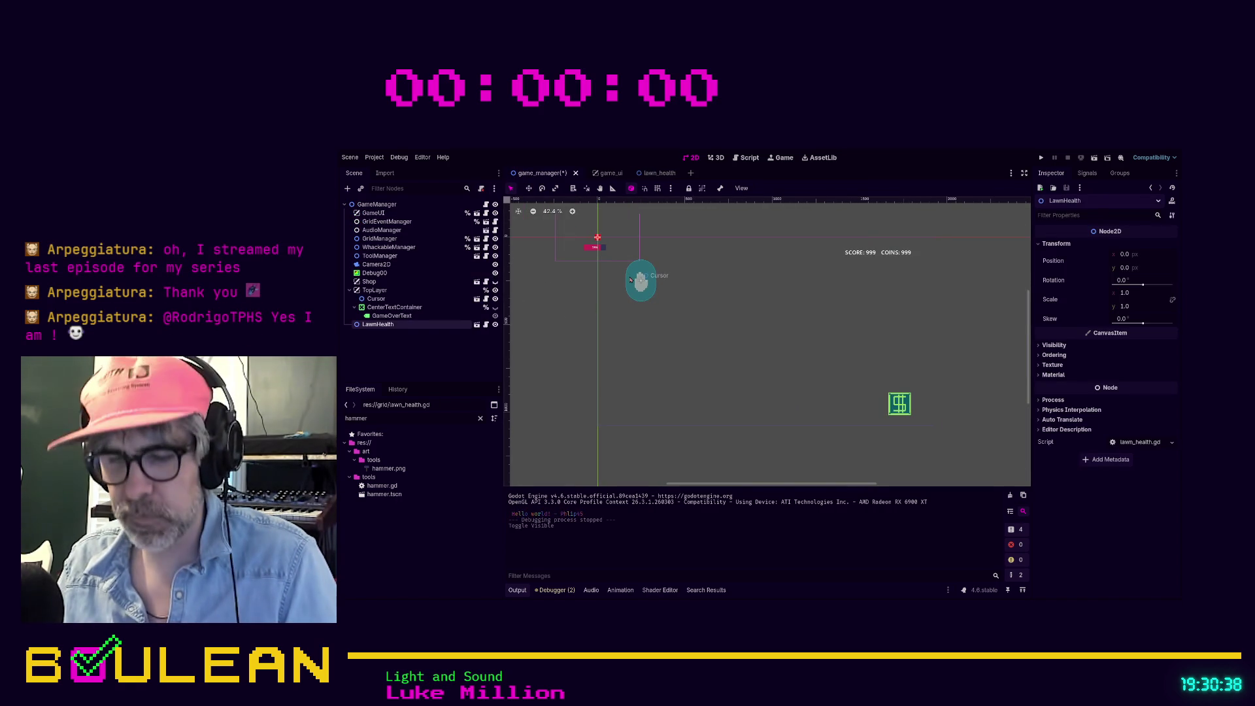
pyautogui.press('F5')
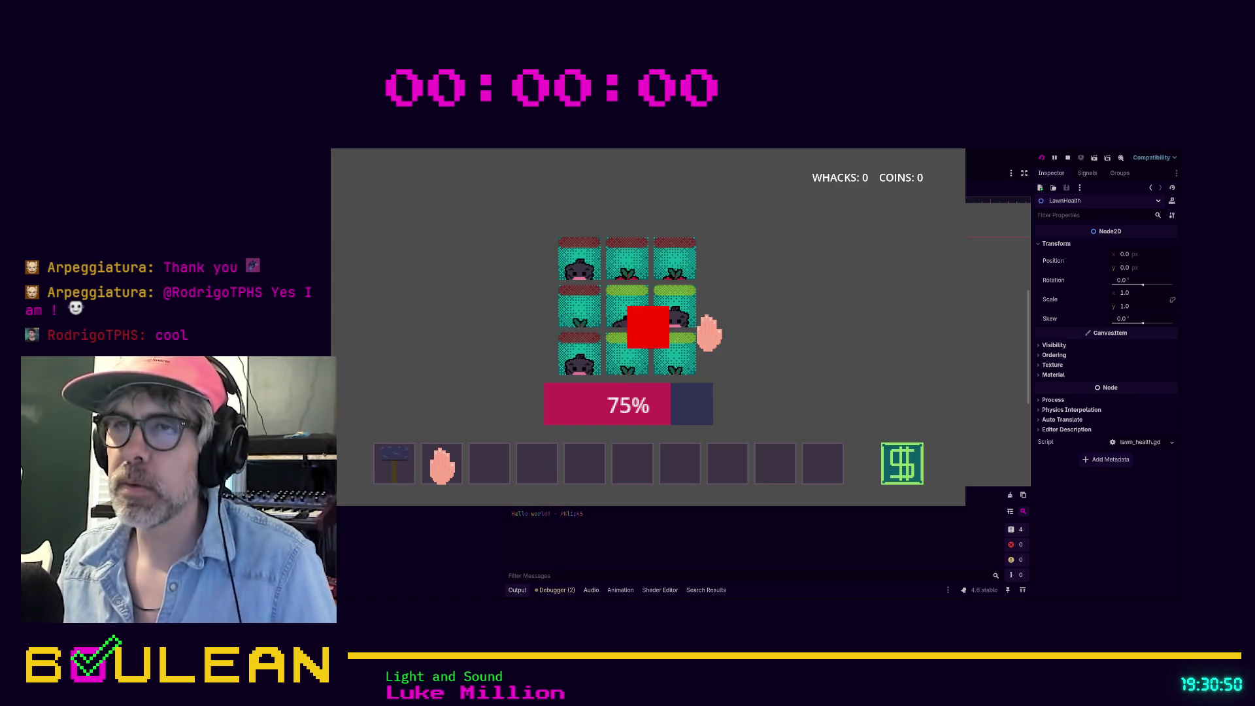
pyautogui.press('F8')
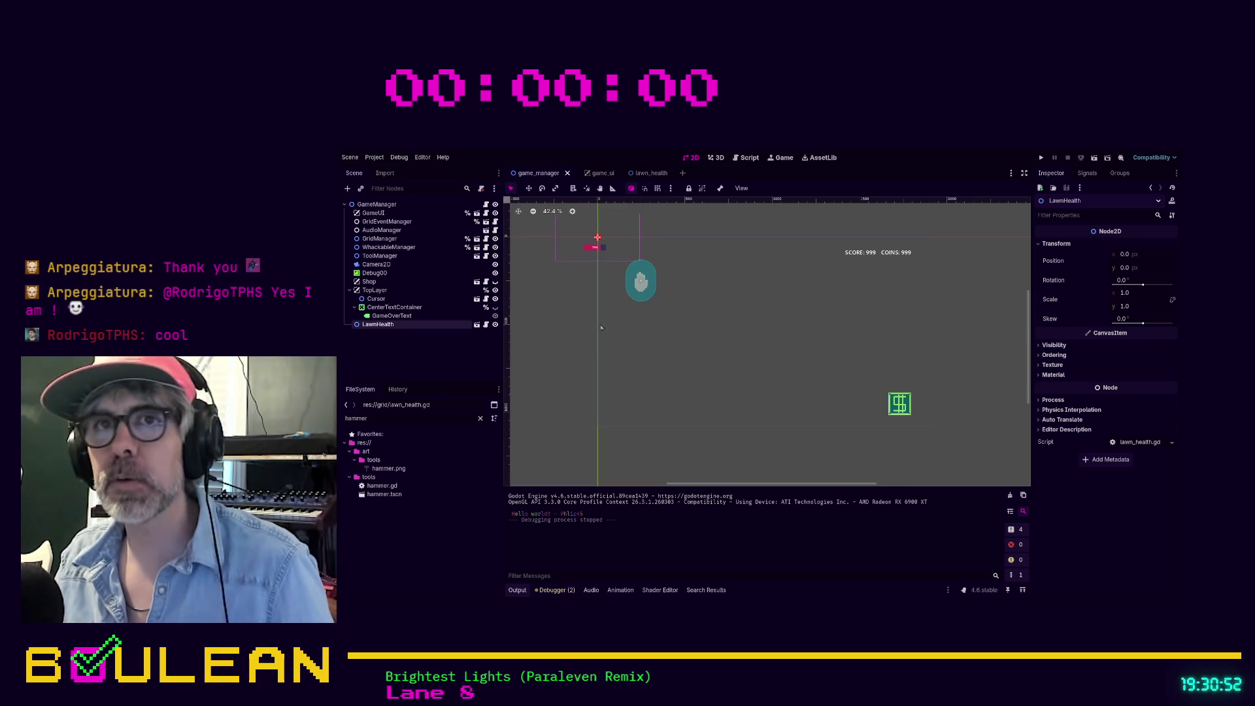
# Find grid_builder with the 'grid_' filter and open its scene and script
pyautogui.doubleClick(422, 417)
pyautogui.write('grid')
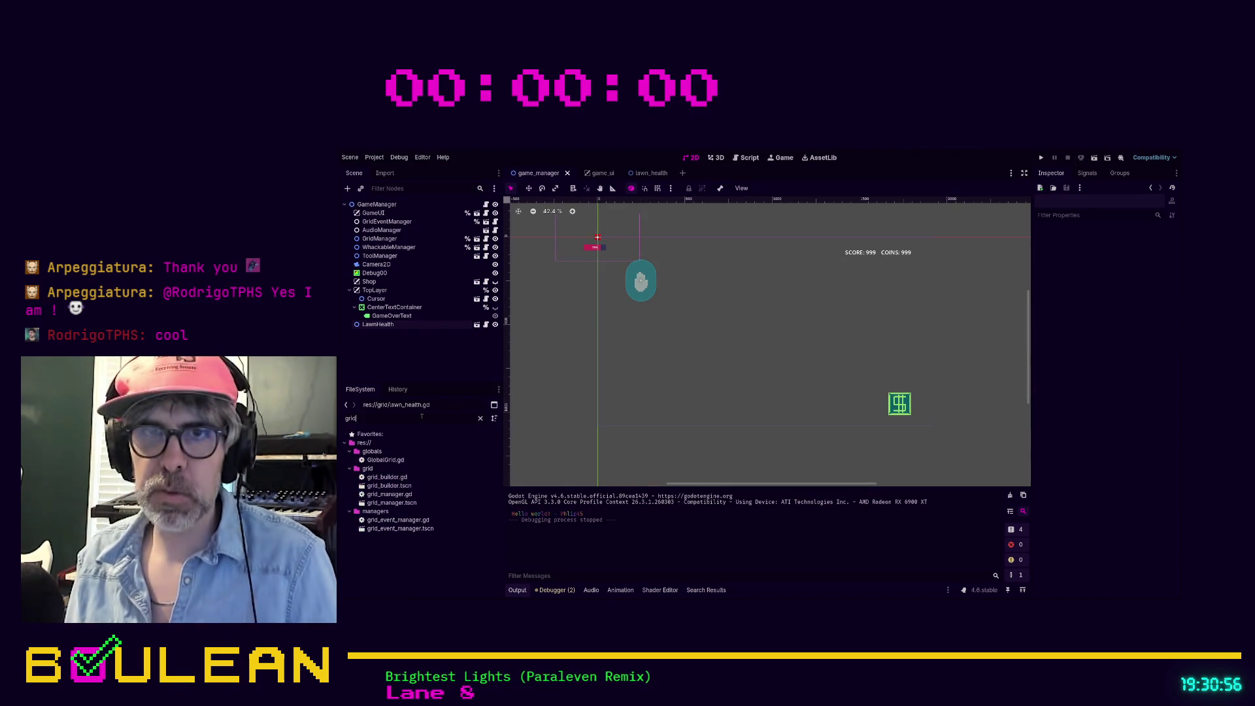
pyautogui.write('_')
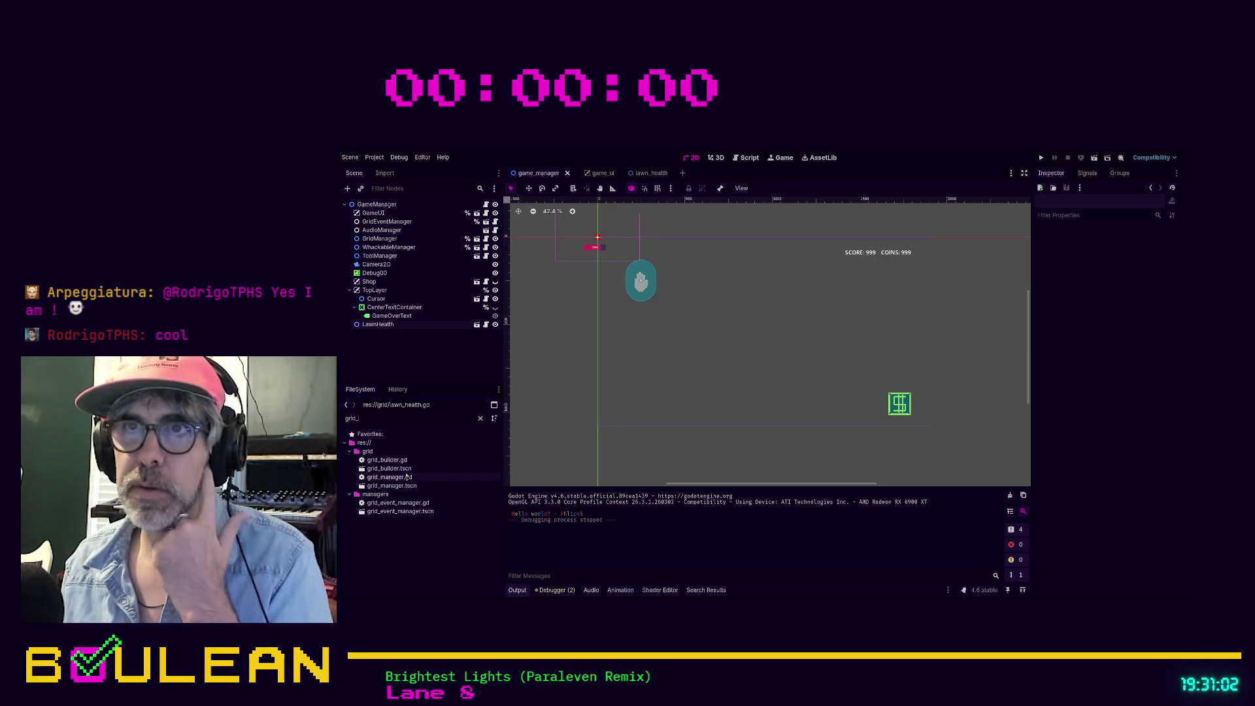
pyautogui.doubleClick(407, 469)
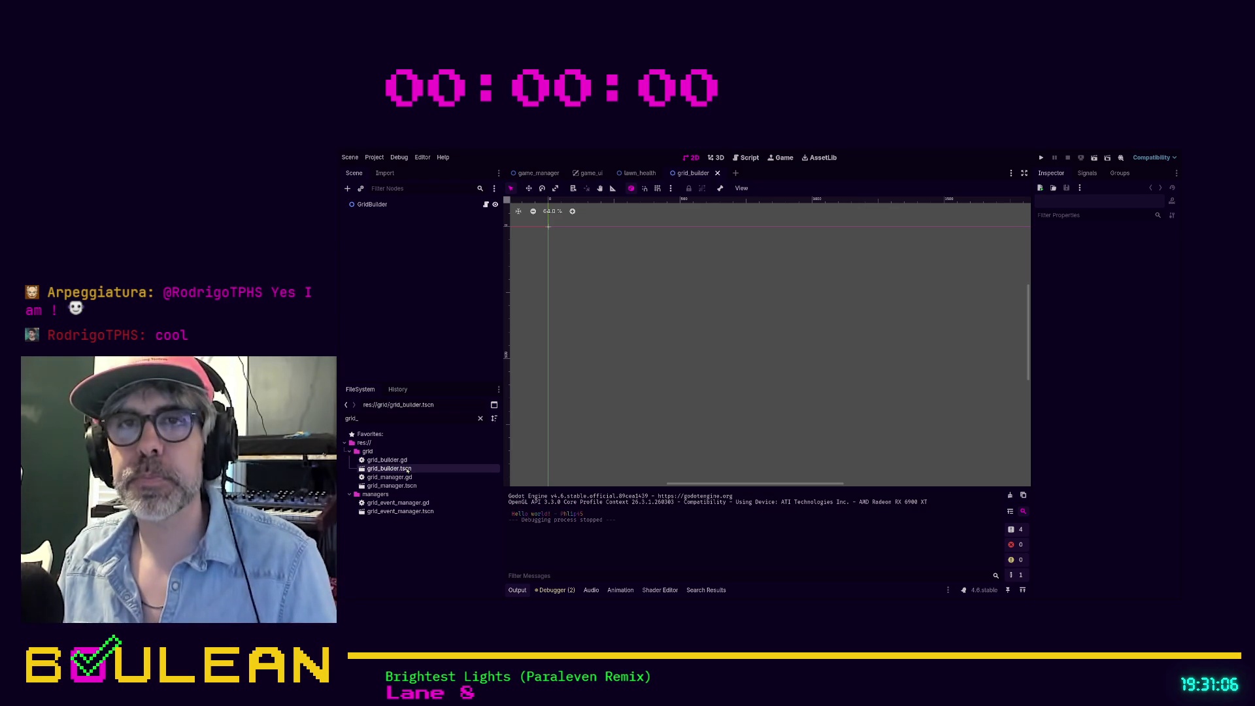
pyautogui.click(486, 205)
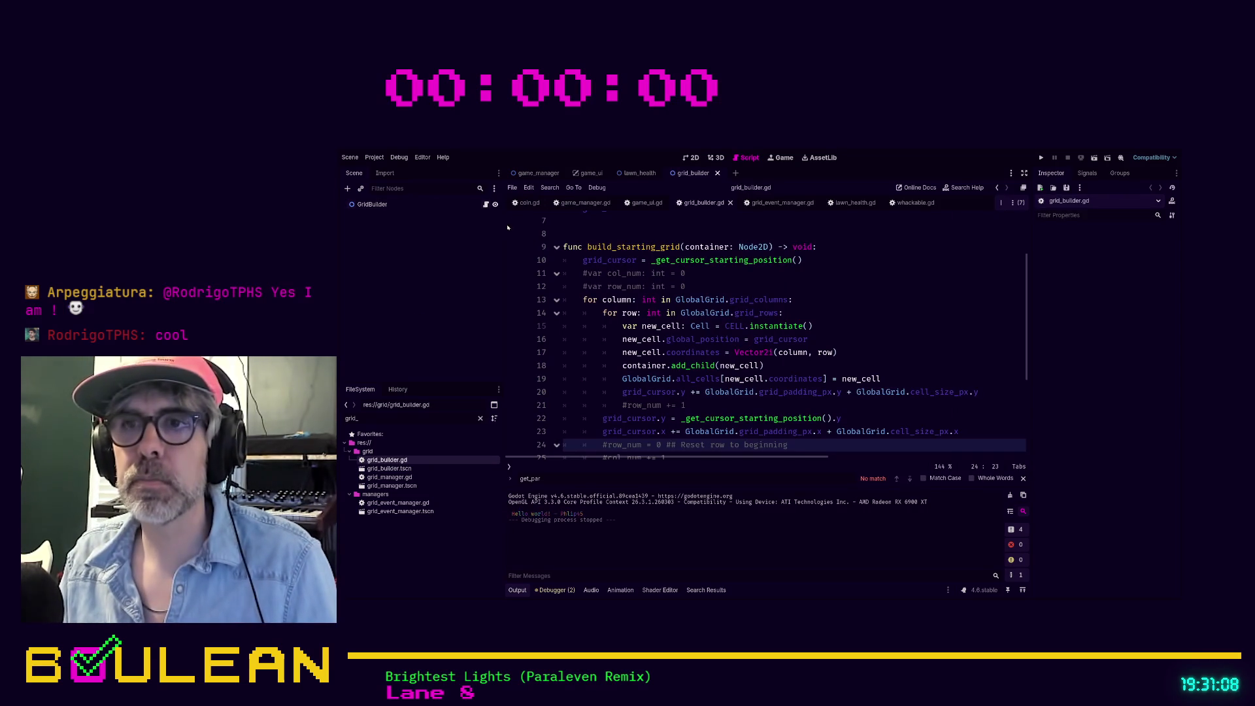
pyautogui.scroll(-2, 699, 379)
# Delete the commented #col_num += 1 and #row_num += 1 lines inside the loop
pyautogui.click(699, 379)
pyautogui.moveTo(699, 379); pyautogui.dragTo(567, 379)
pyautogui.click(567, 379)
pyautogui.hotkey('shift', 'Home')
pyautogui.hotkey('shift', 'Home')
pyautogui.hotkey('shift', 'Up')
pyautogui.press('BackSpace')
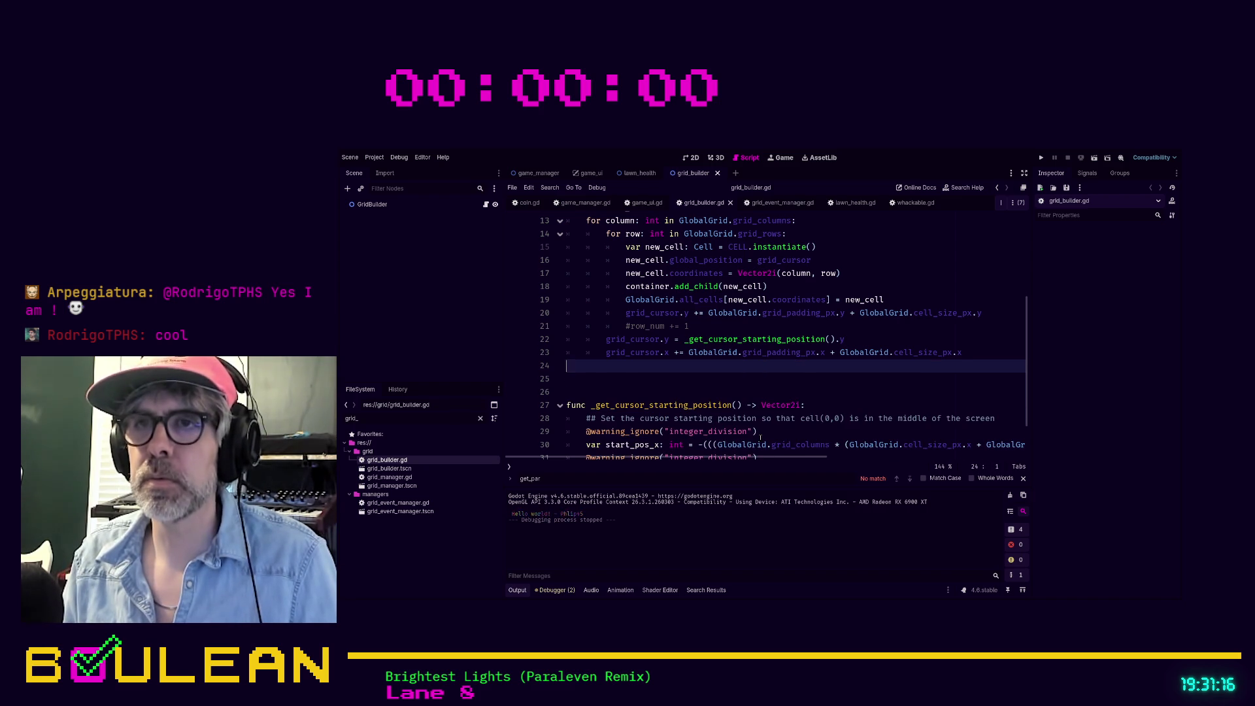
pyautogui.press('Delete')
pyautogui.press('Up')
pyautogui.press('Up')
pyautogui.press('Up')
pyautogui.press('End')
pyautogui.hotkey('shift', 'Home')
pyautogui.hotkey('shift', 'Home')
pyautogui.press('BackSpace')
pyautogui.press('BackSpace')
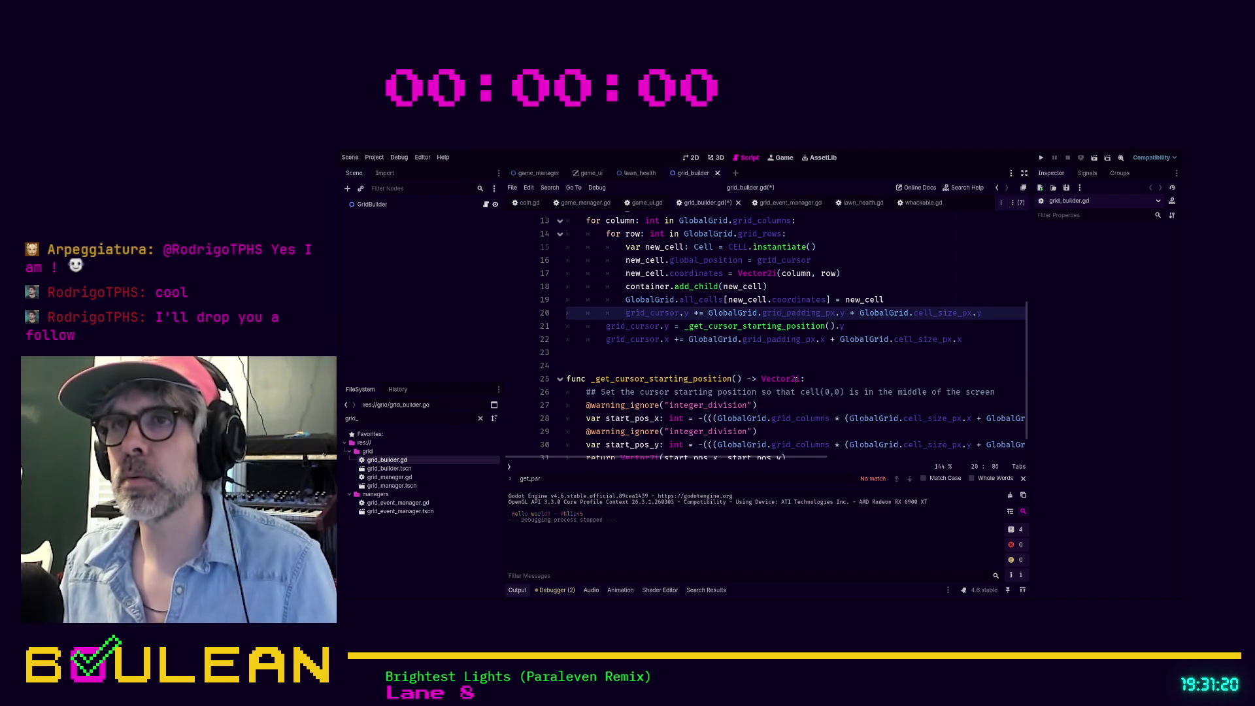
# Delete the commented col_num and row_num variable declarations near the top
pyautogui.scroll(3, 826, 409)
pyautogui.scroll(4, 795, 379)
pyautogui.scroll(2, 732, 379)
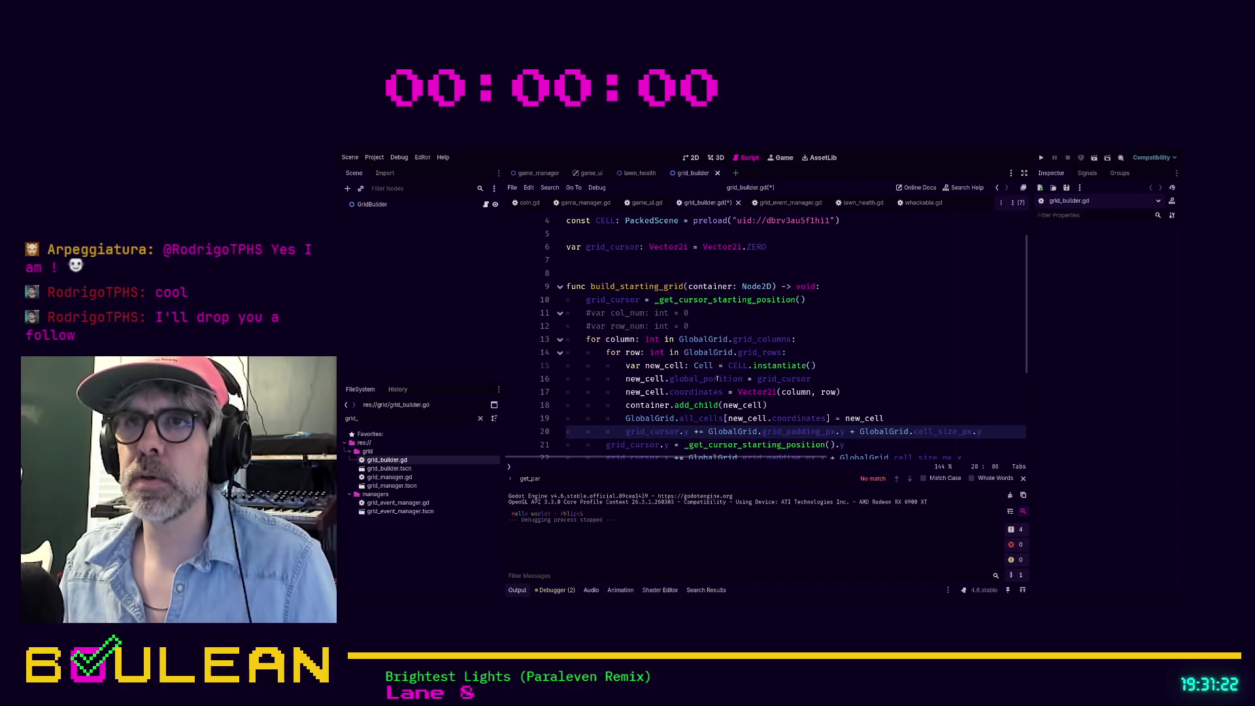
pyautogui.moveTo(694, 326)
pyautogui.mouseDown()
pyautogui.moveTo(580, 327)
pyautogui.moveTo(566, 313)
pyautogui.mouseUp()
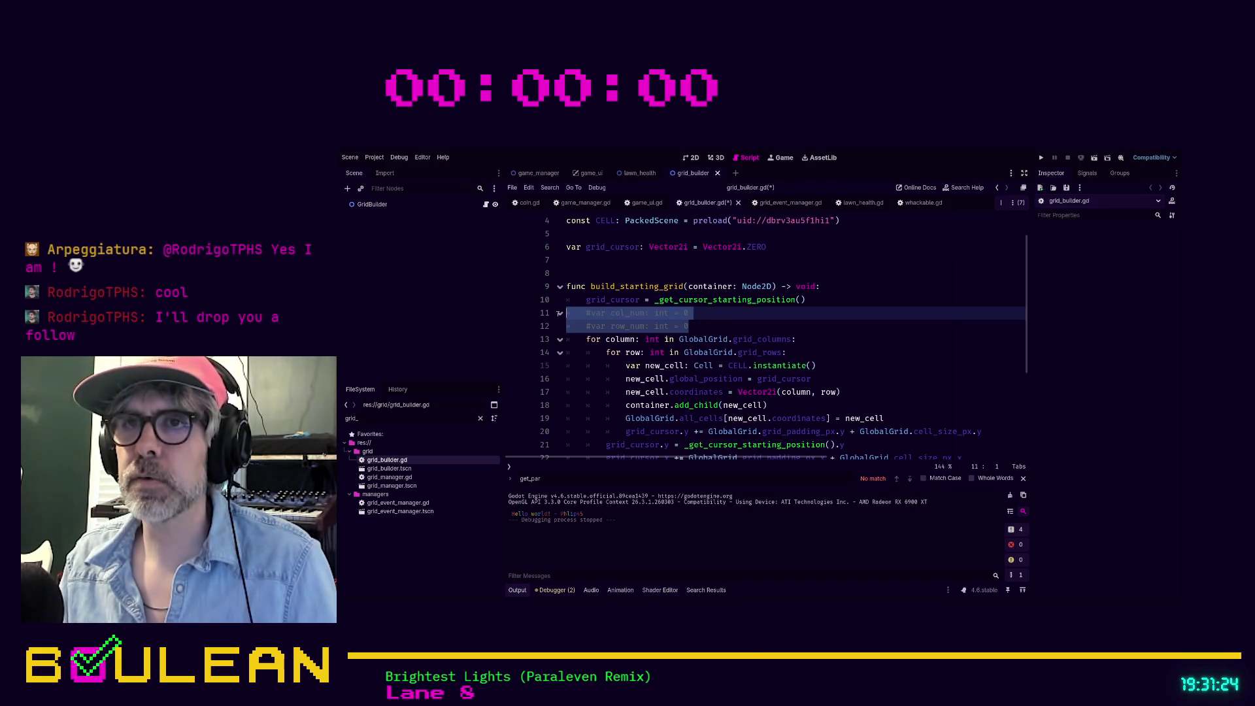
pyautogui.press('Delete')
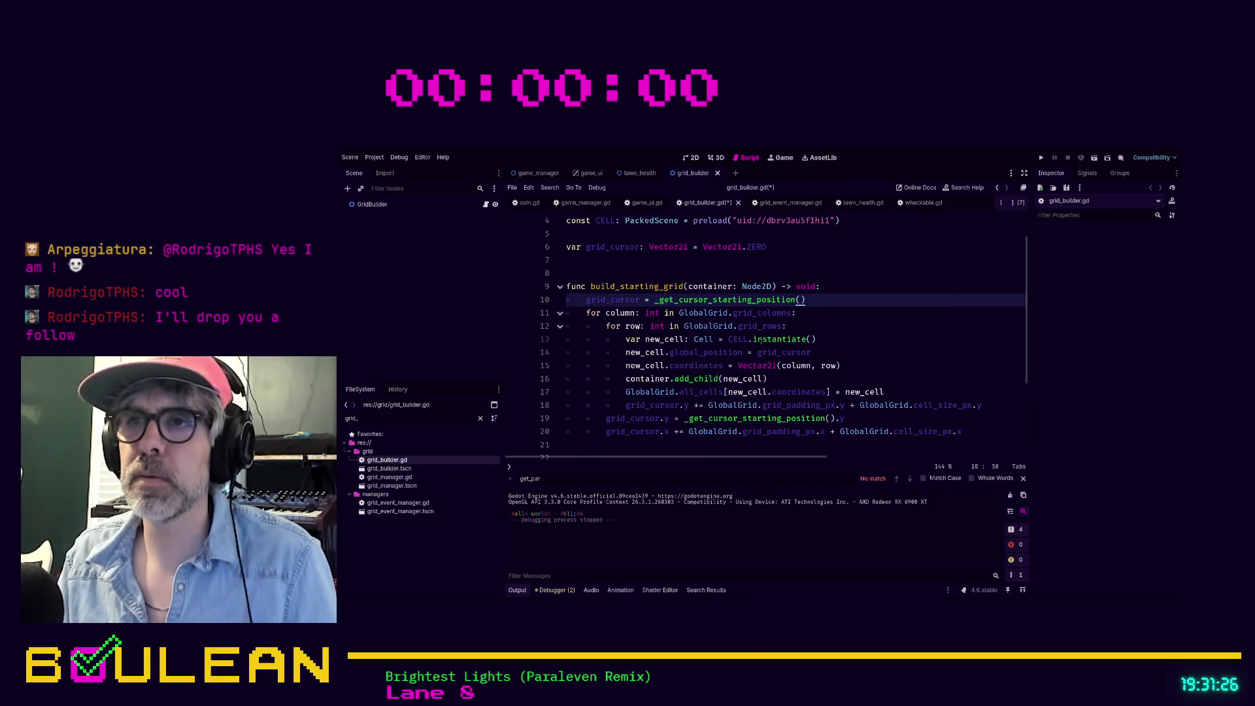
# Examine the start-position formulas in _get_cursor_starting_position
pyautogui.keyDown('ctrl'); pyautogui.click(695, 304); pyautogui.keyUp('ctrl')
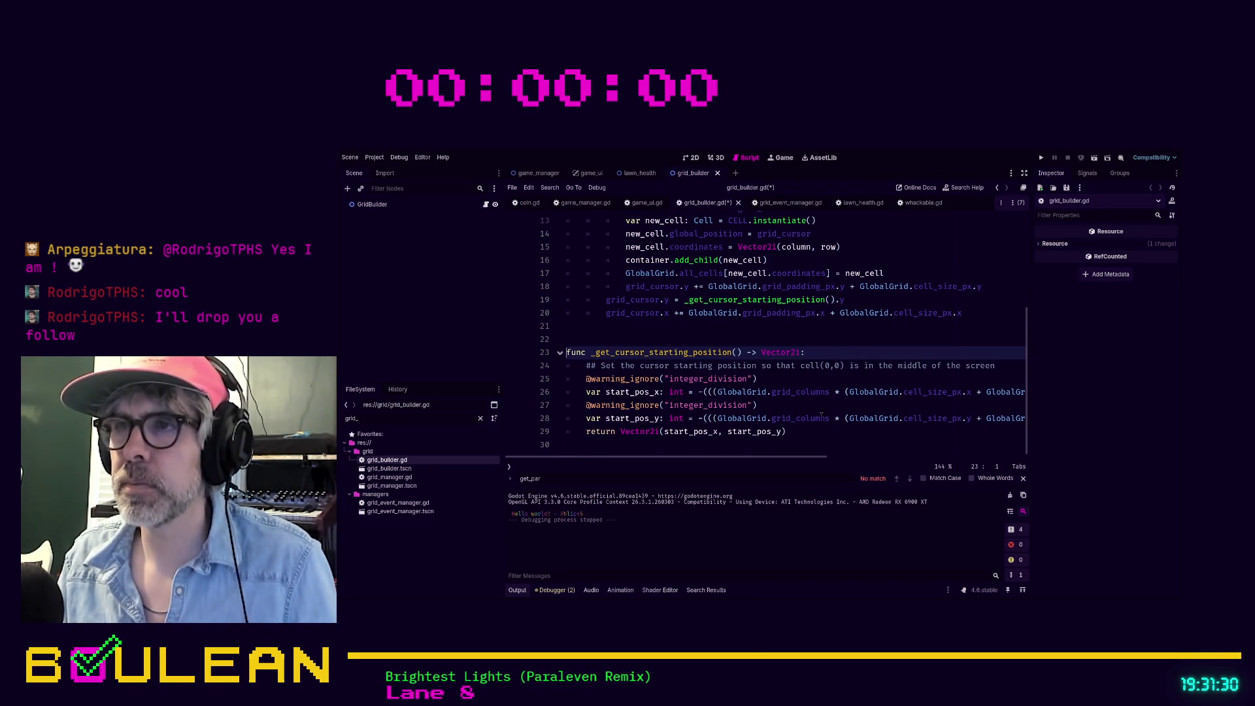
pyautogui.moveTo(793, 457)
pyautogui.mouseDown()
pyautogui.moveTo(938, 454)
pyautogui.moveTo(724, 470)
pyautogui.mouseUp()
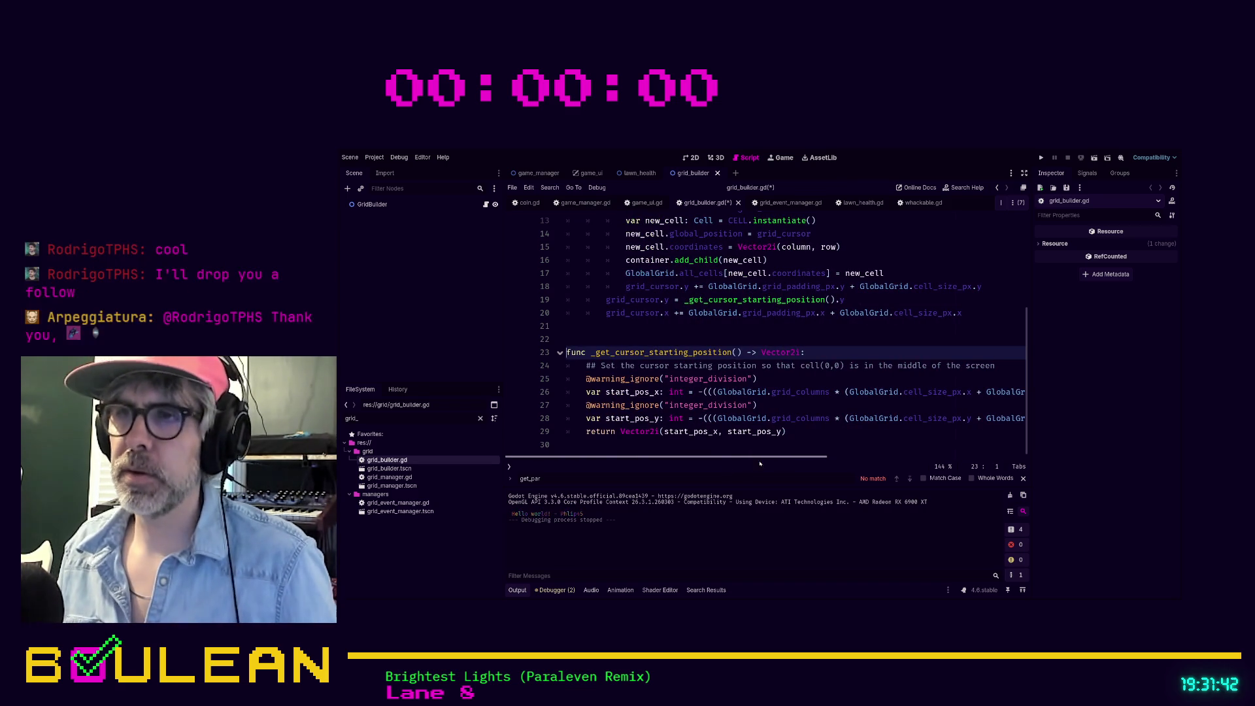
pyautogui.moveTo(793, 455)
pyautogui.mouseDown()
pyautogui.moveTo(890, 440)
pyautogui.moveTo(794, 450)
pyautogui.moveTo(855, 443)
pyautogui.mouseUp()
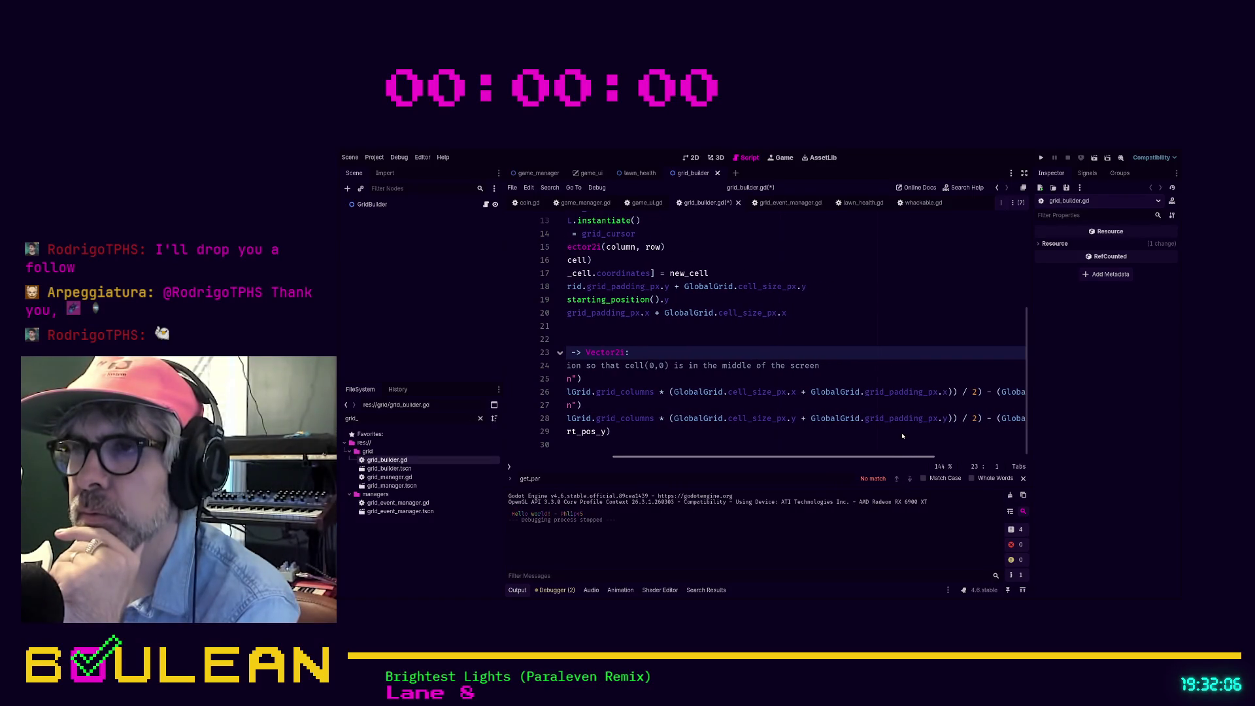
pyautogui.moveTo(903, 435); pyautogui.dragTo(904, 436)
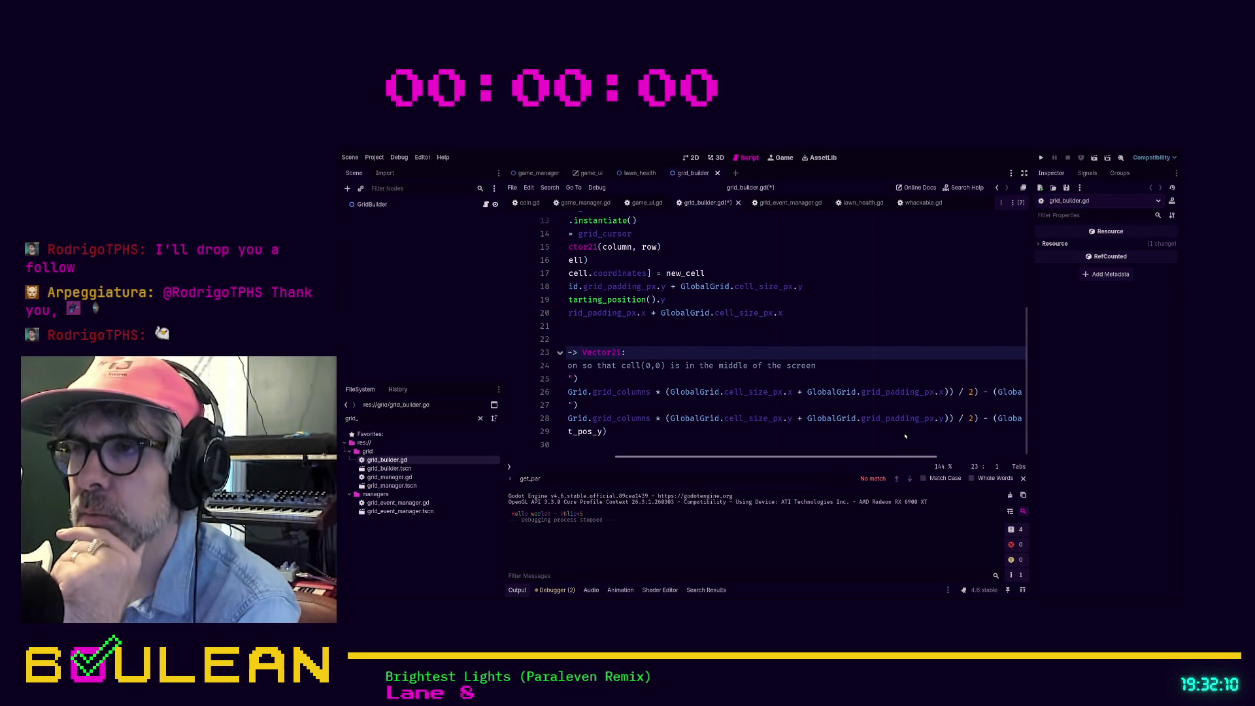
pyautogui.hscroll(-1, 903, 435)
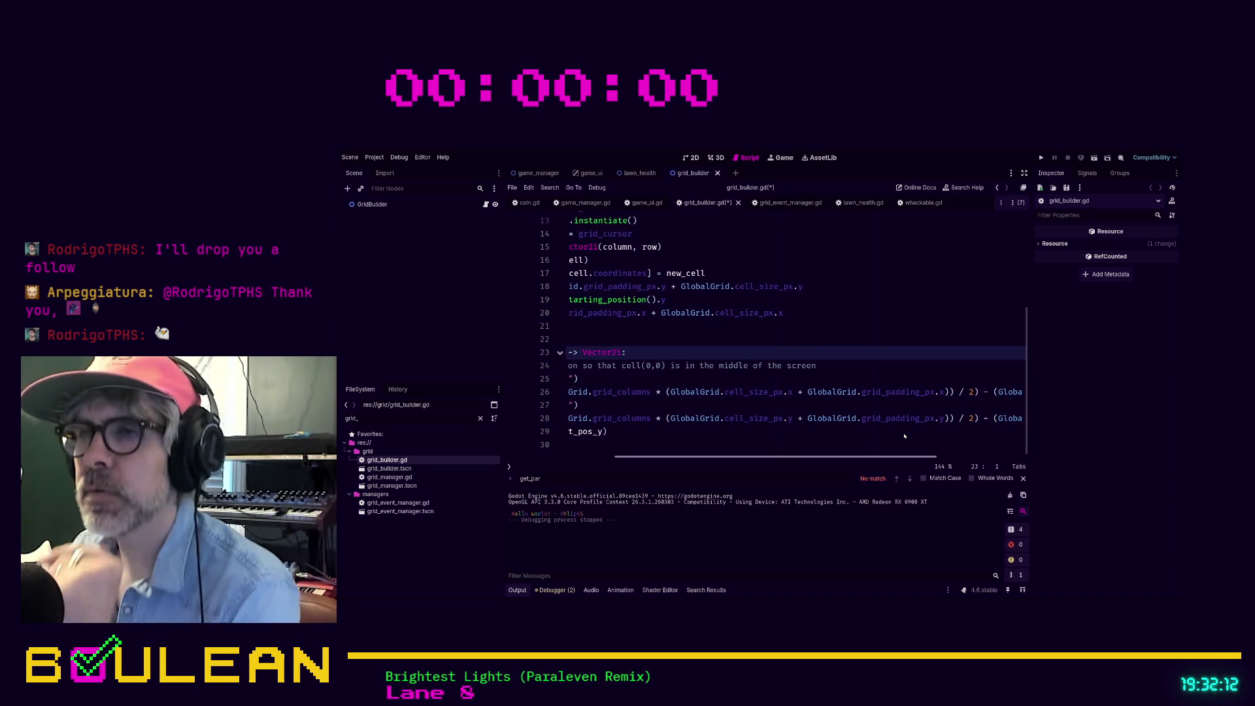
pyautogui.hscroll(-1, 901, 436)
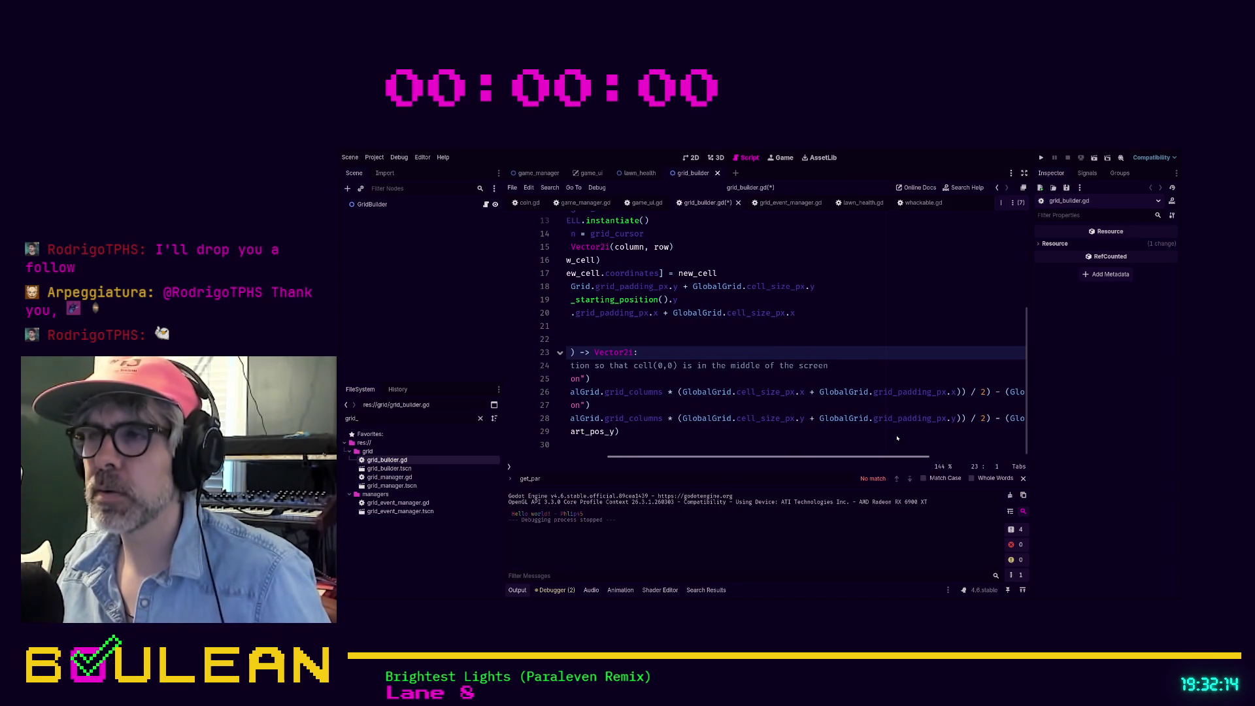
pyautogui.hscroll(-3, 897, 438)
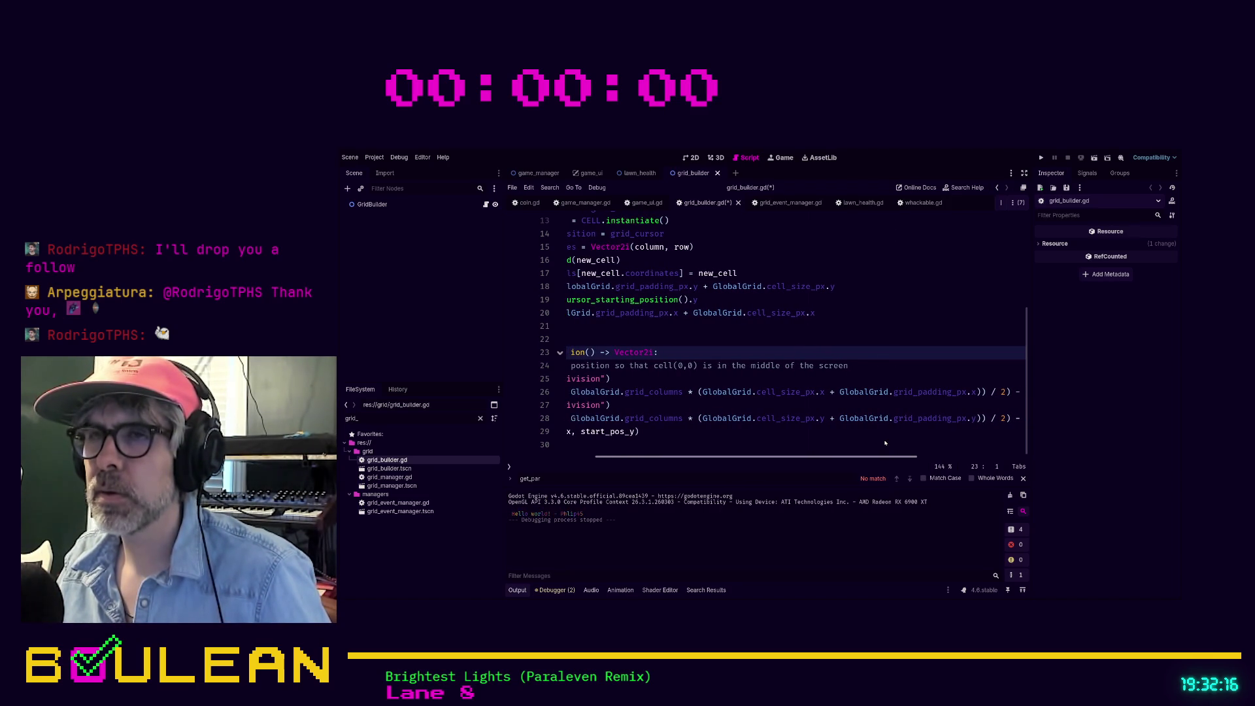
pyautogui.hscroll(-1, 884, 443)
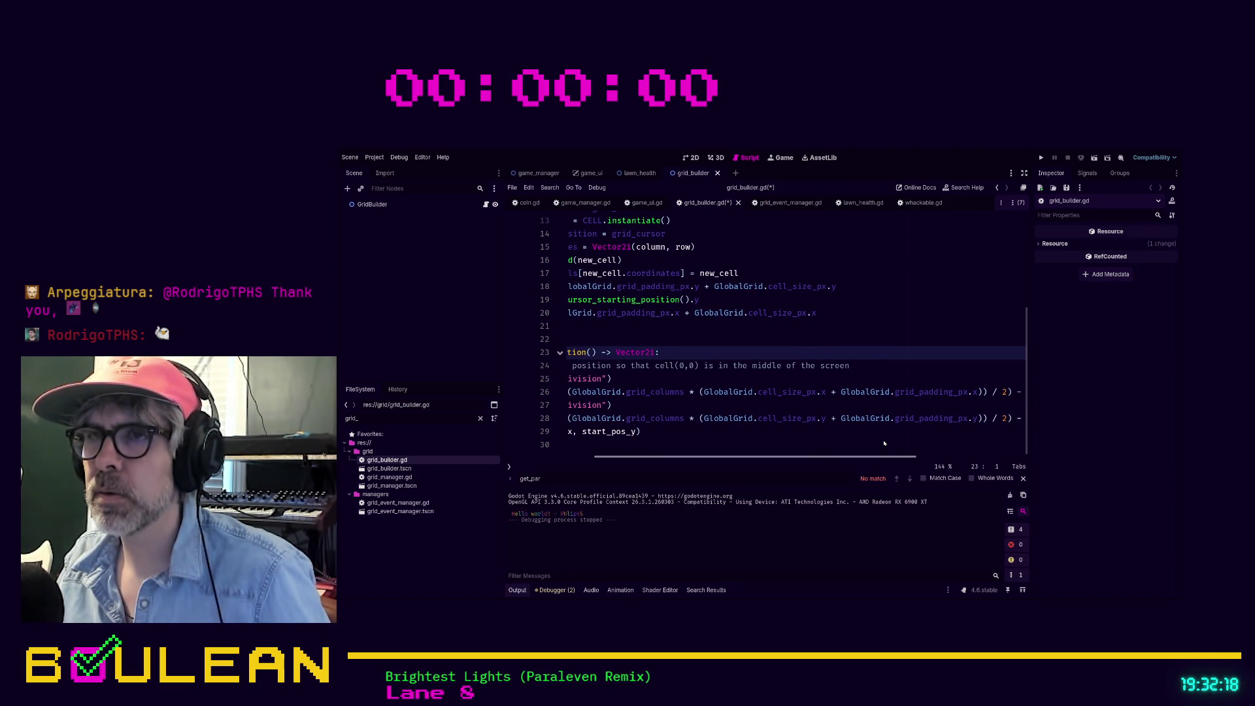
pyautogui.hscroll(10, 884, 443)
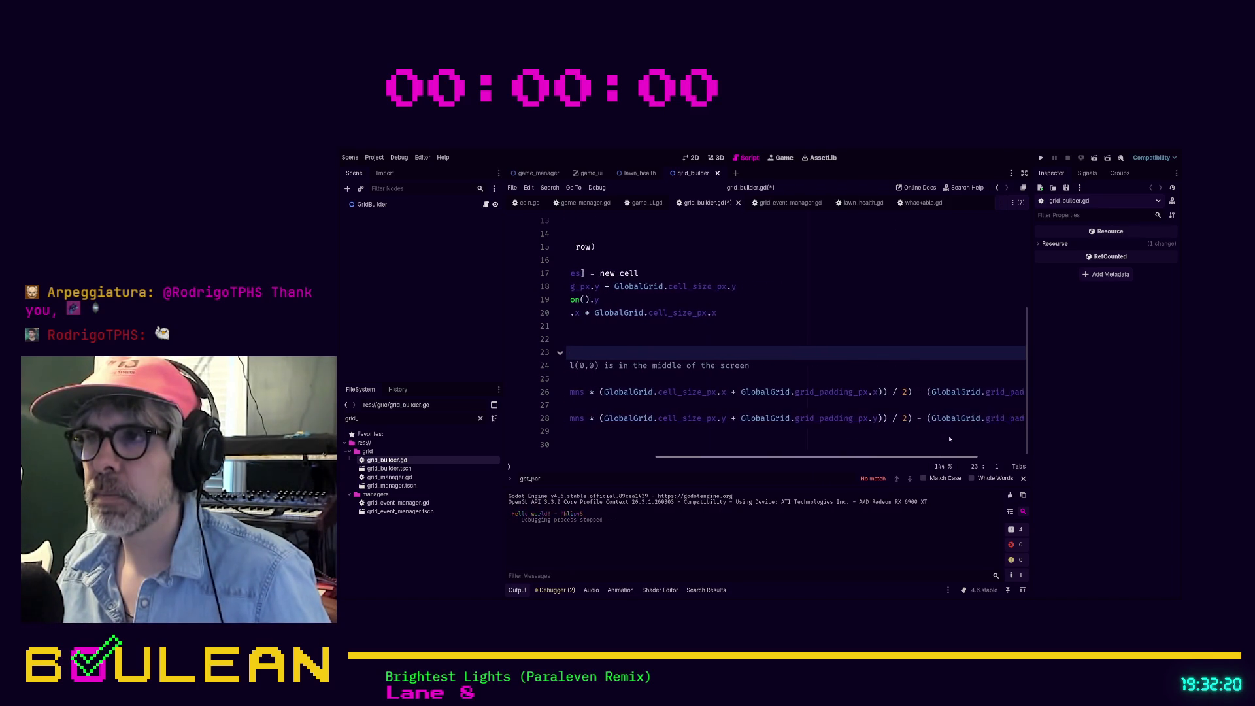
pyautogui.hscroll(1, 985, 439)
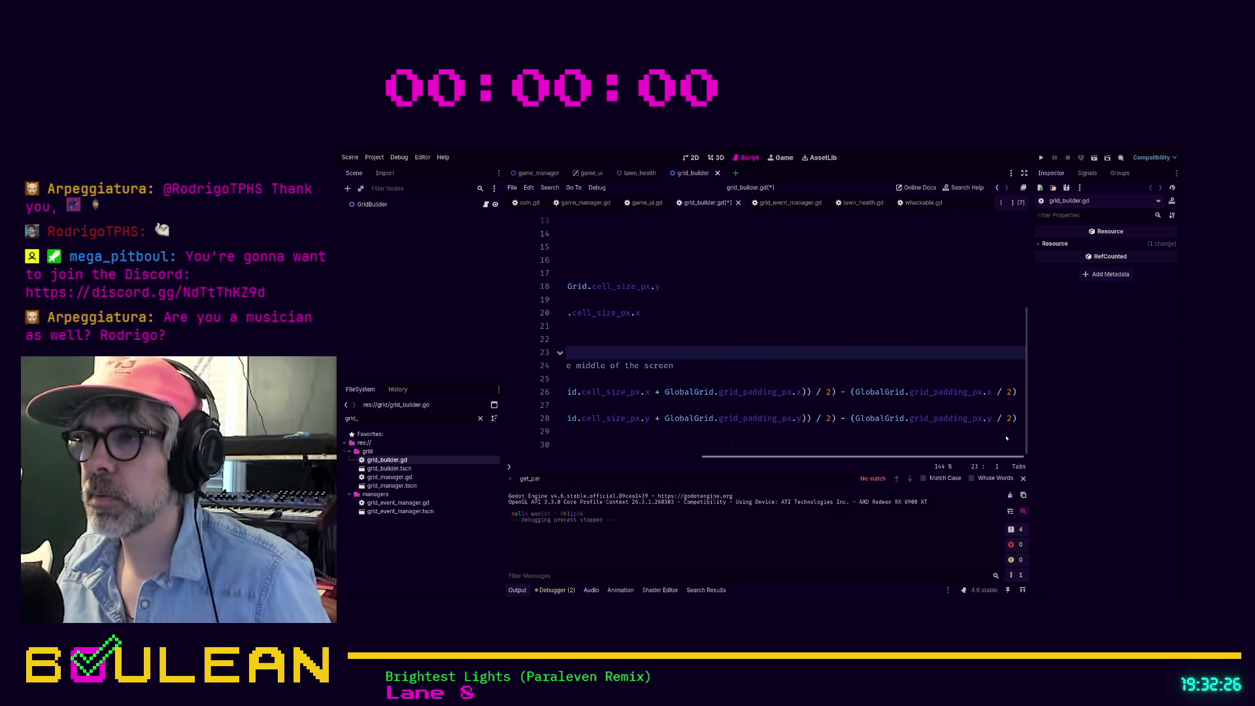
pyautogui.click(1013, 391)
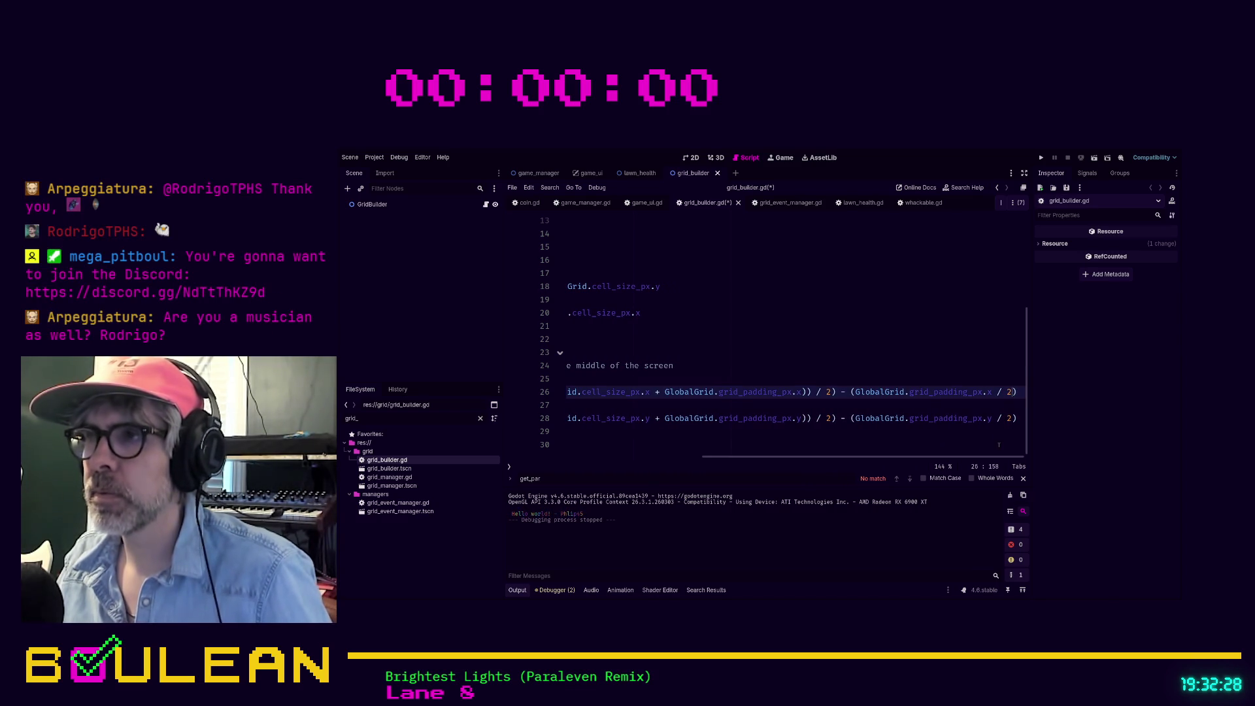
# Stop halving the padding offset on line 26 and test-run the game
pyautogui.press('BackSpace')
pyautogui.press('BackSpace')
pyautogui.press('BackSpace')
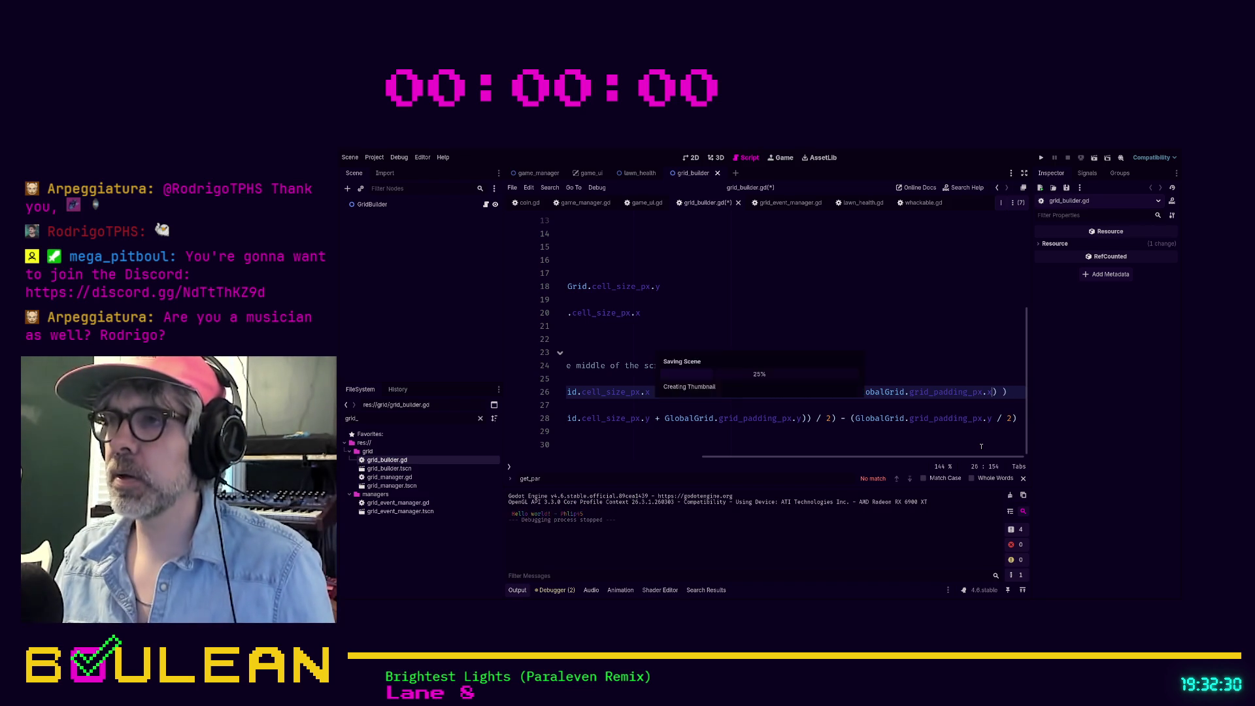
pyautogui.press('F5')
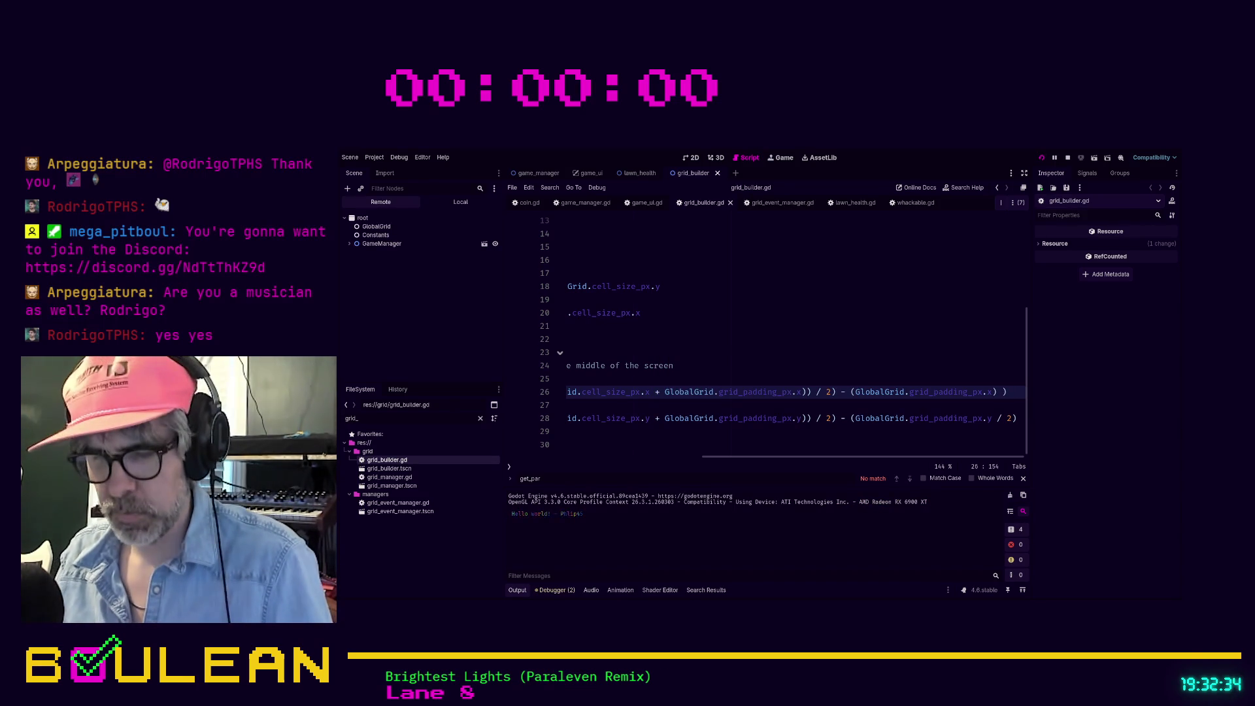
pyautogui.press('F8')
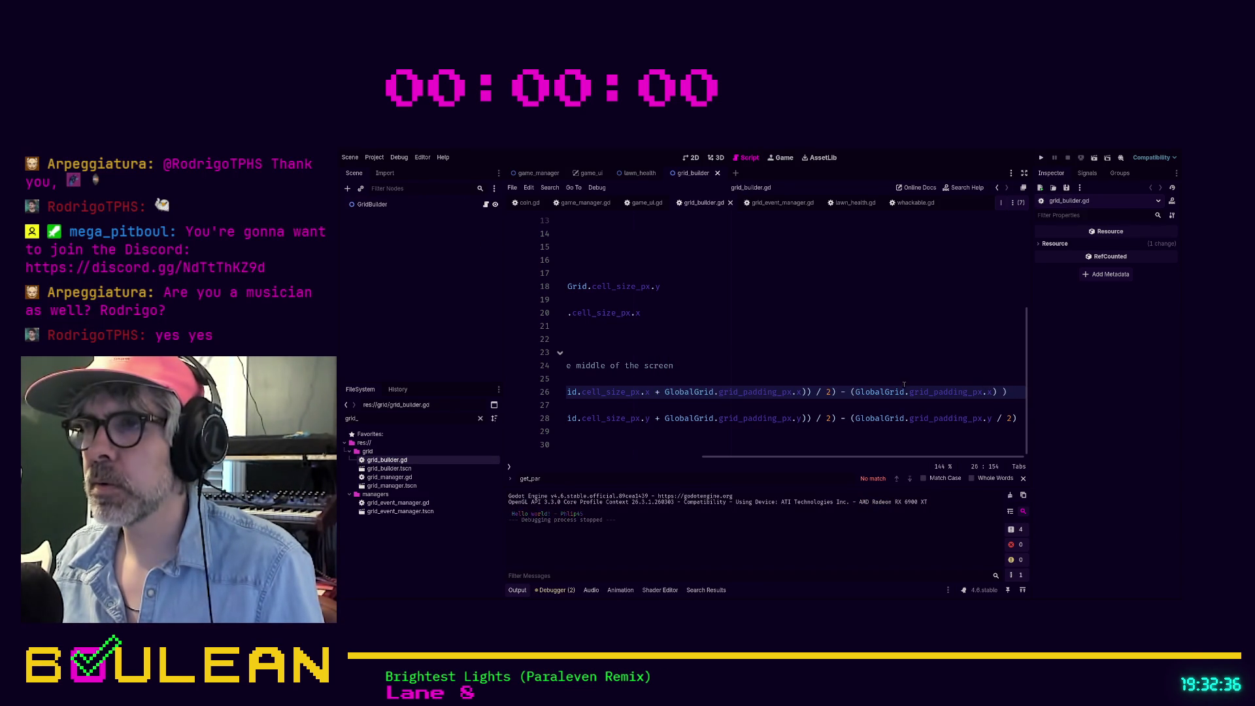
# Remove the padding terms from the ends of lines 26 and 28, then run the game
pyautogui.click(833, 391)
pyautogui.keyDown('shift'); pyautogui.click(994, 391); pyautogui.keyUp('shift')
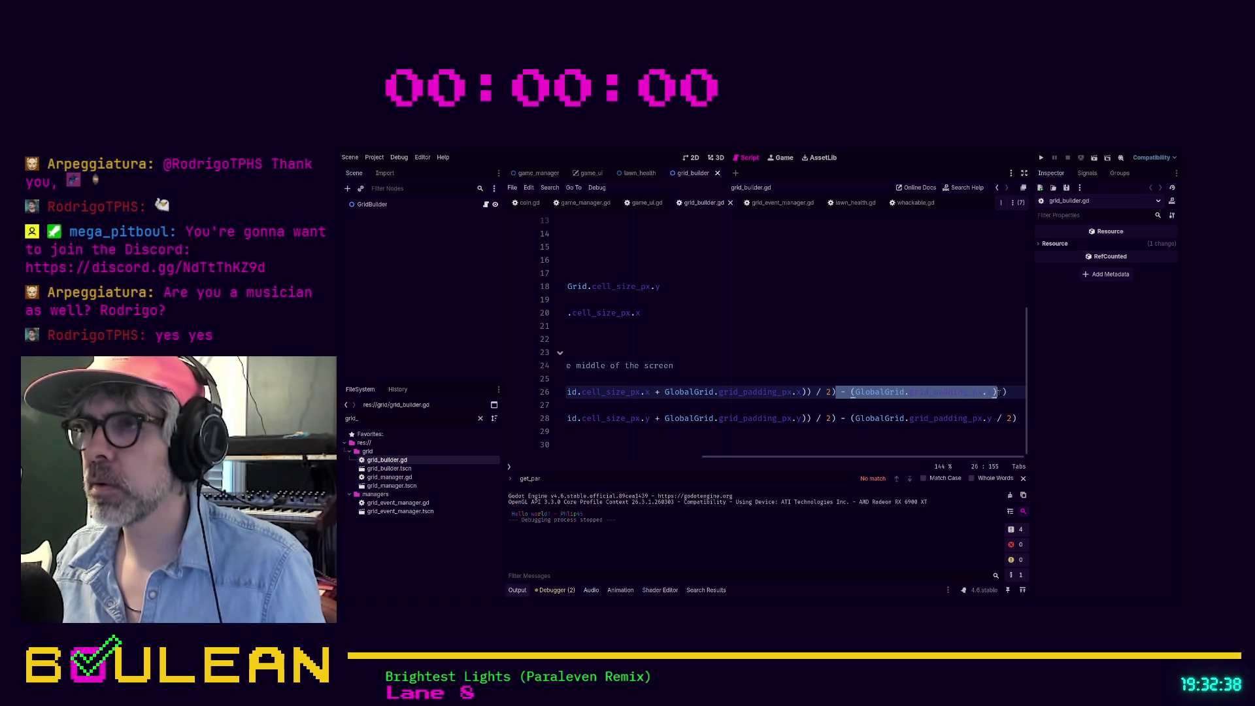
pyautogui.press('BackSpace')
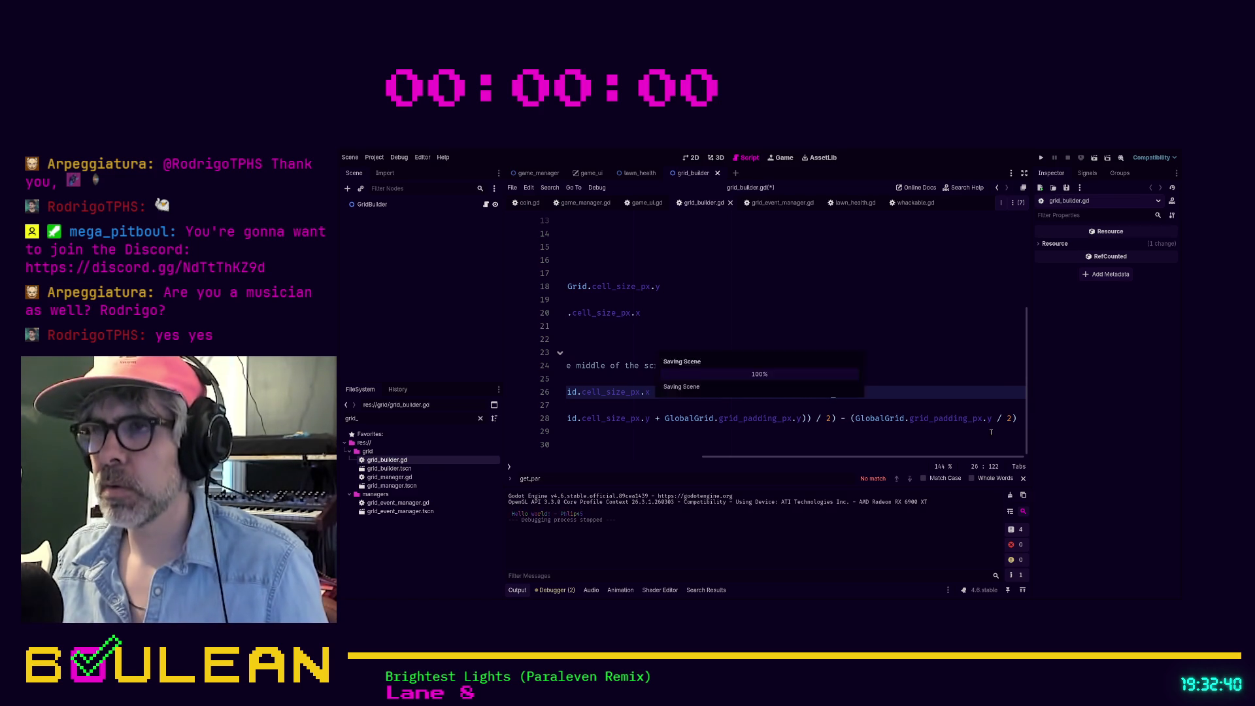
pyautogui.click(836, 417)
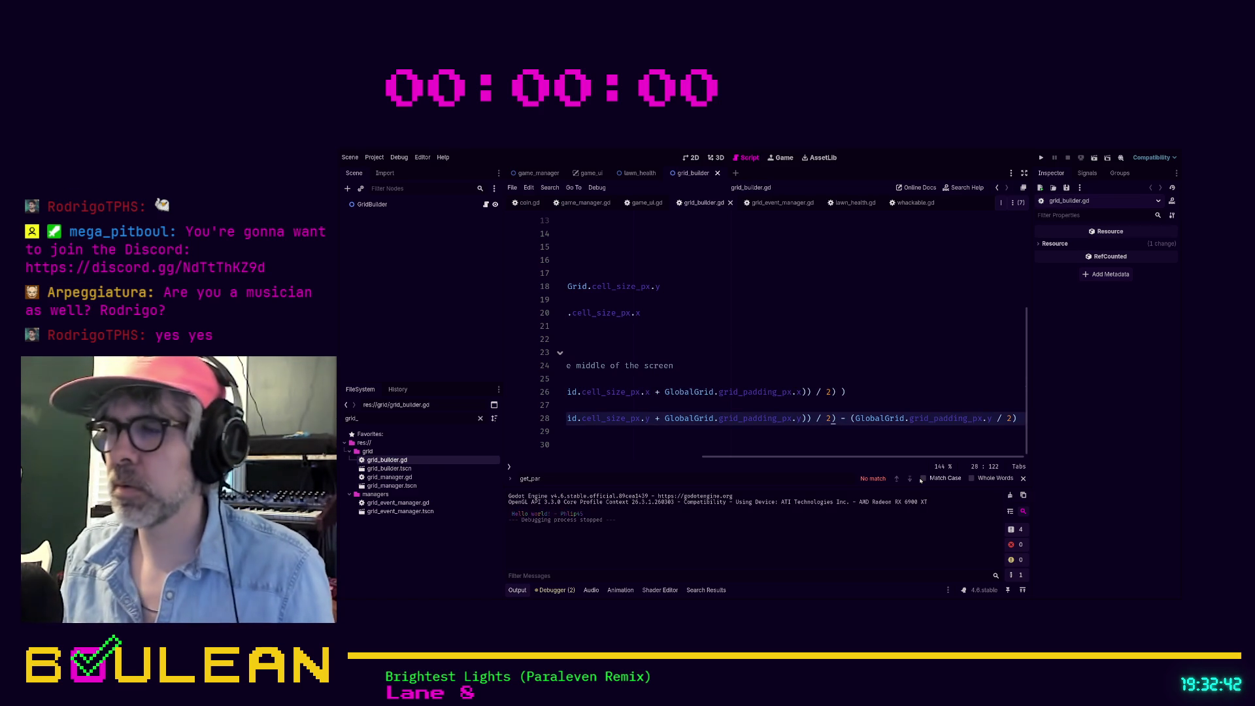
pyautogui.keyDown('shift'); pyautogui.click(1016, 417); pyautogui.keyUp('shift')
pyautogui.press('BackSpace')
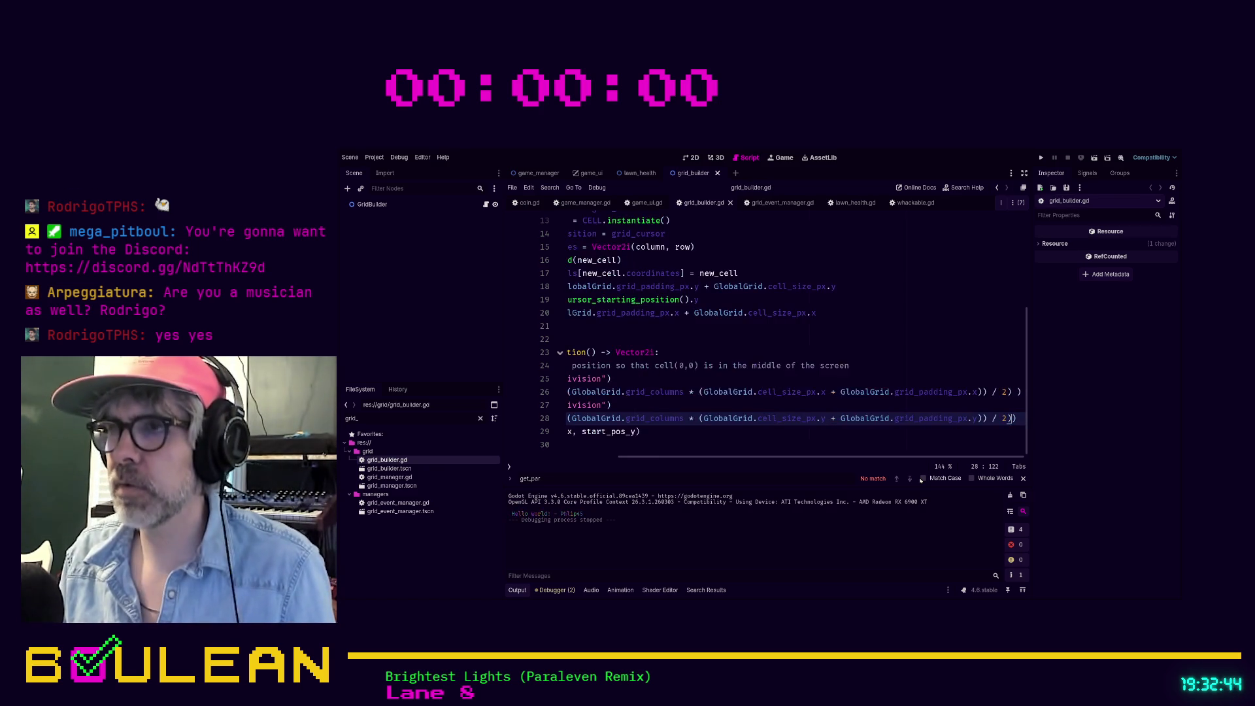
pyautogui.press('F5')
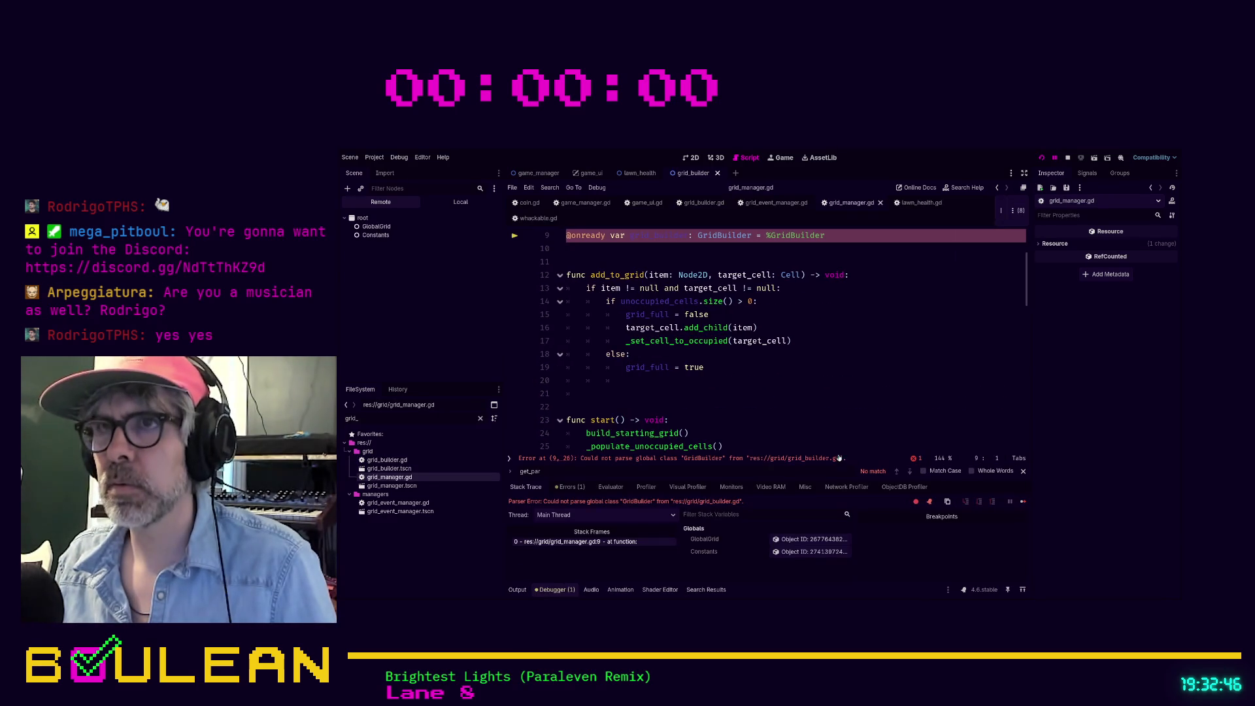
# In grid_builder.gd, try adding a closing parenthesis on line 28, then undo it
pyautogui.scroll(3, 778, 353)
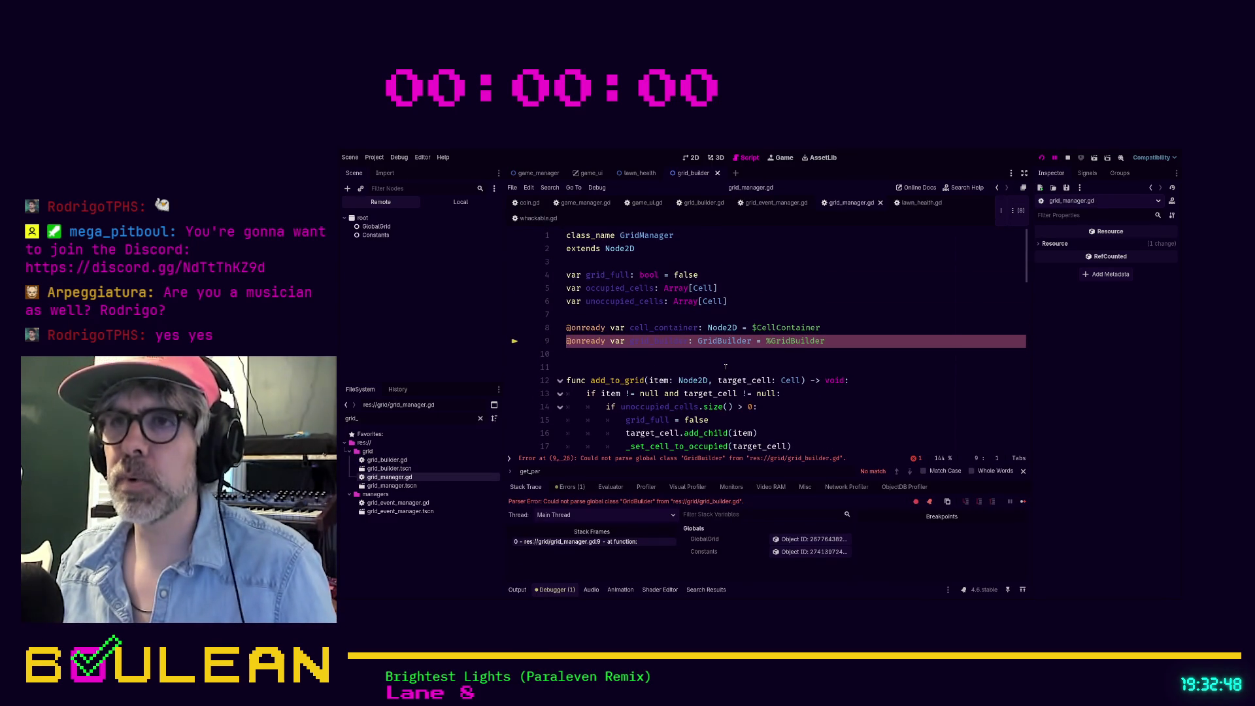
pyautogui.press('Down')
pyautogui.press('Down')
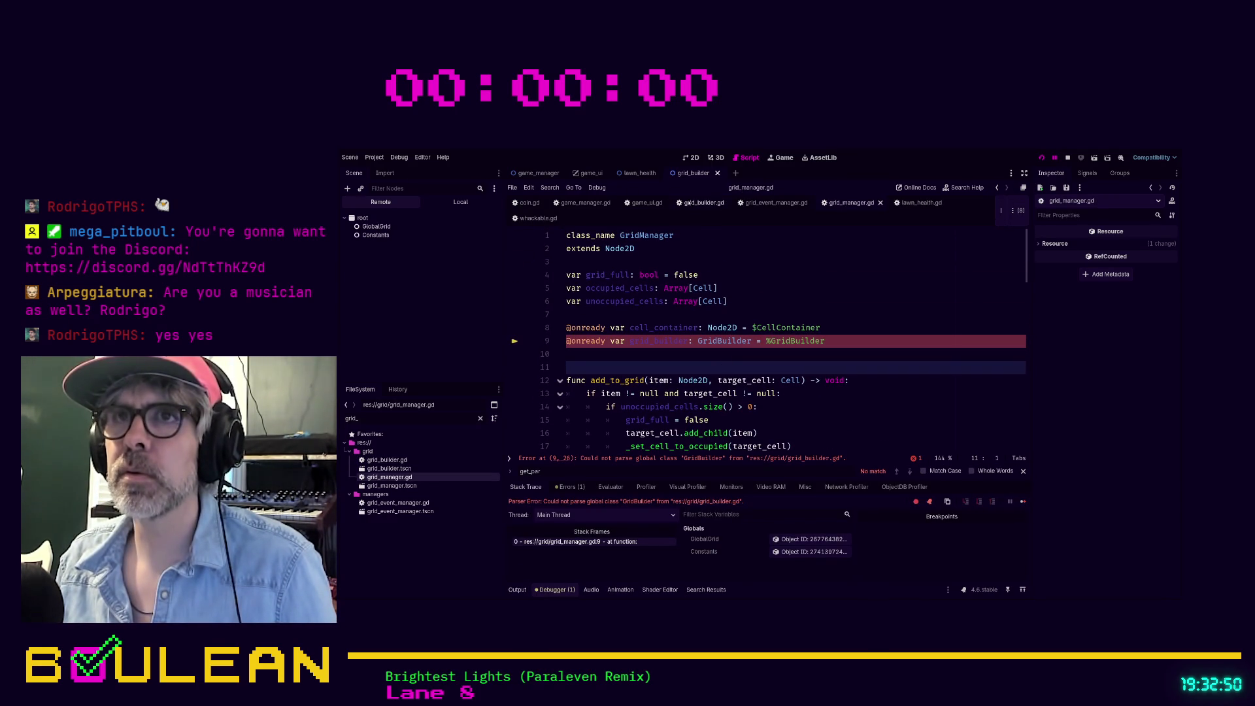
pyautogui.click(709, 204)
pyautogui.scroll(-3, 805, 393)
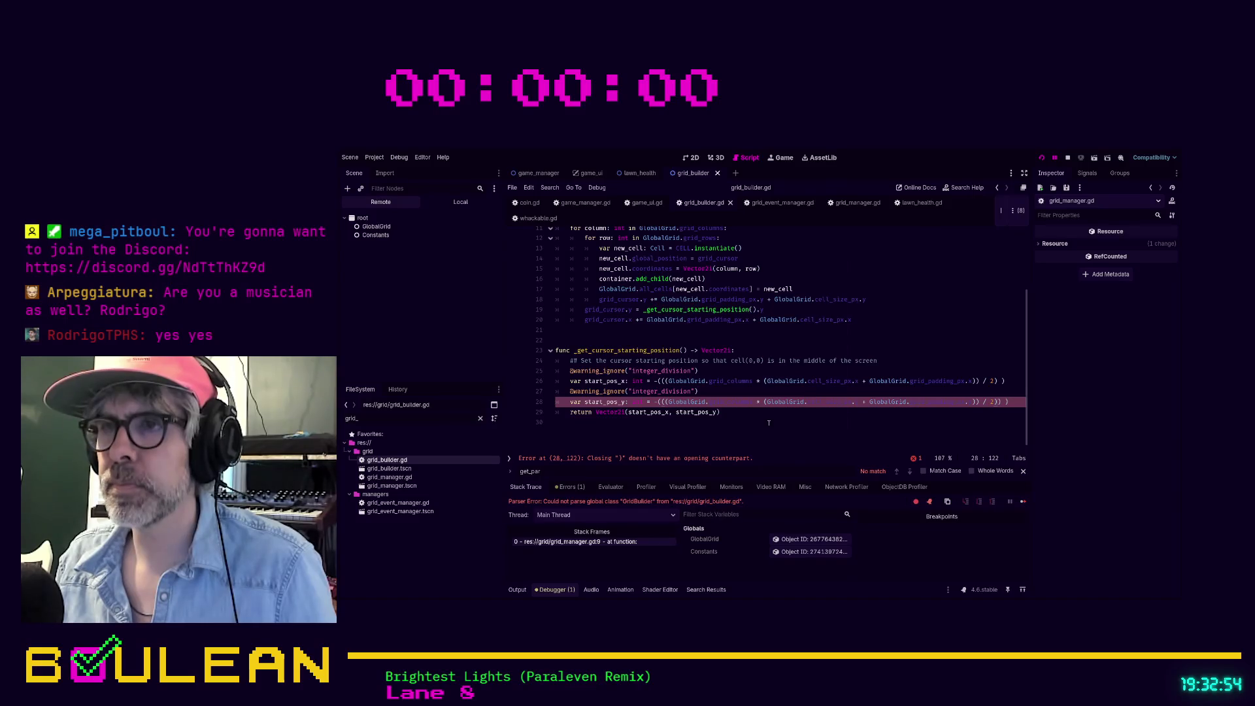
pyautogui.keyDown('ctrl'); pyautogui.scroll(1, 769, 423); pyautogui.keyUp('ctrl')
pyautogui.moveTo(749, 450); pyautogui.dragTo(804, 447)
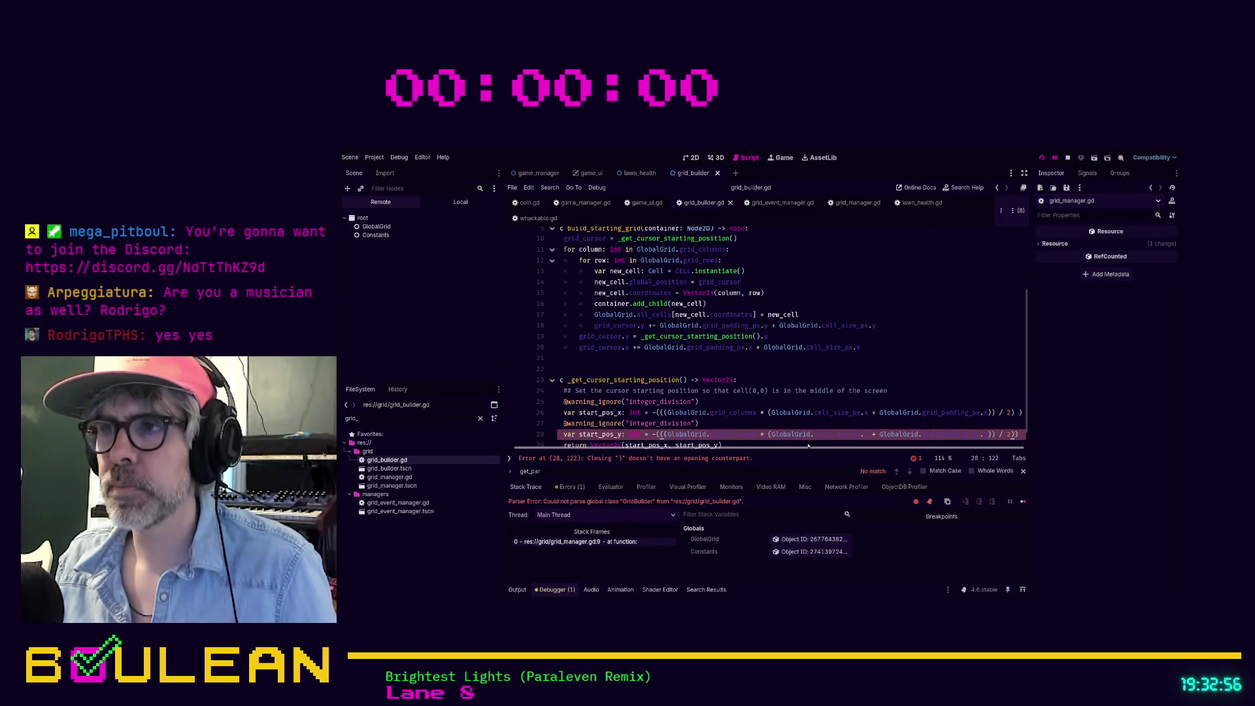
pyautogui.write(')')
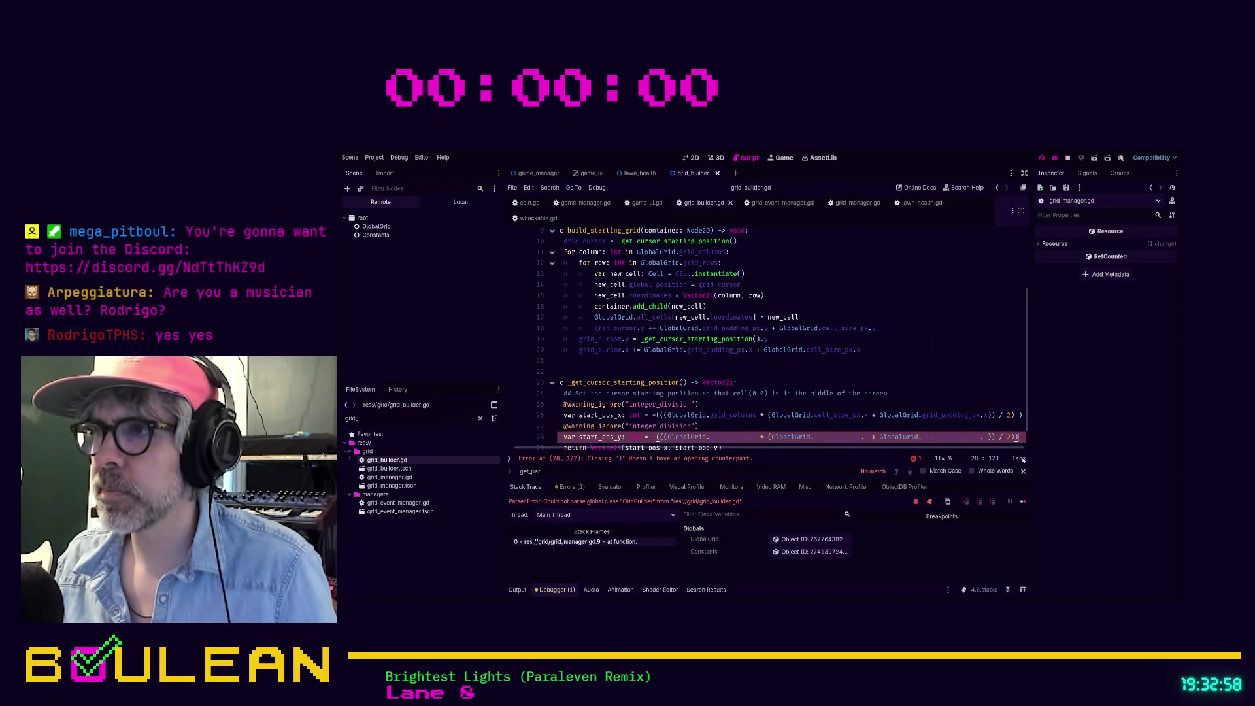
pyautogui.click(1019, 415)
pyautogui.press('Left')
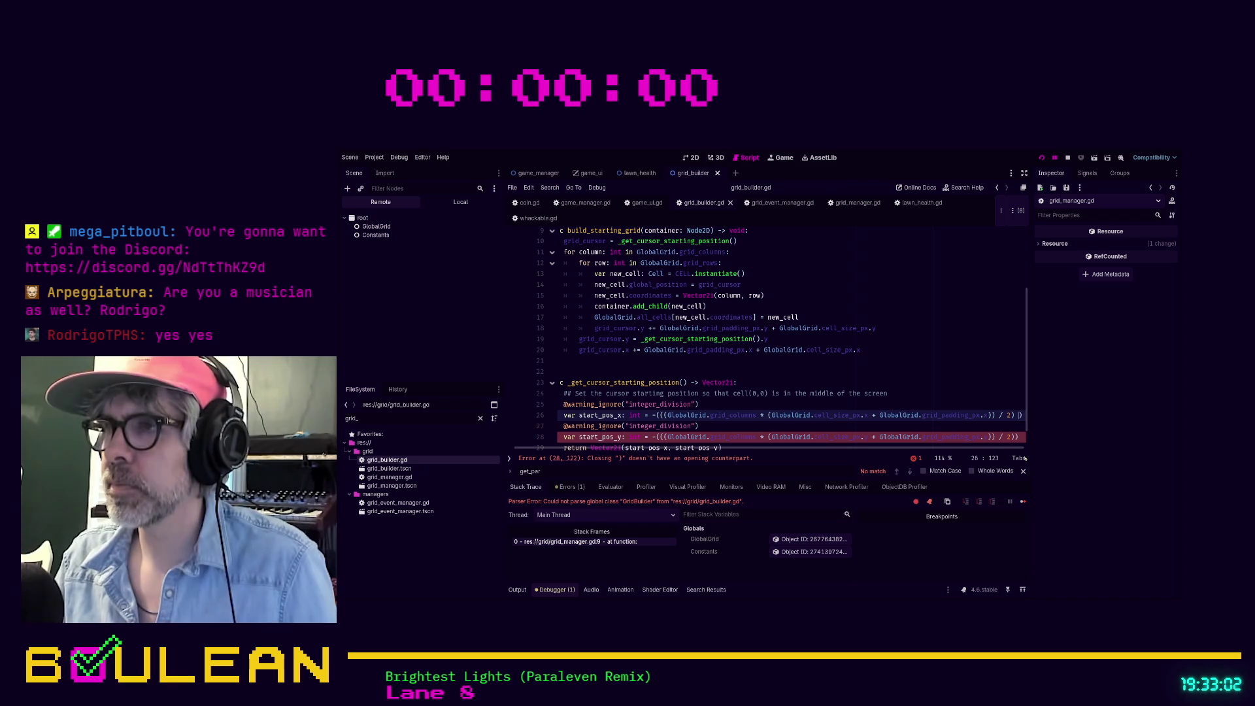
pyautogui.hotkey('ctrl', 'z')
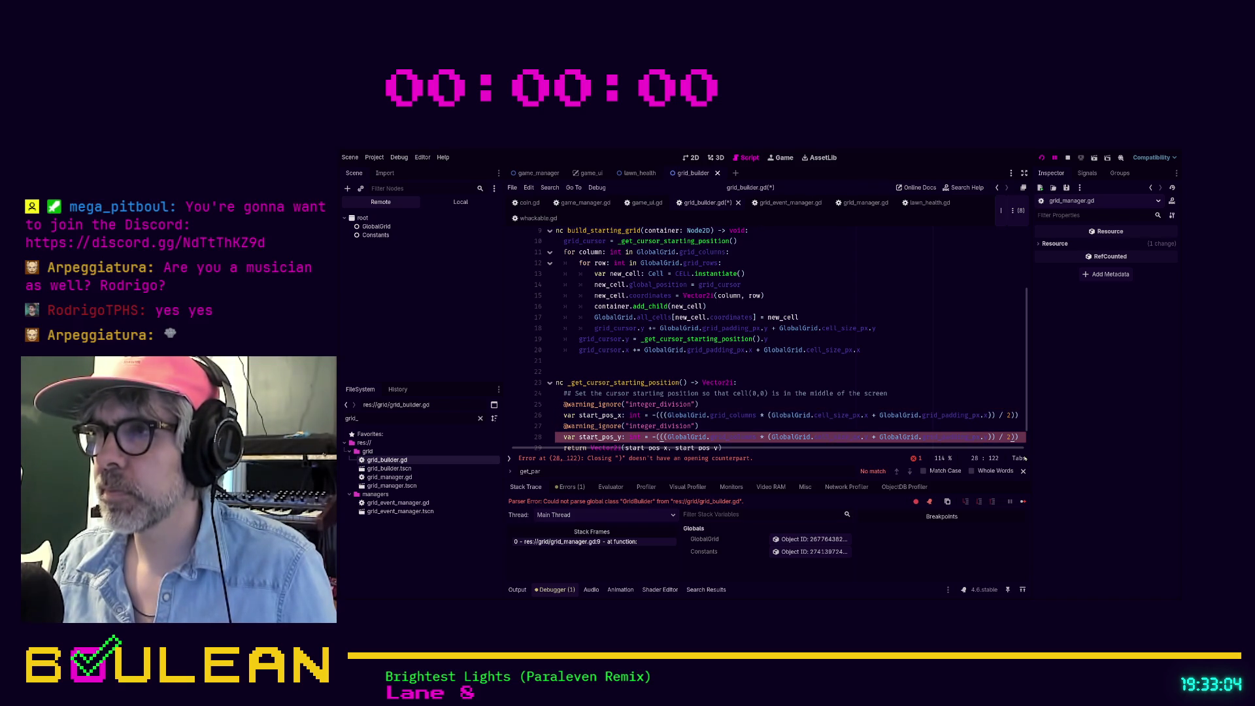
# Keep the return statement on its own line and indent the empty line 30
pyautogui.press('Down')
pyautogui.press('Down')
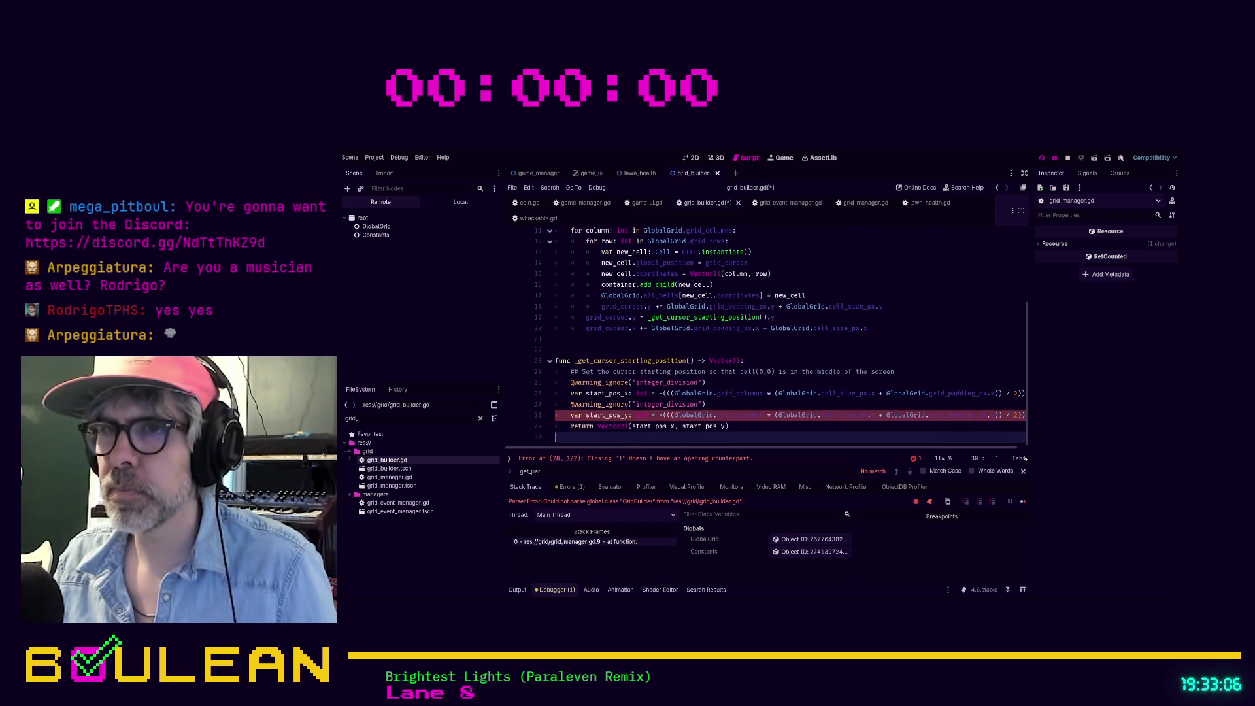
pyautogui.press('Up')
pyautogui.press('Up')
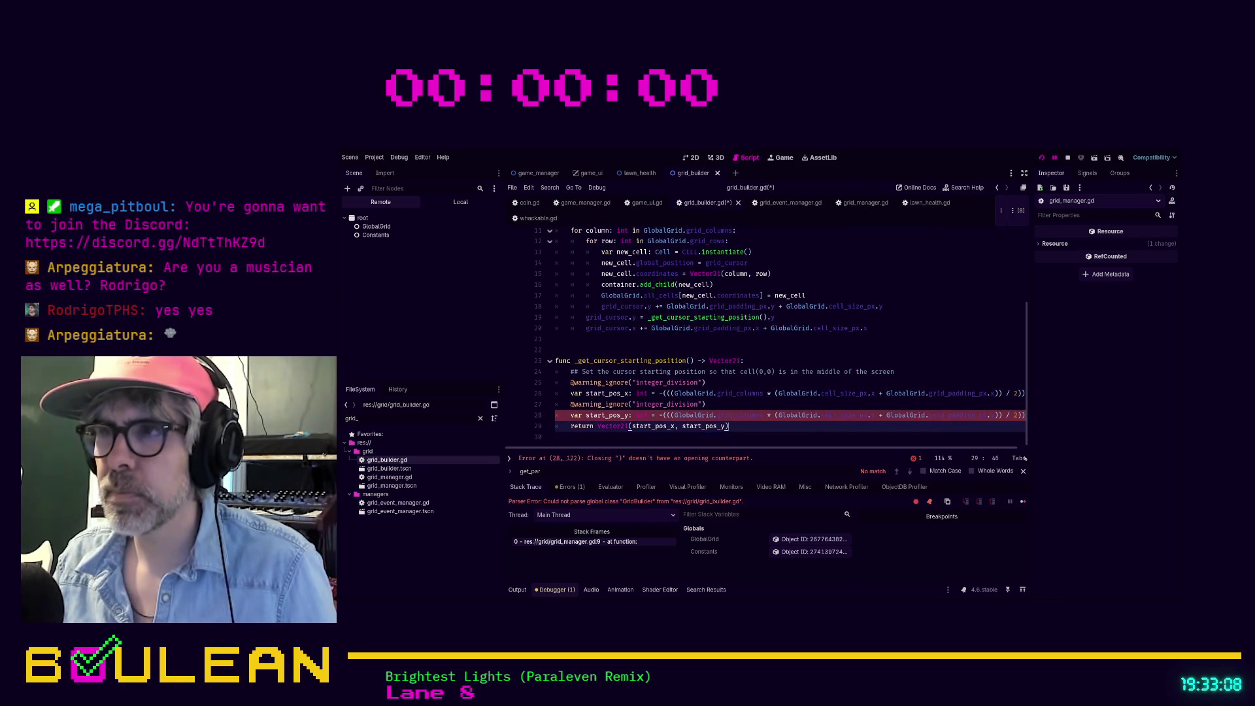
pyautogui.press('End')
pyautogui.press('Left')
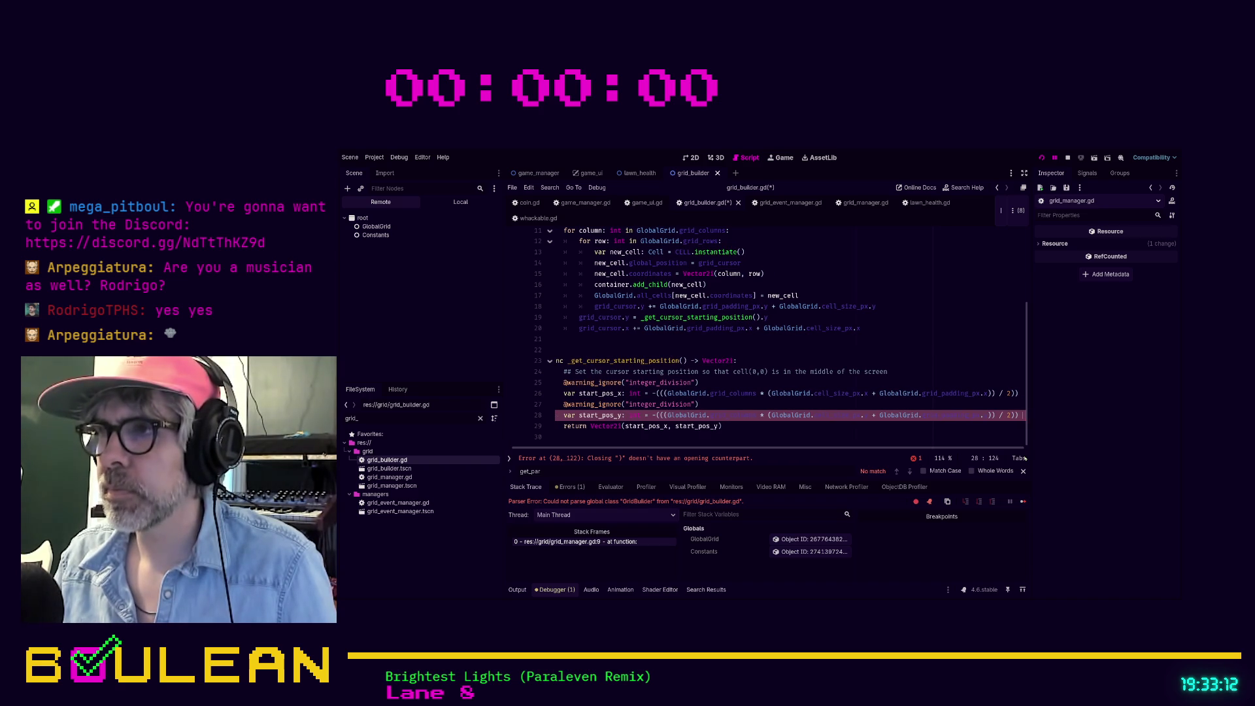
pyautogui.press('Delete')
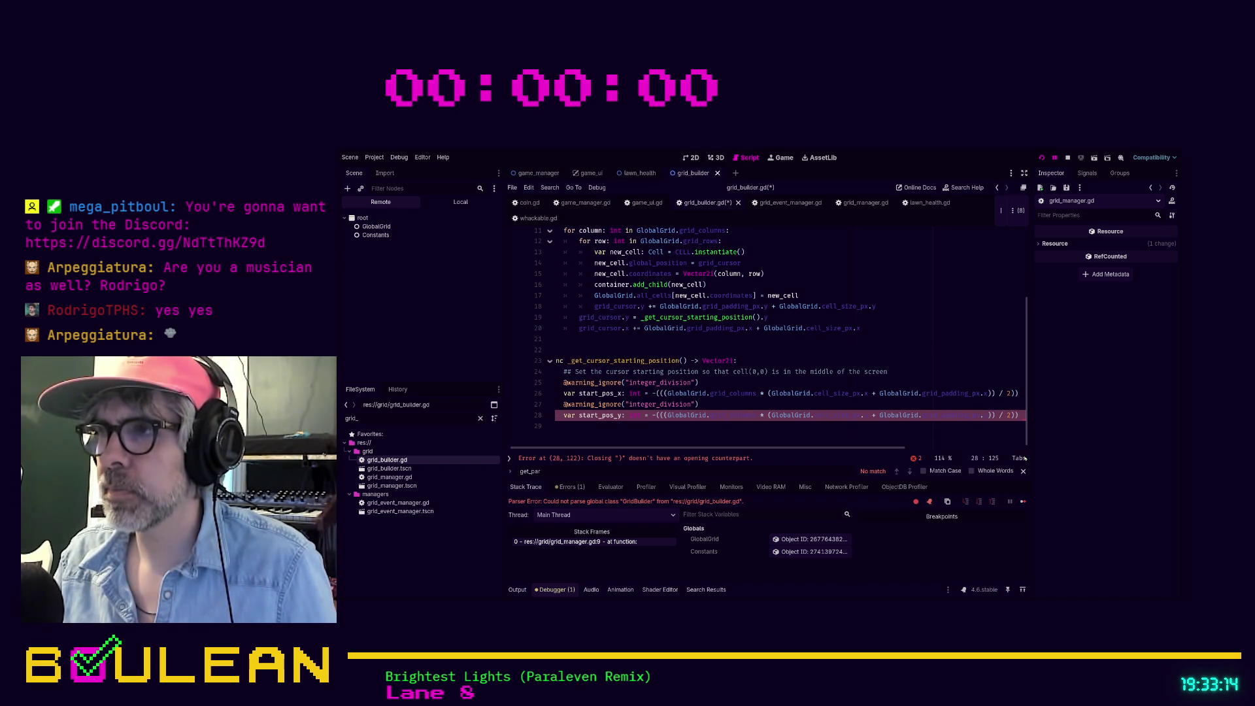
pyautogui.hotkey('ctrl', 'z')
pyautogui.press('Down')
pyautogui.press('Down')
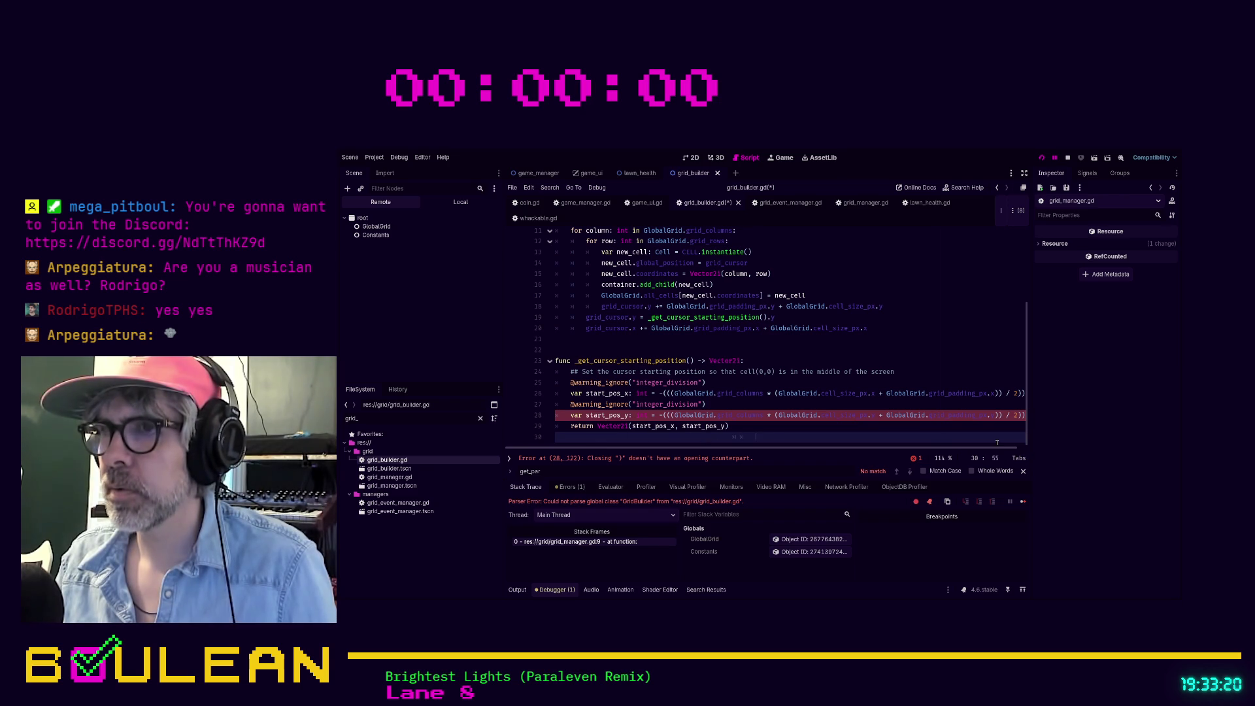
pyautogui.press('Tab')
pyautogui.press('Tab')
pyautogui.press('Tab')
pyautogui.press('Tab')
pyautogui.press('Tab')
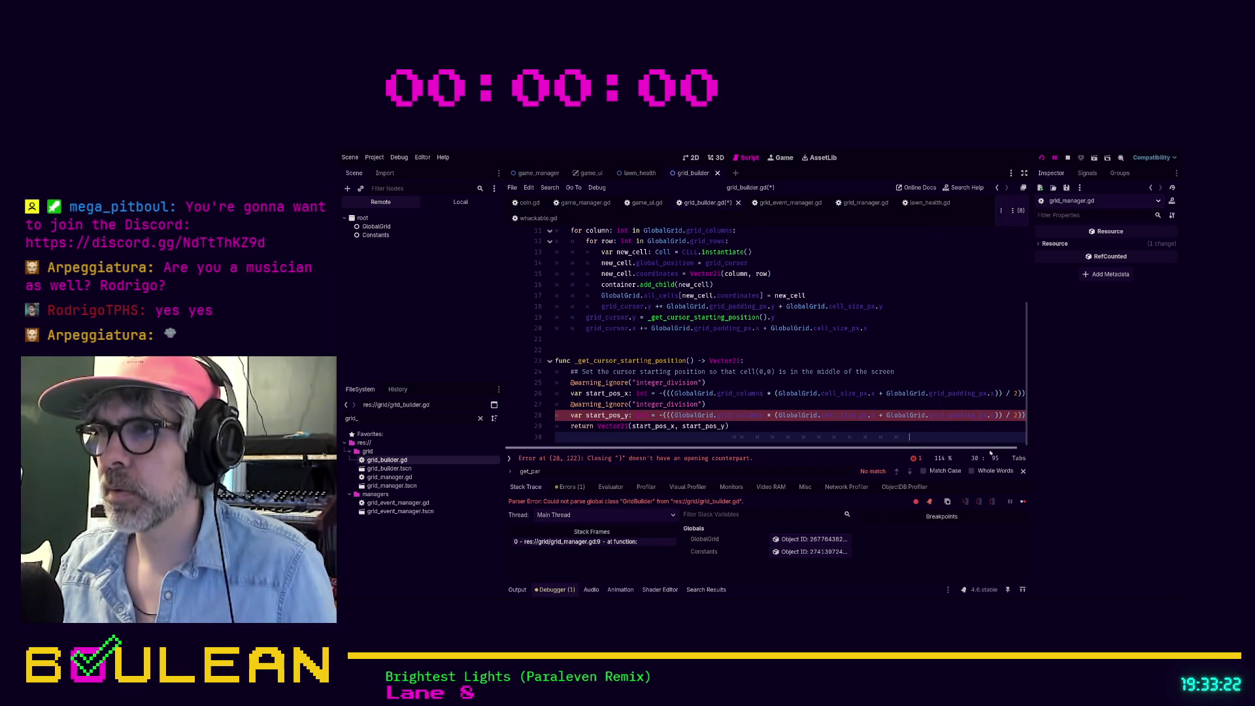
pyautogui.press('Tab')
pyautogui.press('Tab')
pyautogui.press('Tab')
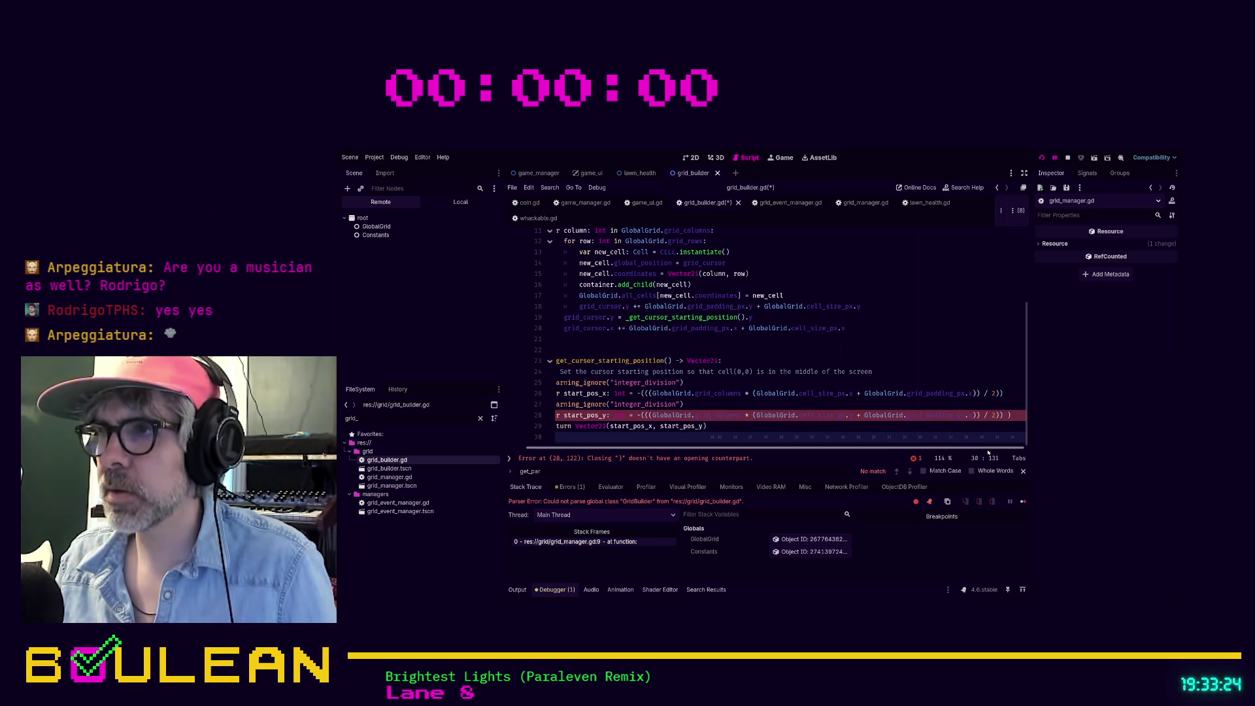
# Delete the stray ')' at the end of line 28 and run the game
pyautogui.click(969, 416)
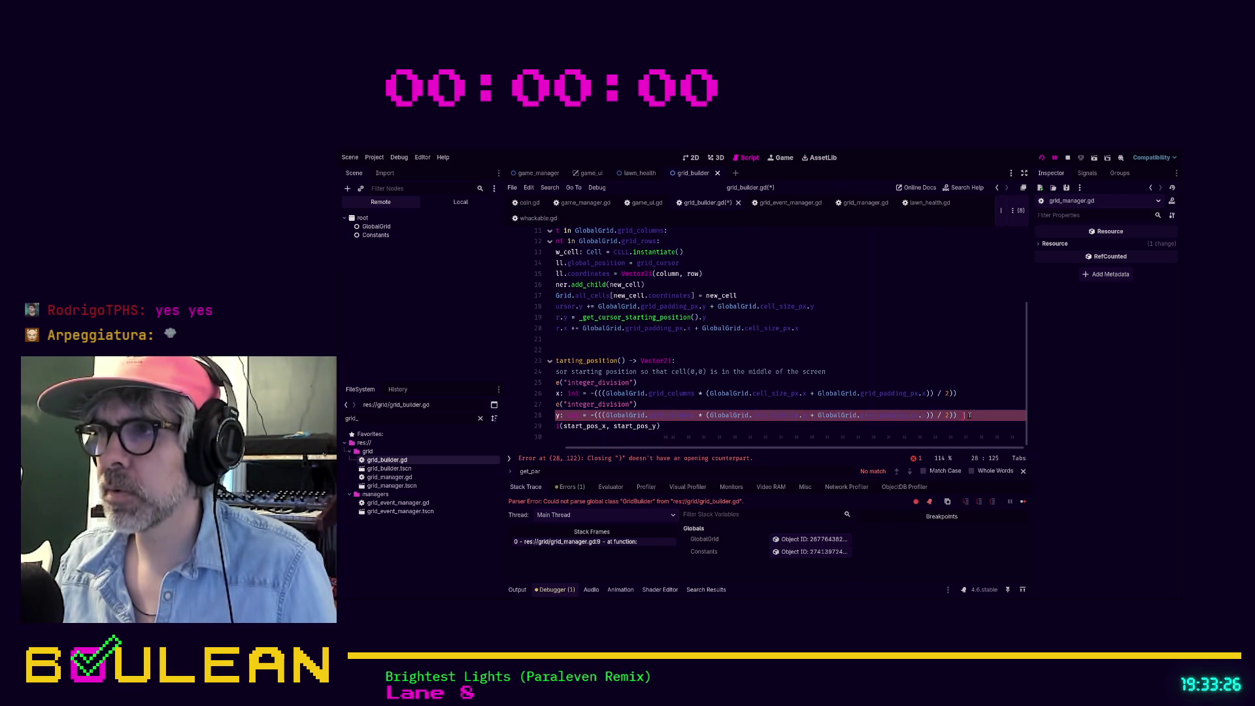
pyautogui.press('BackSpace')
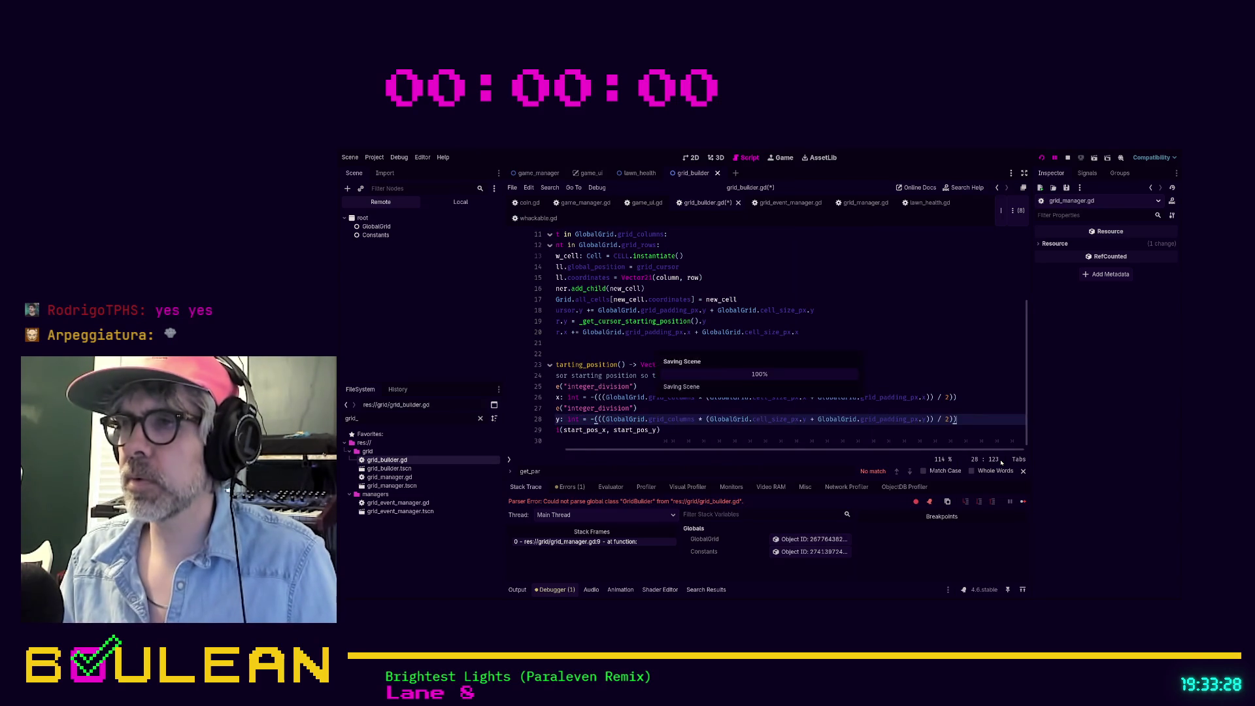
pyautogui.press('F5')
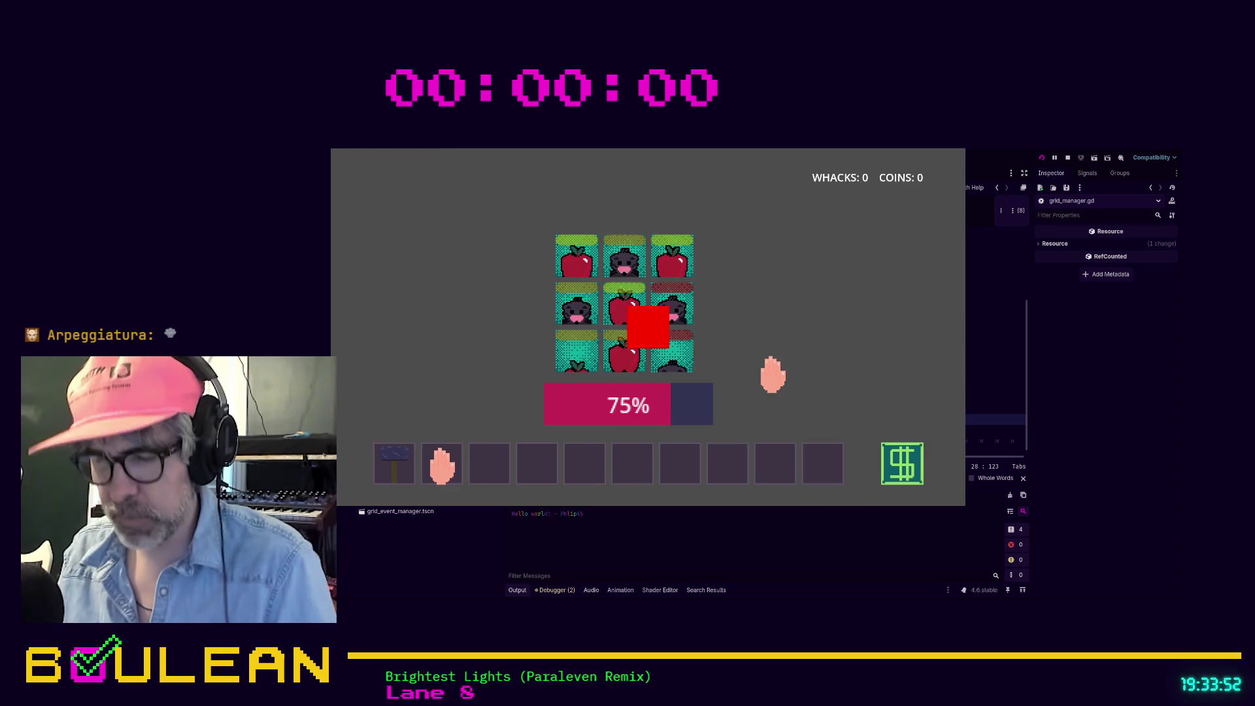
# Stop the test run showing the 3×3 lawn grid with moles and apples
pyautogui.press('F8')
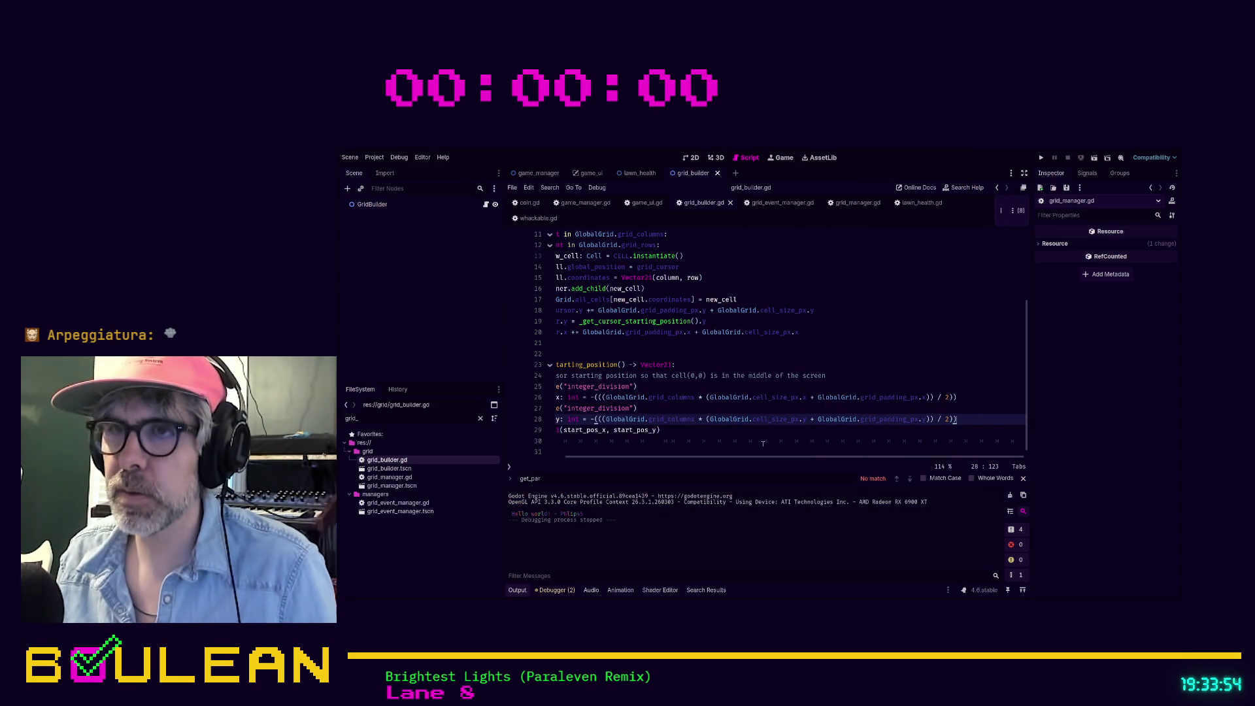
# Delete the commented row and column counter lines in grid_builder.gd and save
pyautogui.moveTo(714, 457); pyautogui.dragTo(655, 457)
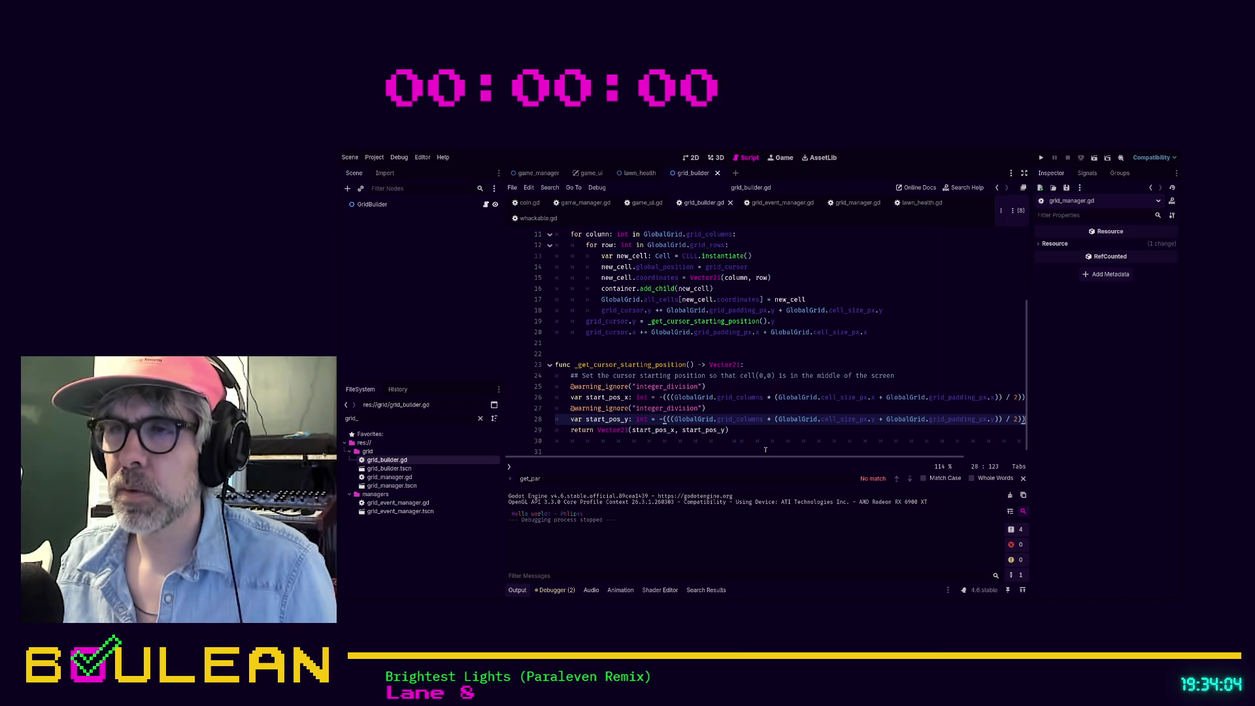
pyautogui.moveTo(755, 460); pyautogui.dragTo(818, 455)
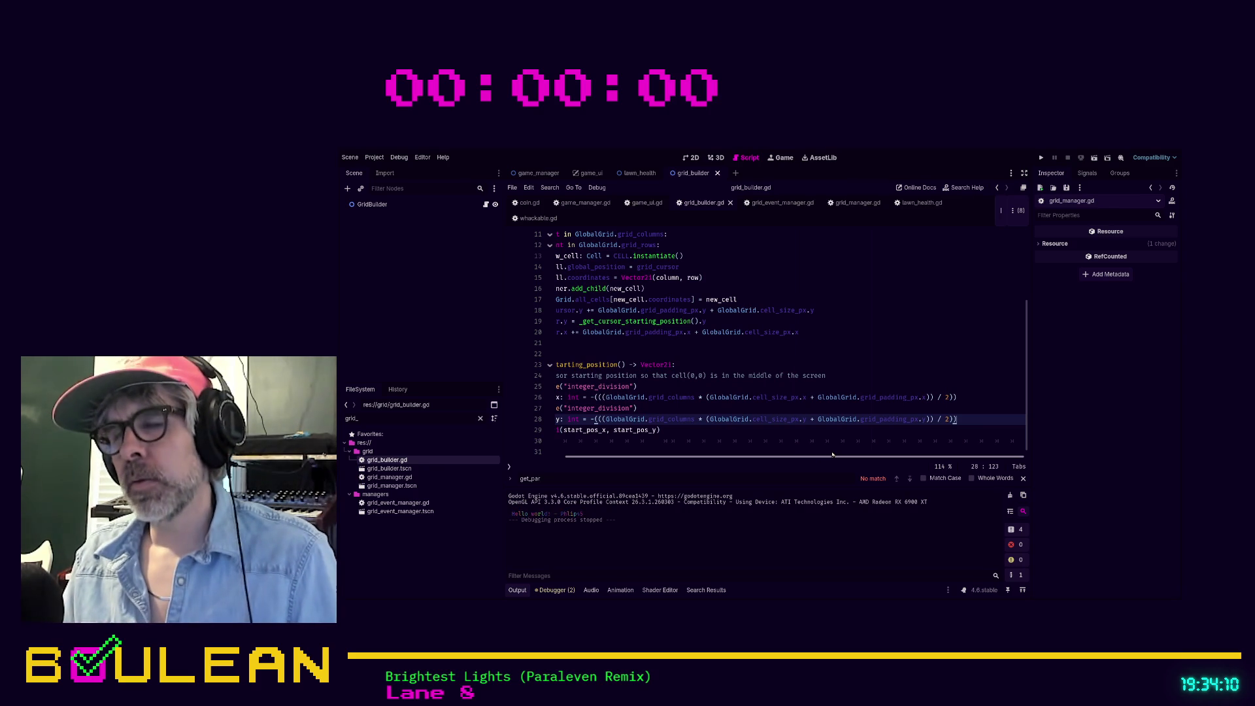
pyautogui.moveTo(817, 460); pyautogui.dragTo(822, 459)
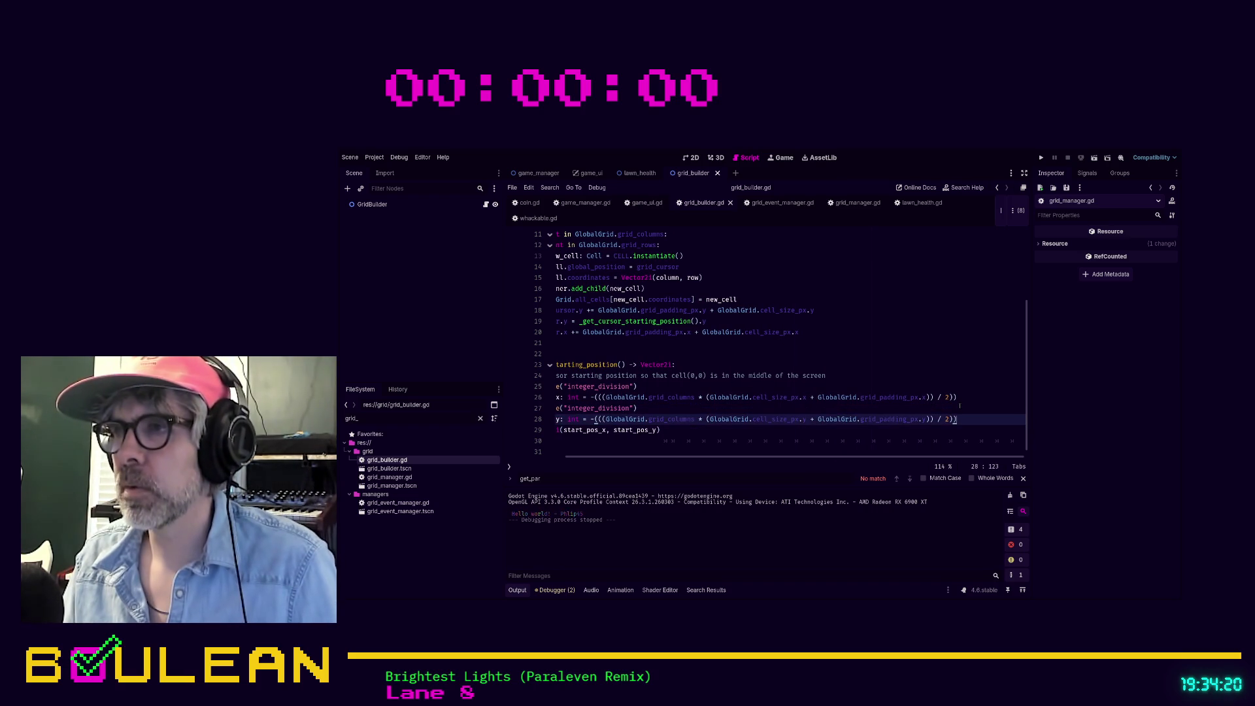
pyautogui.scroll(-1, 978, 419)
pyautogui.click(930, 437)
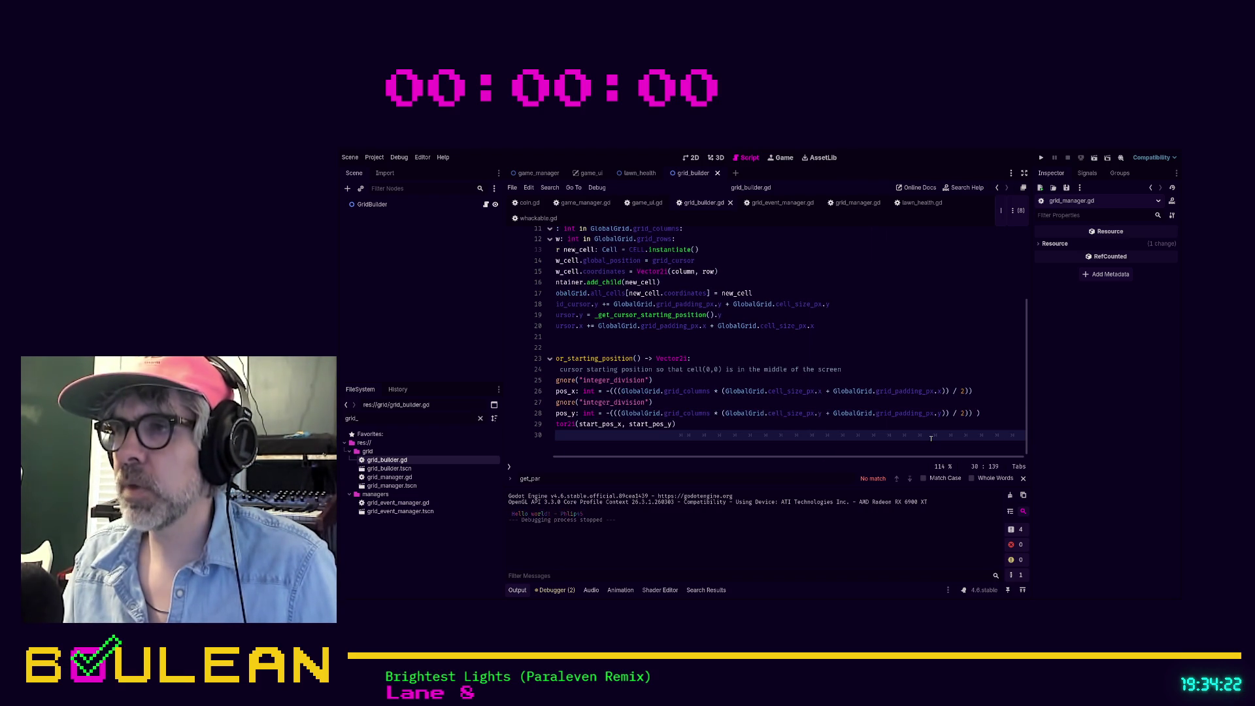
pyautogui.press('BackSpace')
pyautogui.press('BackSpace')
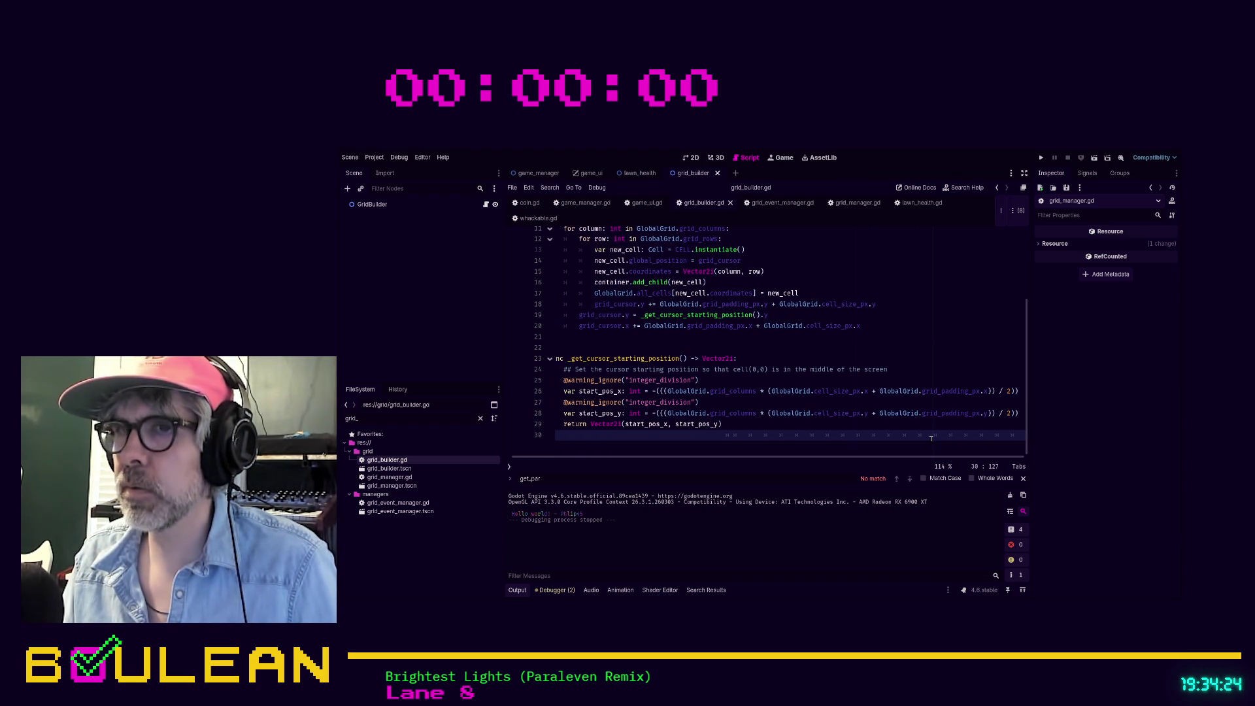
pyautogui.hotkey('ctrl', 'z')
pyautogui.hotkey('ctrl', 'z')
pyautogui.hotkey('ctrl', 'z')
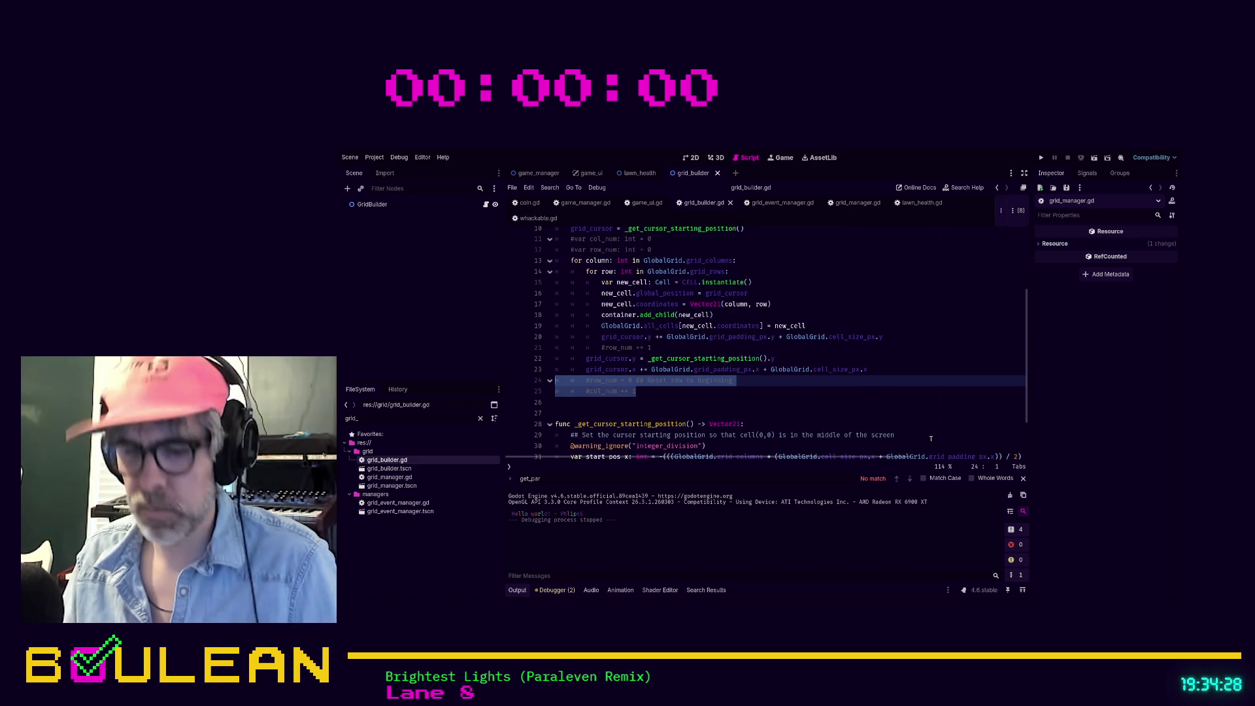
pyautogui.press('BackSpace')
pyautogui.press('BackSpace')
pyautogui.scroll(-1, 924, 414)
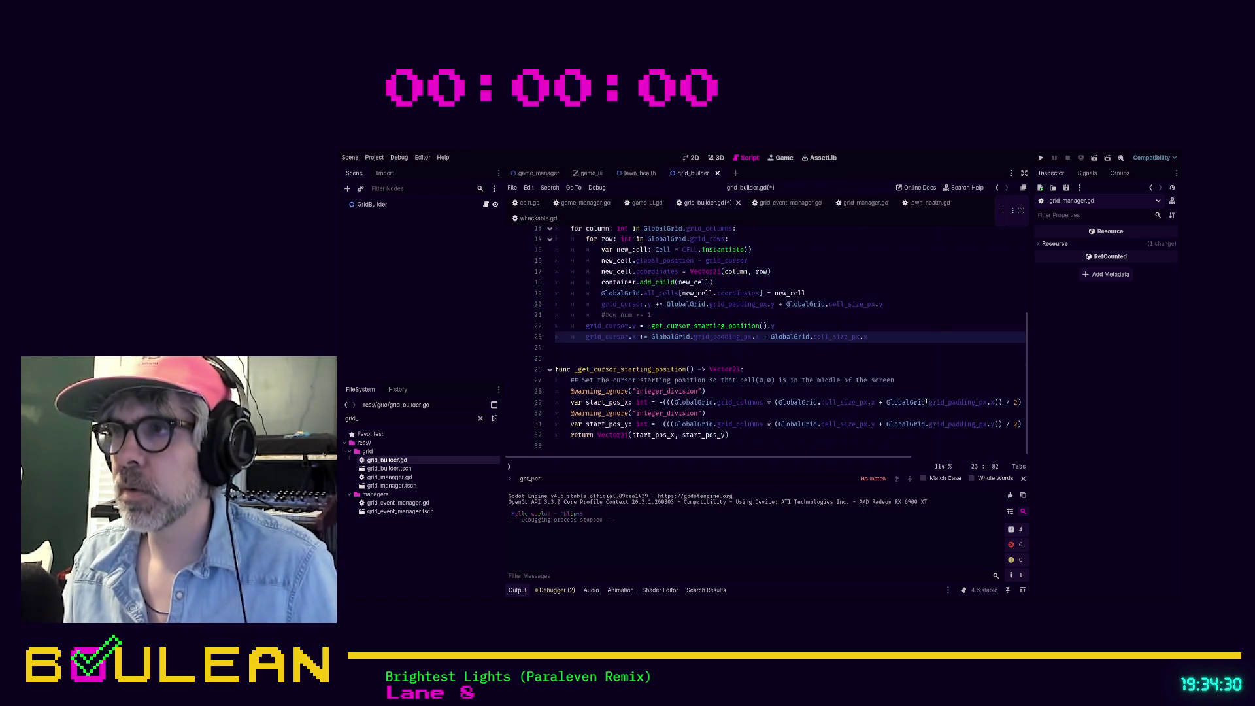
pyautogui.click(933, 435)
pyautogui.hotkey('ctrl', 's')
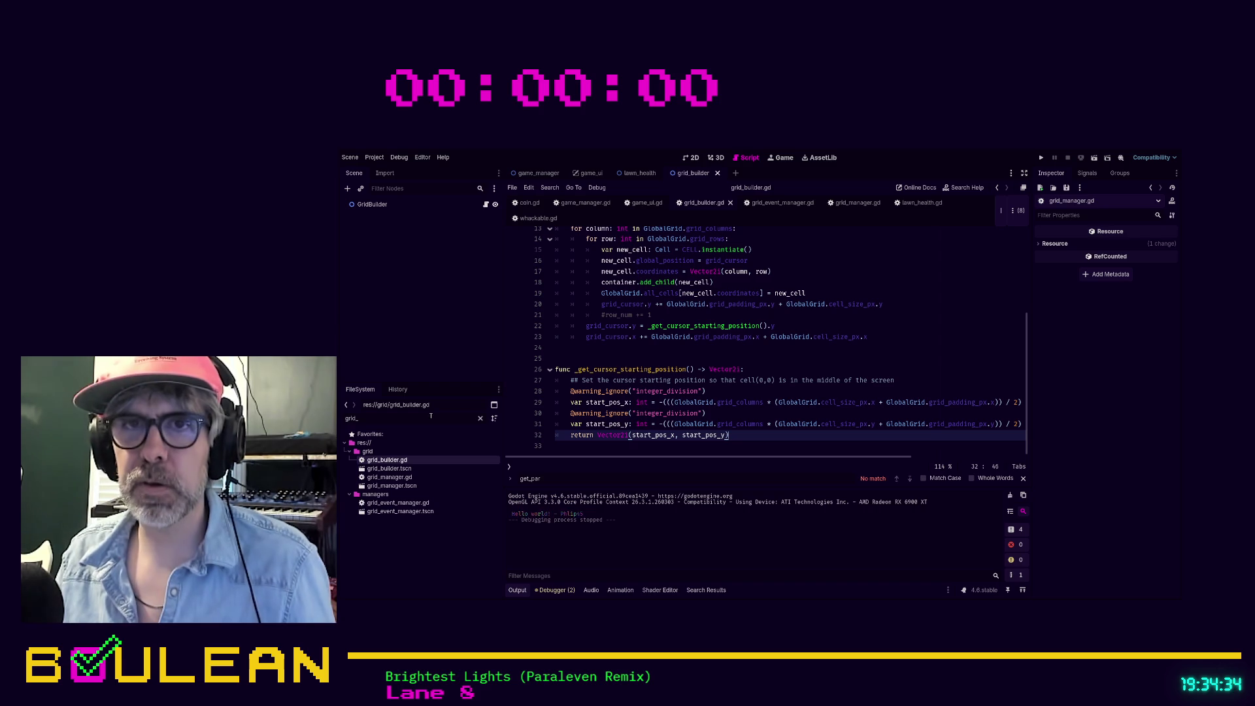
# Filter FileSystem for 'ce', open cell.tscn and select its root Cell node
pyautogui.write('cel')
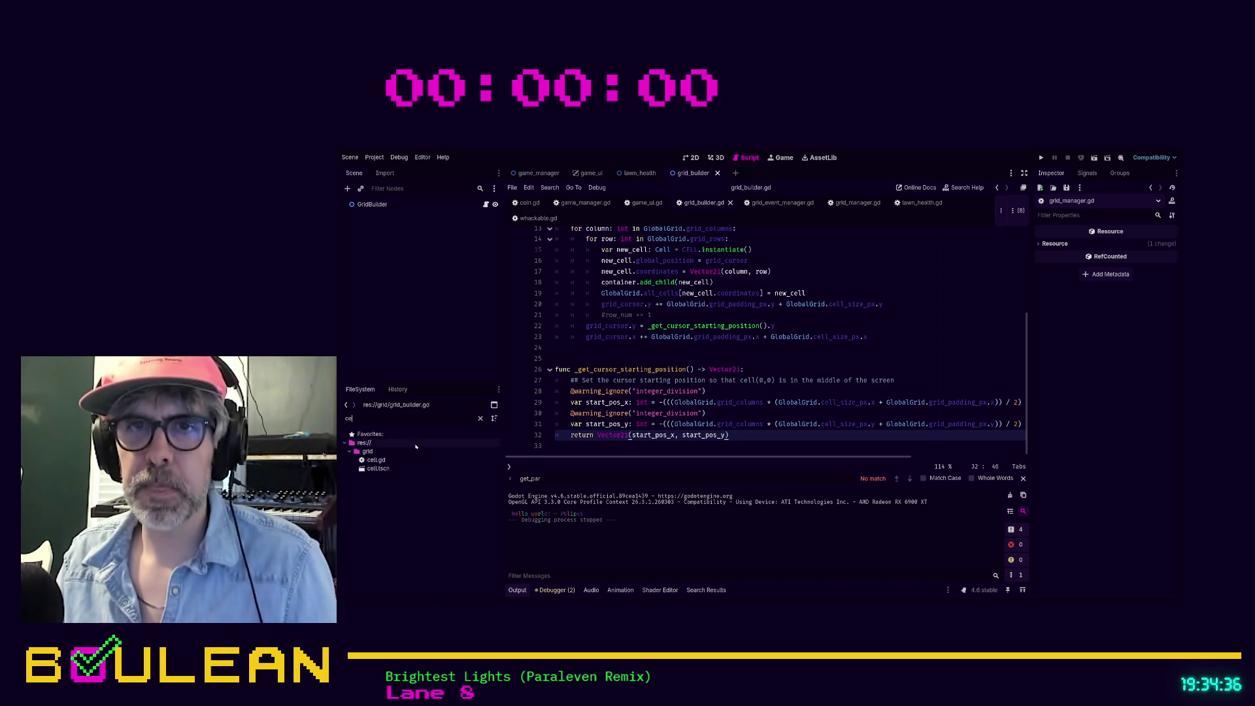
pyautogui.doubleClick(378, 468)
pyautogui.click(363, 206)
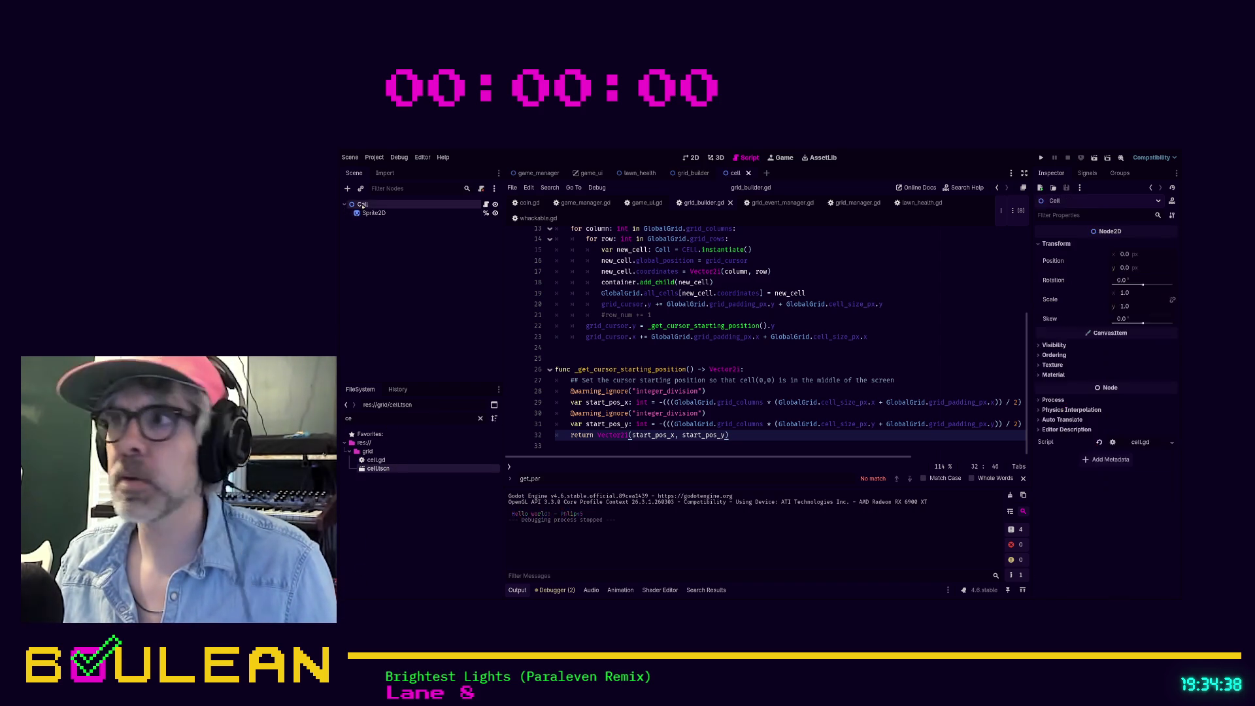
# In the cell scene's 2D view, inspect the Cell node's visibility, ordering and texture settings
pyautogui.click(690, 158)
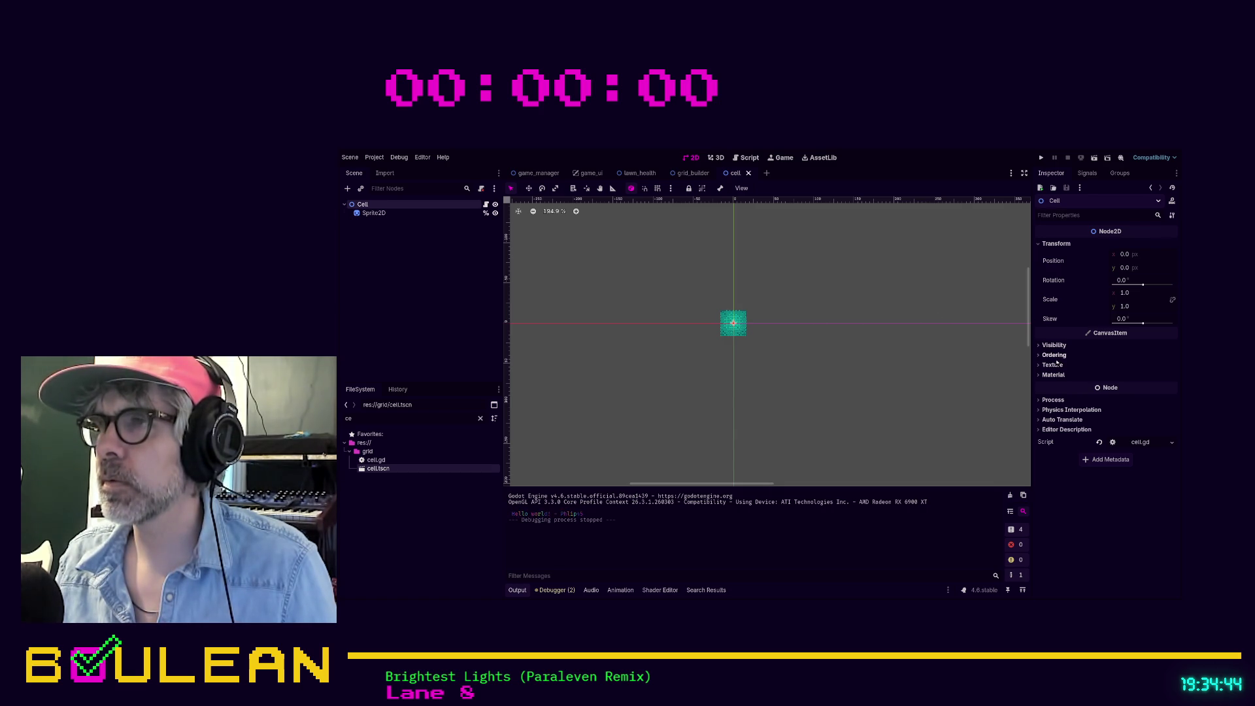
pyautogui.click(373, 213)
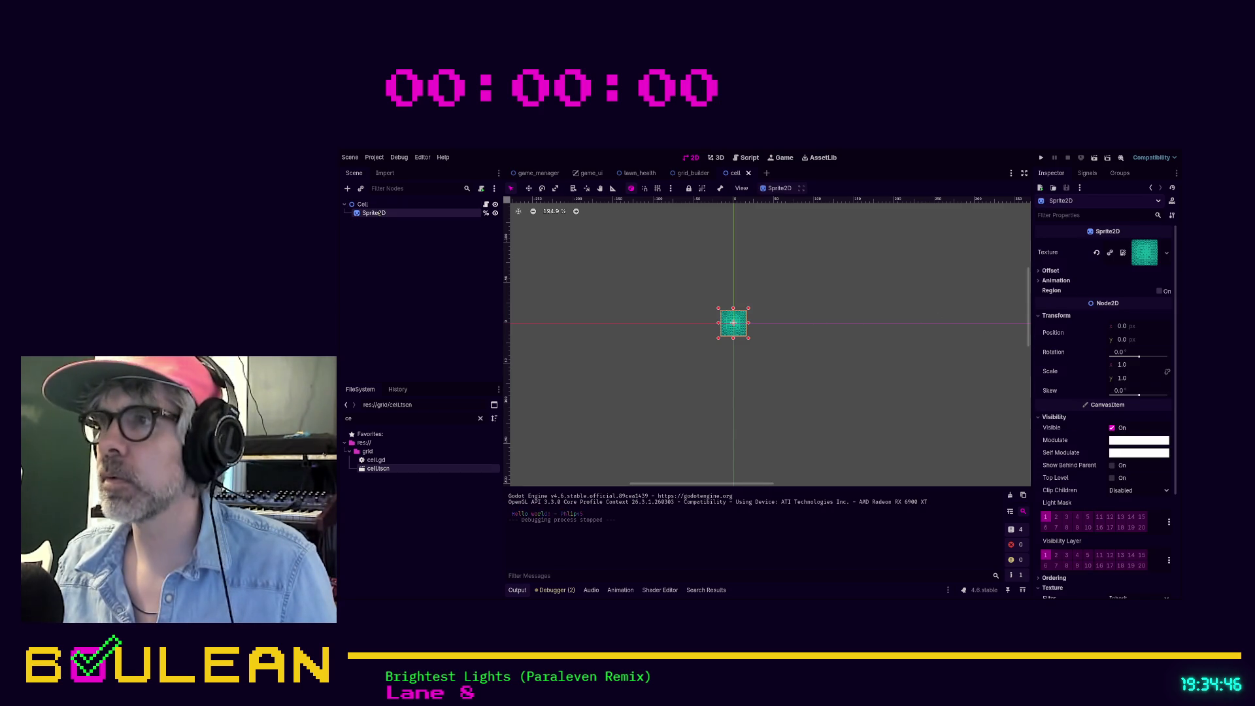
pyautogui.click(379, 205)
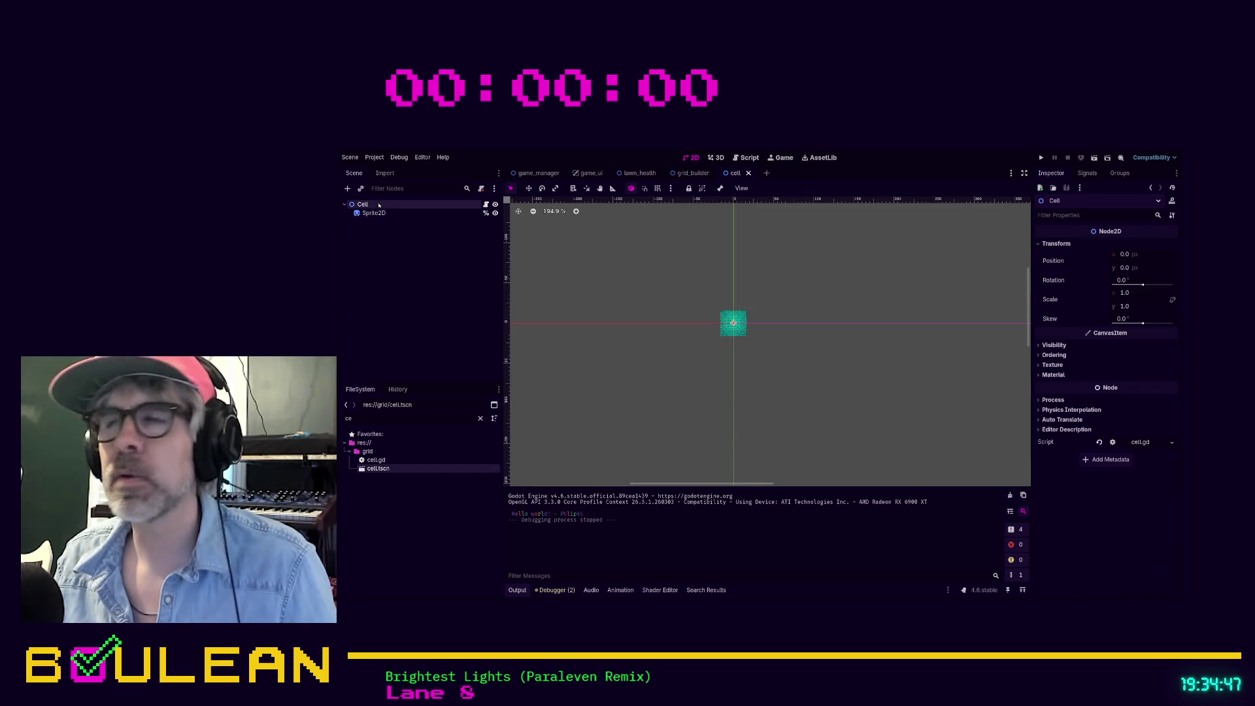
pyautogui.click(1054, 345)
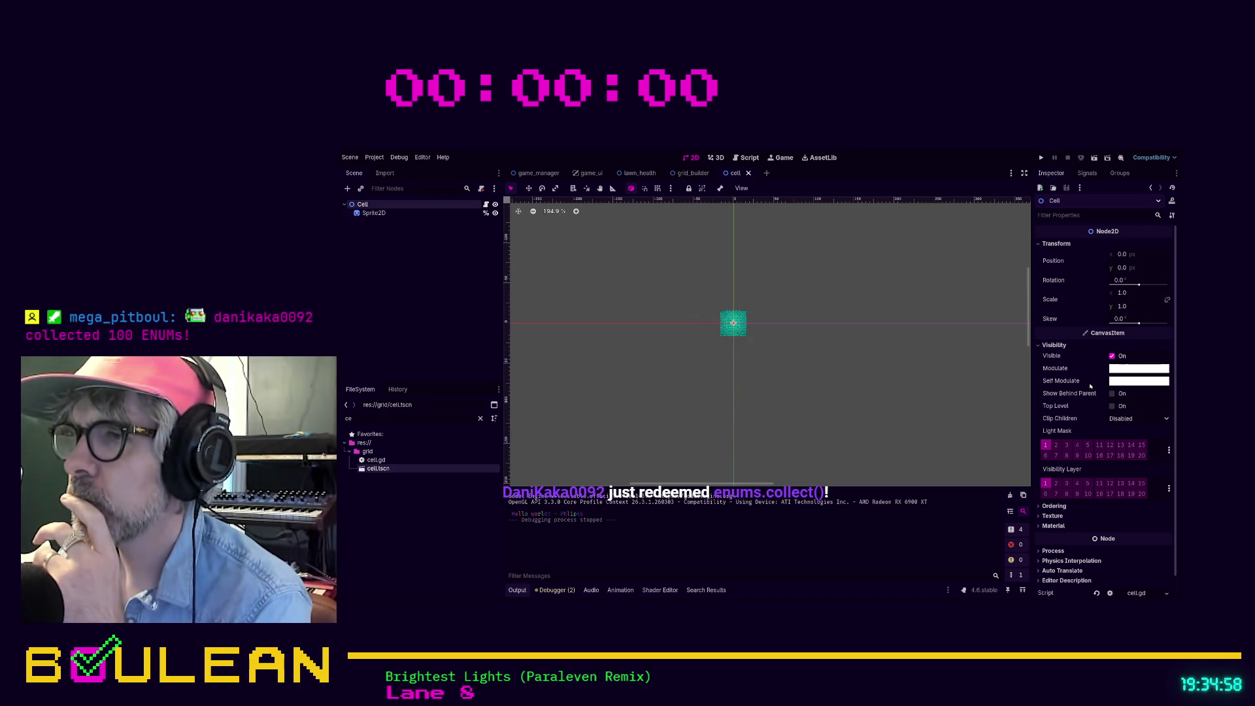
pyautogui.scroll(-1, 1090, 386)
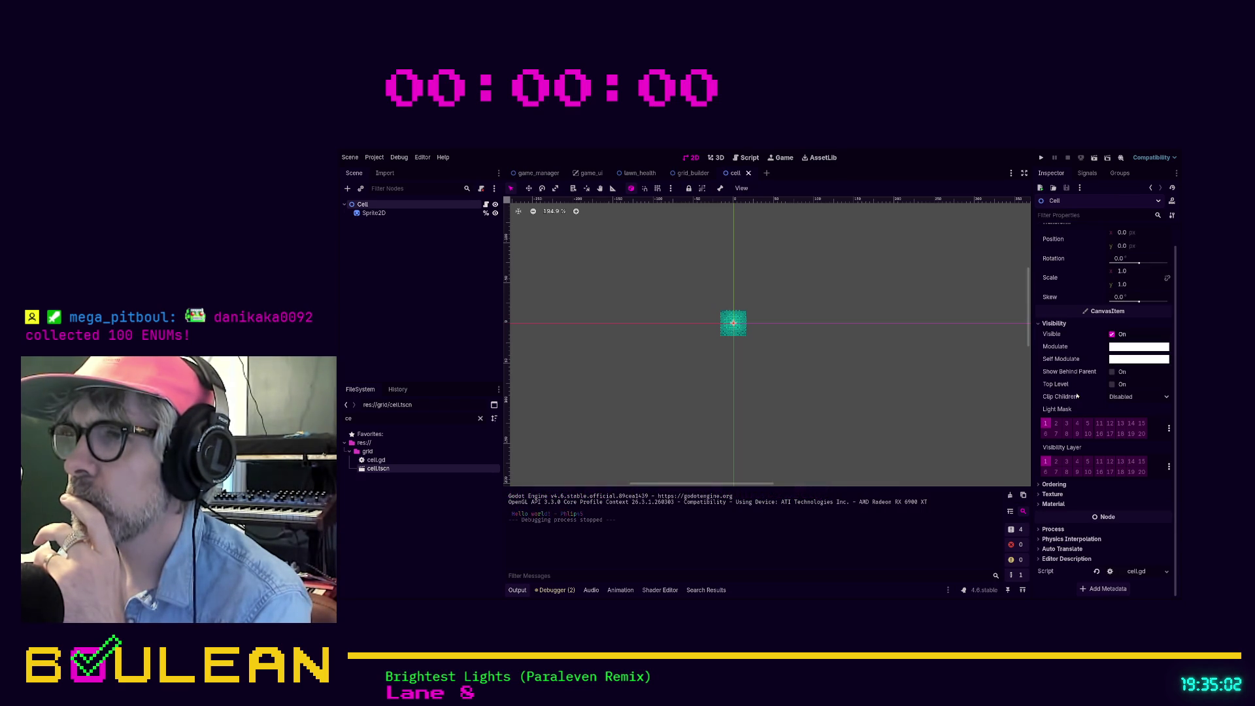
pyautogui.click(1054, 484)
pyautogui.click(1054, 485)
pyautogui.click(1050, 495)
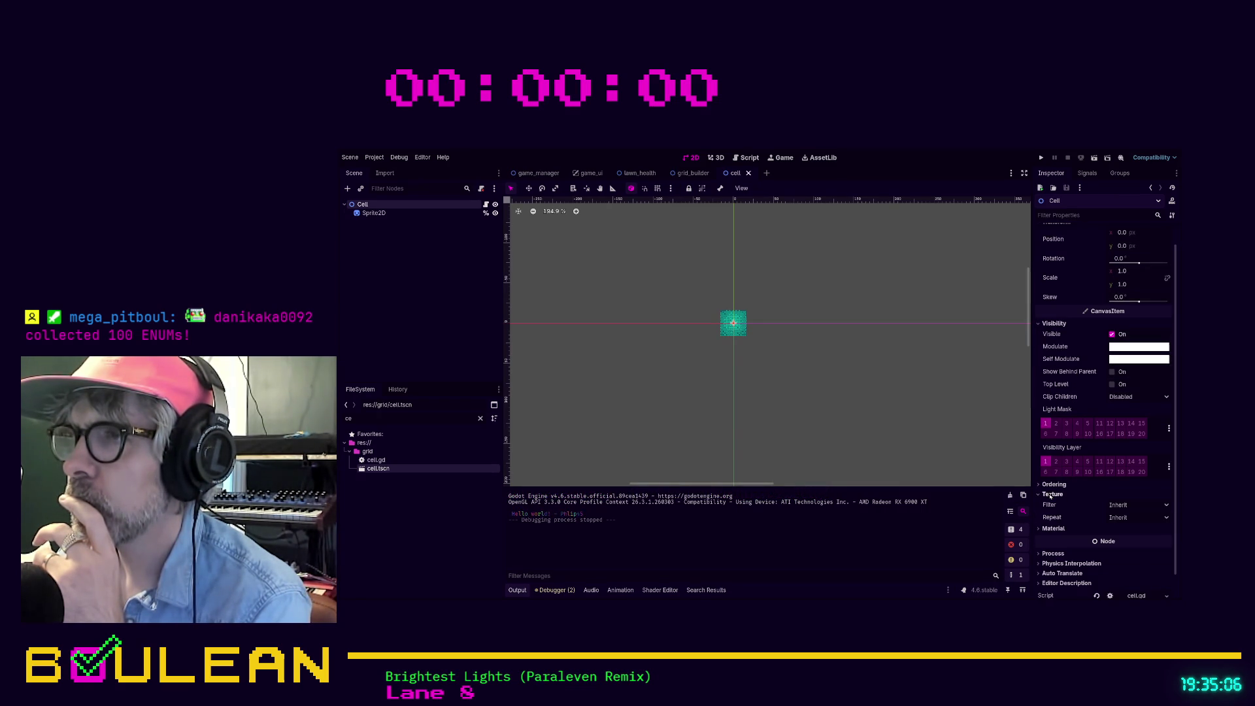
pyautogui.click(1050, 495)
pyautogui.scroll(2, 1097, 433)
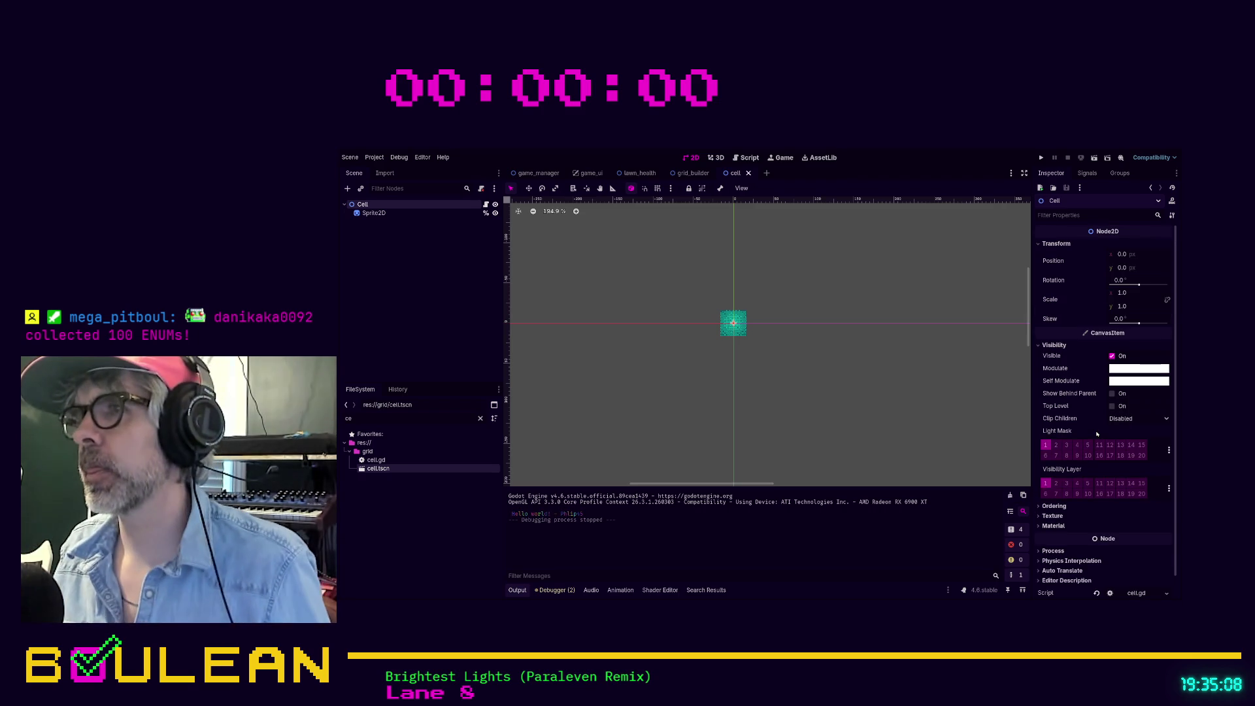
# Untick the Sprite2D's Offset > Centered and playtest the grid
pyautogui.click(400, 214)
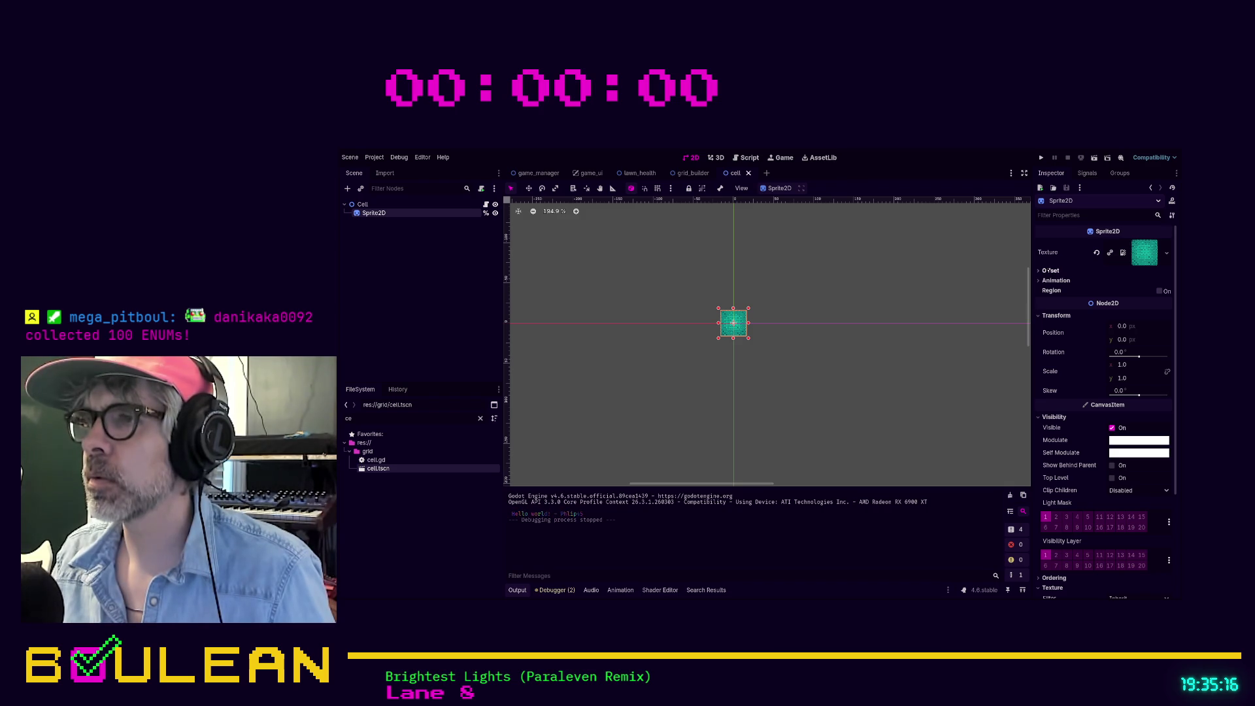
pyautogui.click(1048, 270)
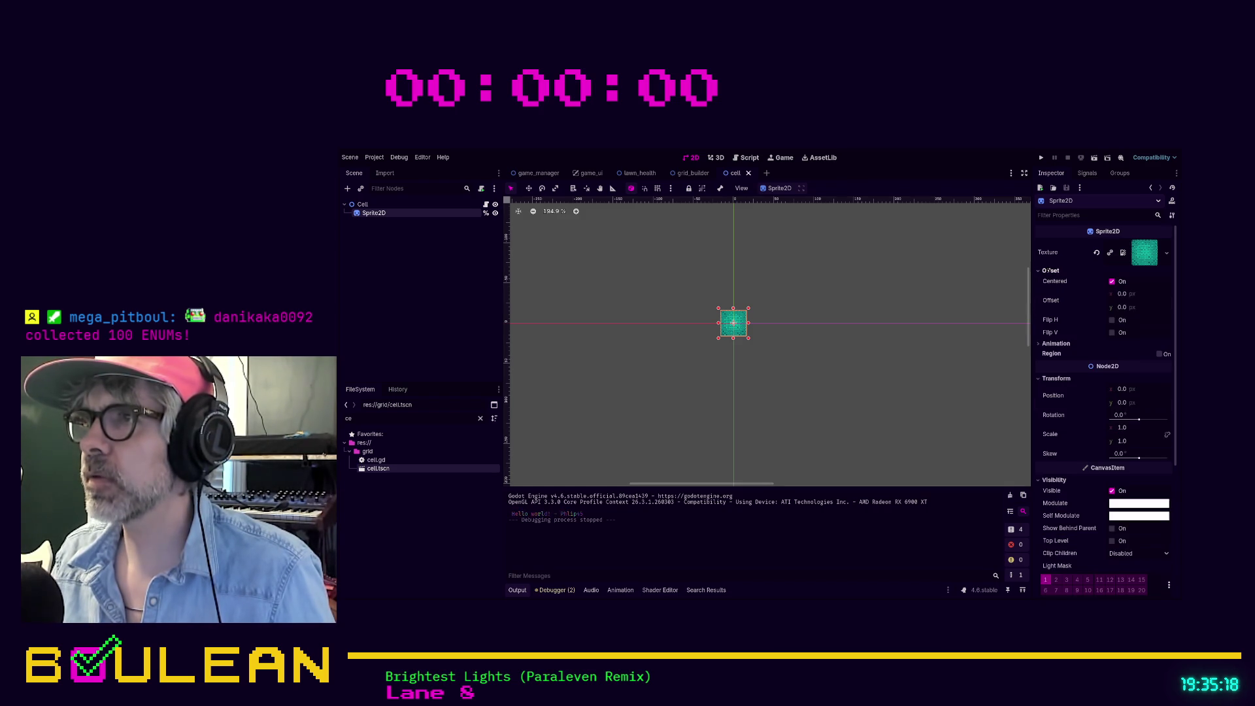
pyautogui.click(1112, 282)
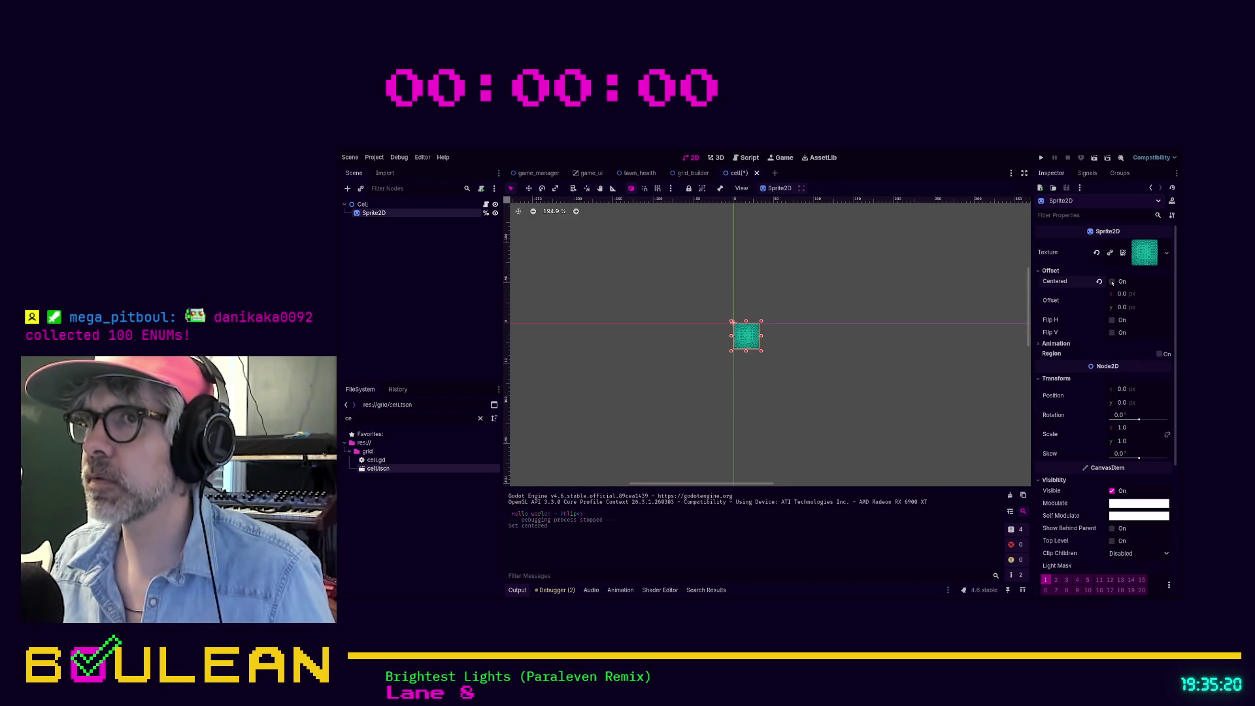
pyautogui.press('F5')
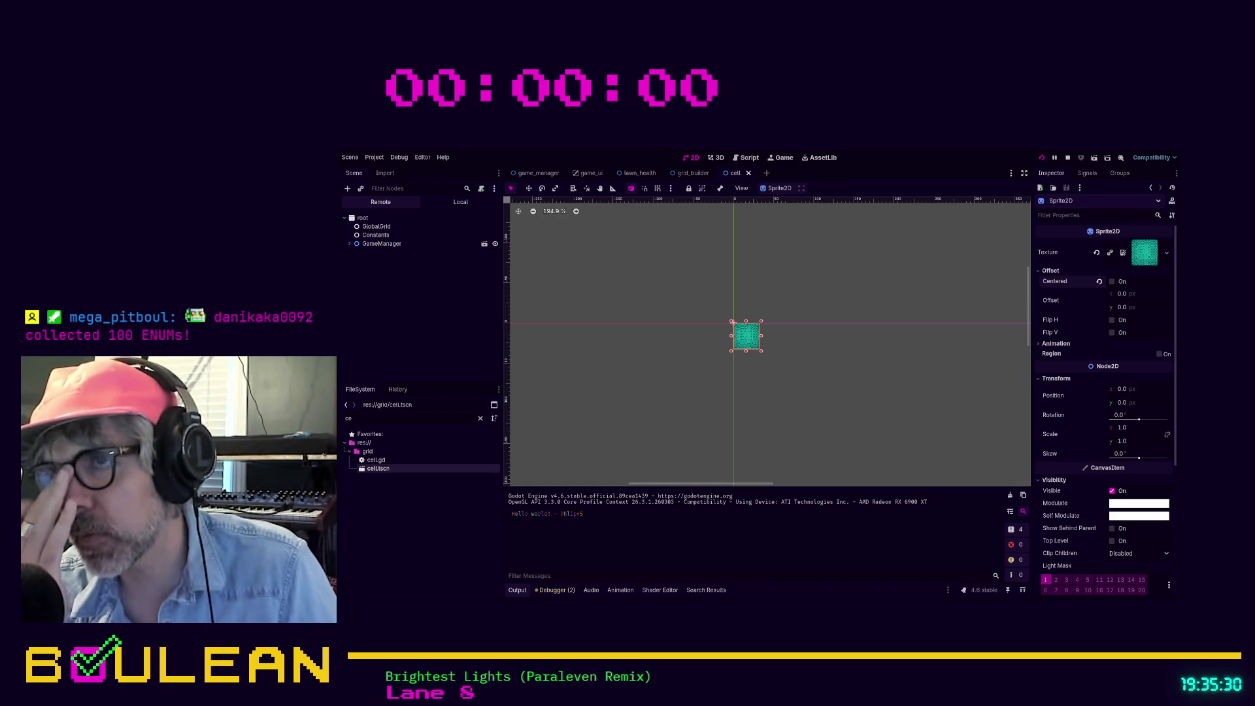
pyautogui.press('F5')
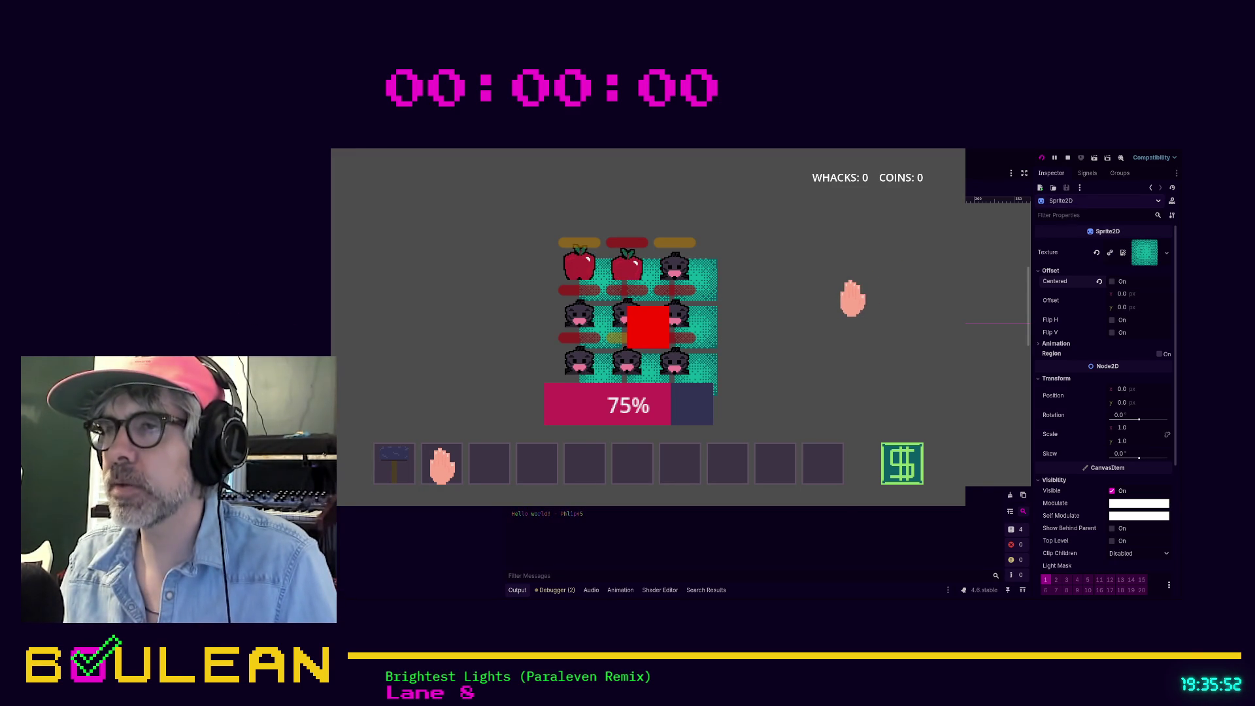
pyautogui.press('F8')
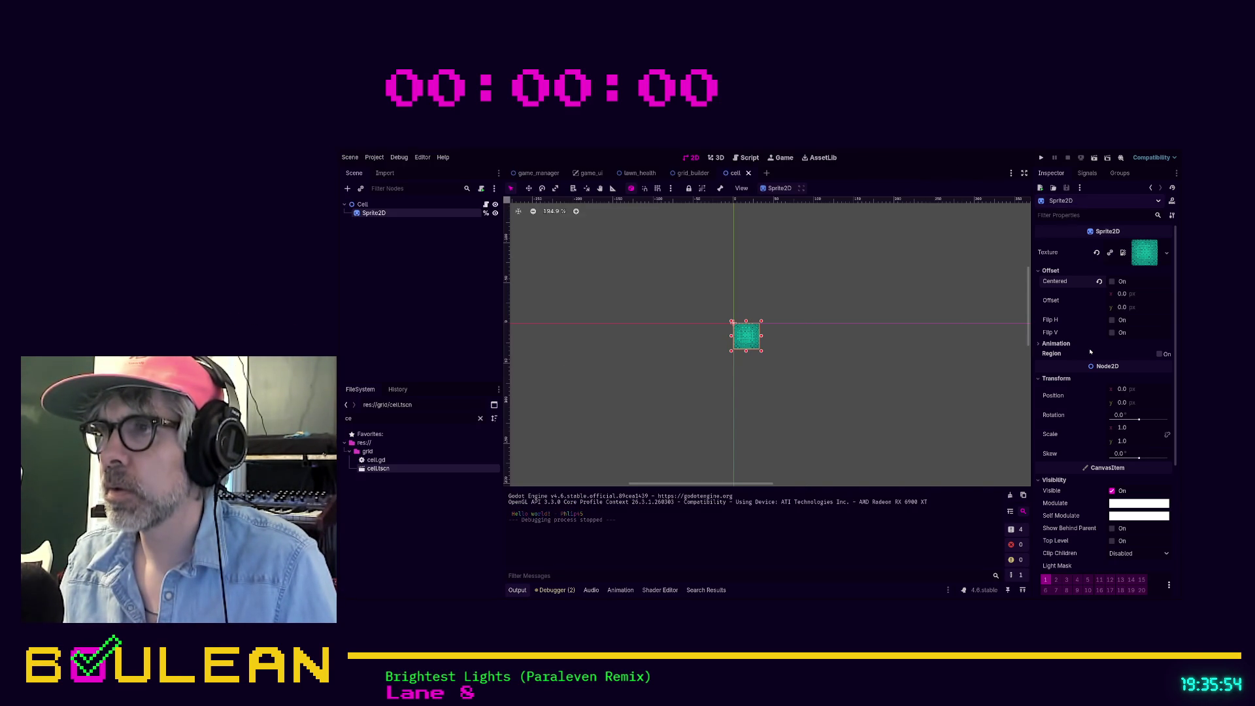
# Re-tick Centered on the sprite and playtest the grid again
pyautogui.click(1111, 282)
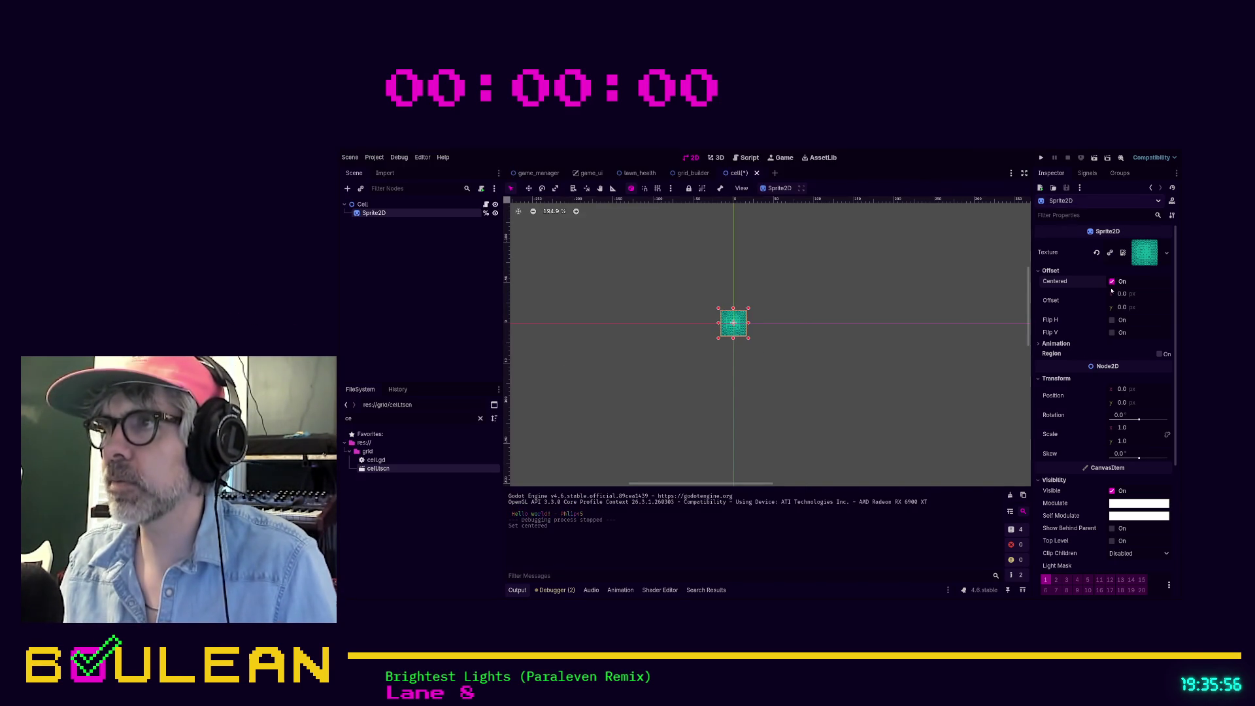
pyautogui.click(938, 361)
pyautogui.press('F5')
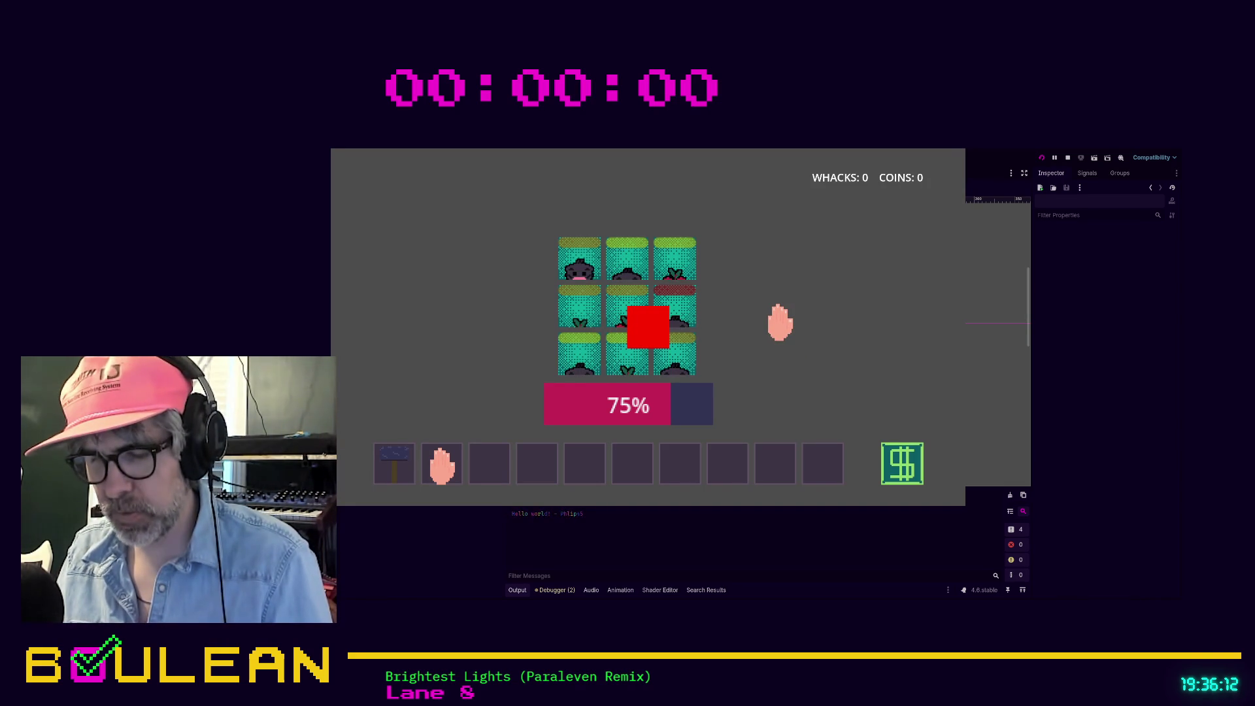
pyautogui.press('F8')
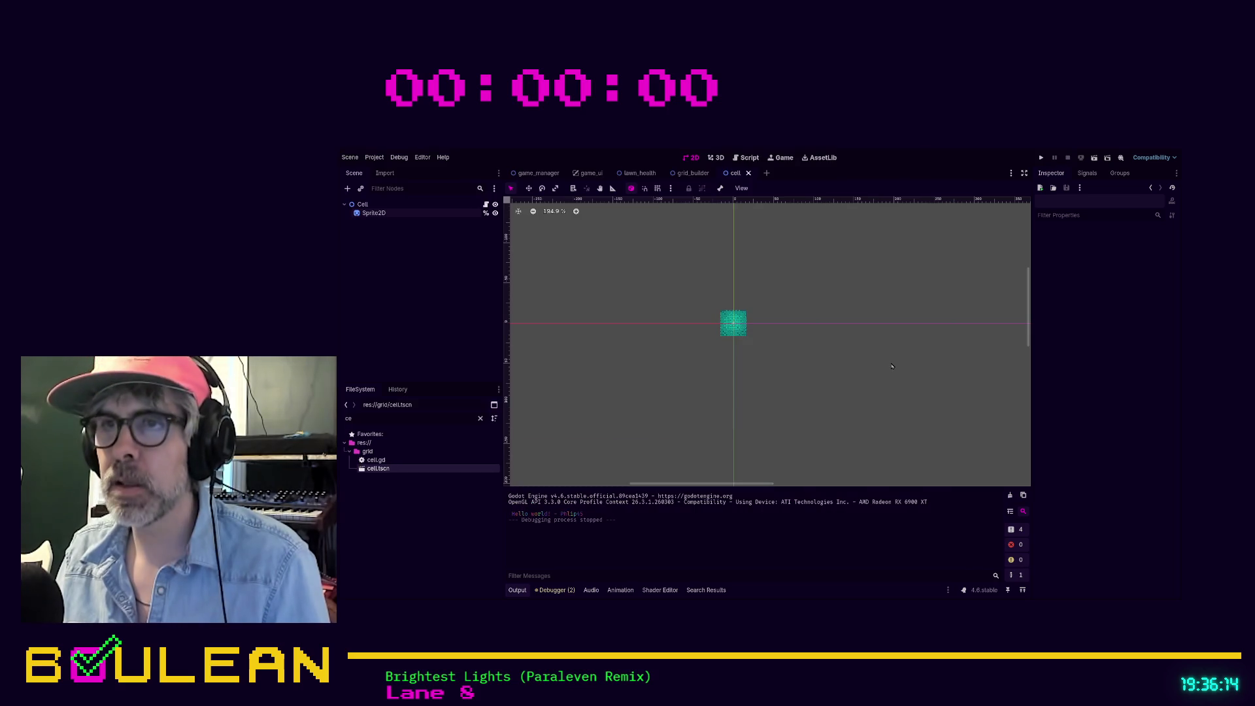
pyautogui.click(681, 179)
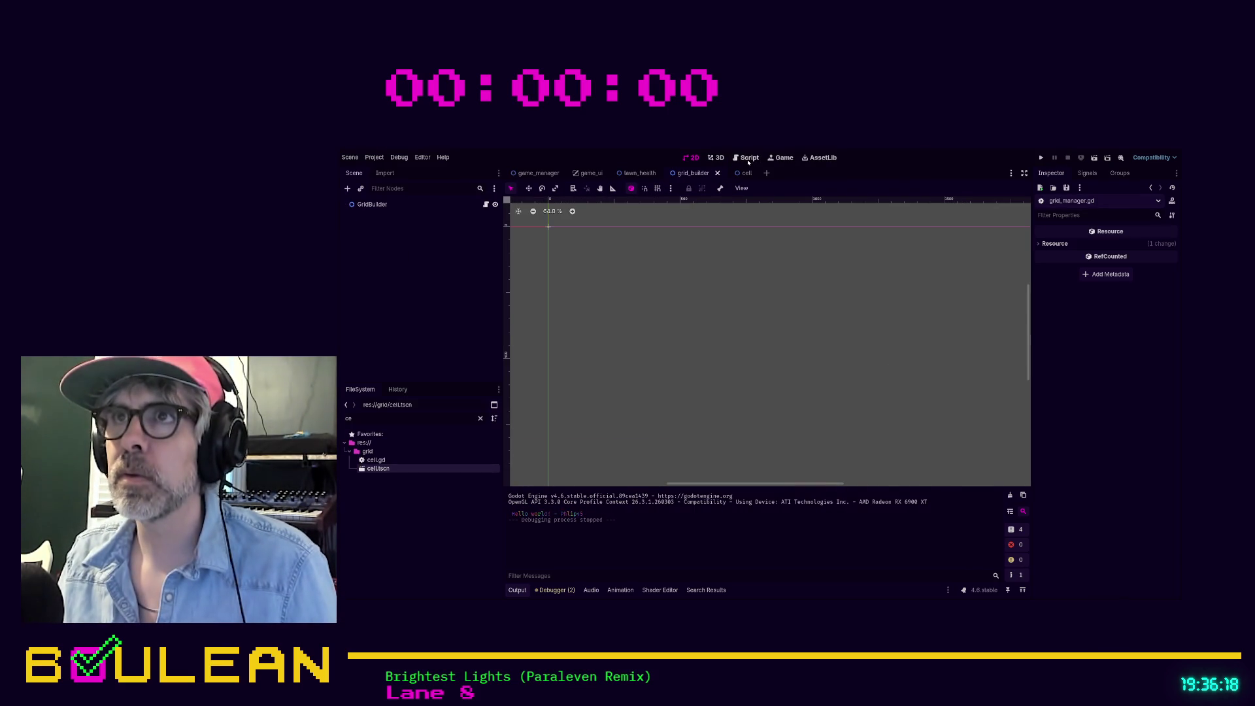
# Append a '+ GlobalGrid.cell_size_px / 2' term to line 29's x formula
pyautogui.click(737, 159)
pyautogui.moveTo(864, 456); pyautogui.dragTo(975, 455)
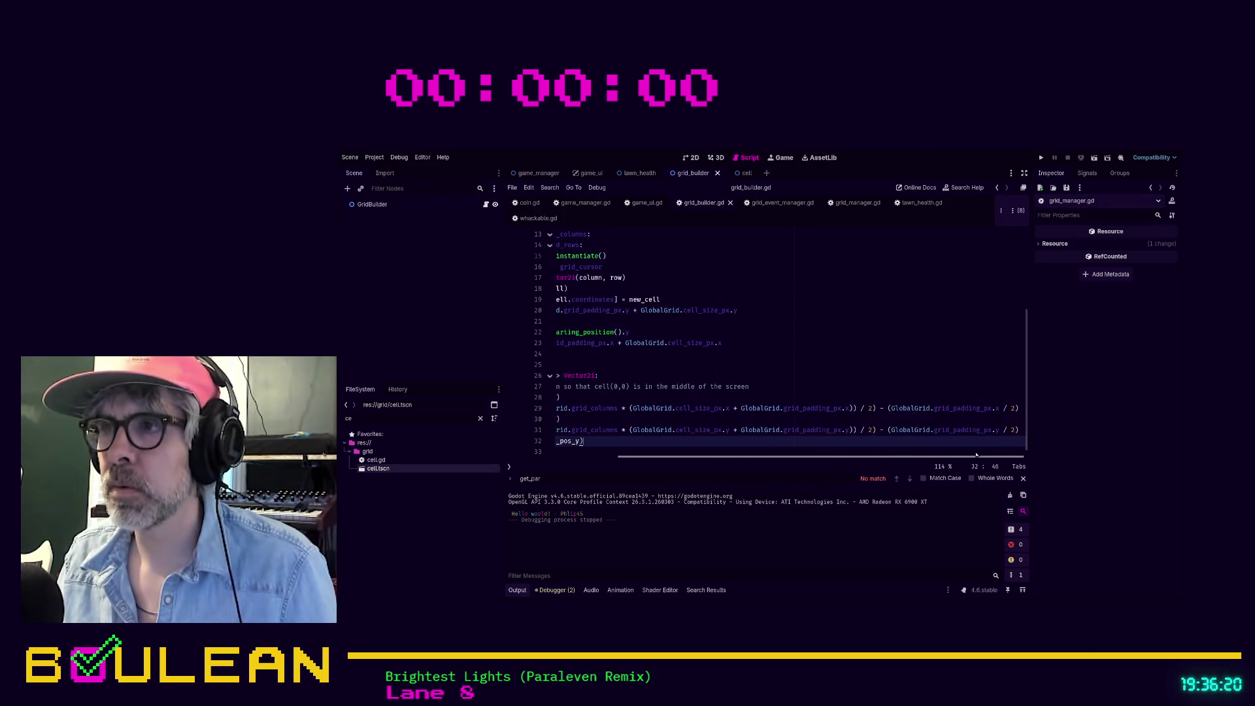
pyautogui.click(1018, 409)
pyautogui.write('+')
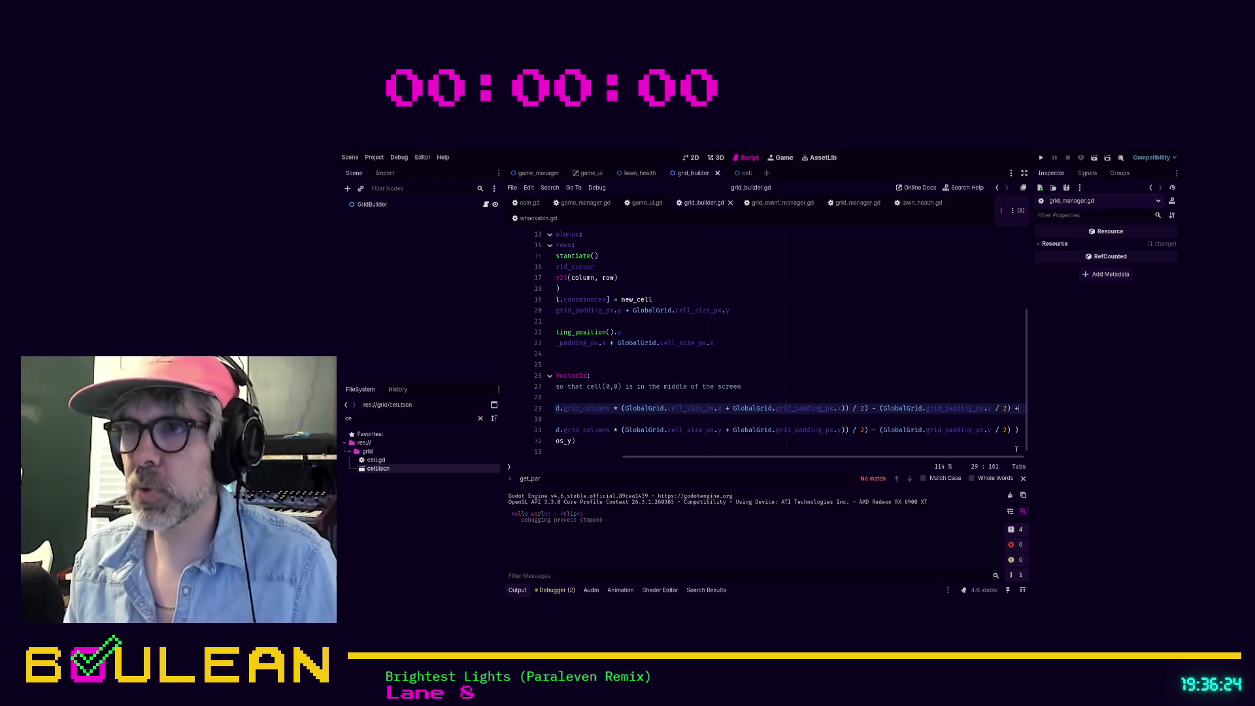
pyautogui.press('Home')
pyautogui.press('End')
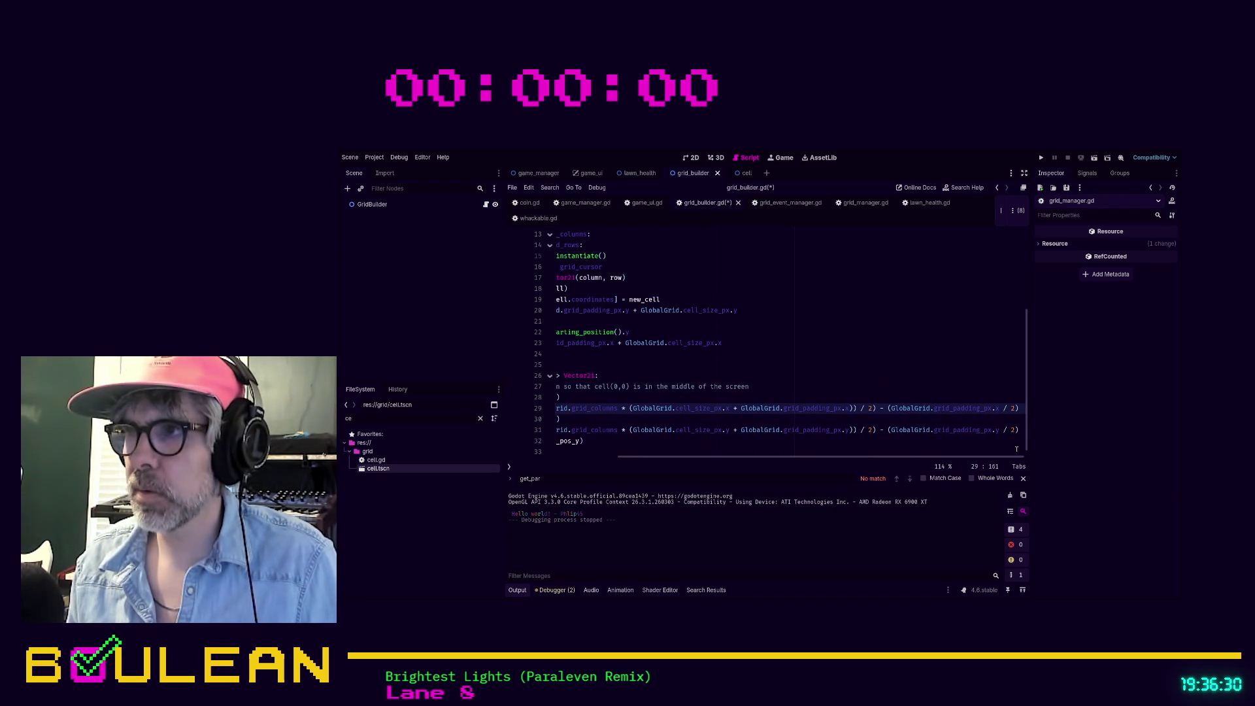
pyautogui.write(')')
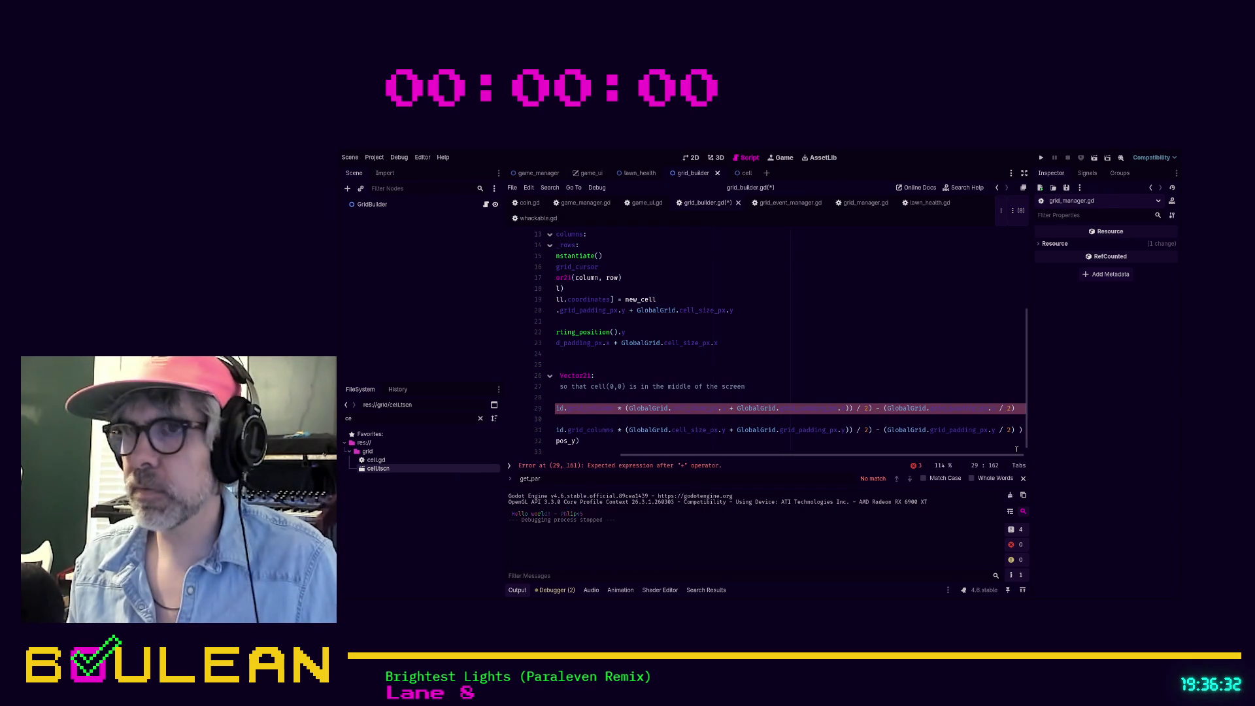
pyautogui.write(' + cell_size_px')
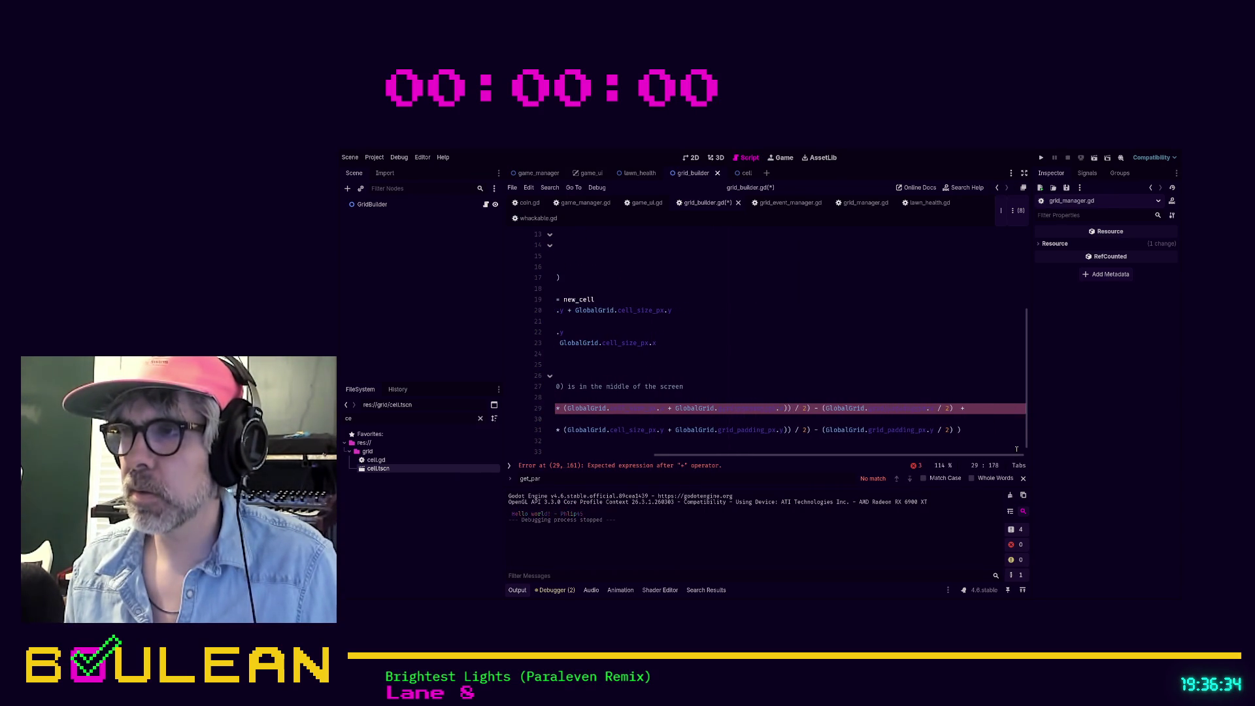
pyautogui.hotkey('ctrl', 'BackSpace')
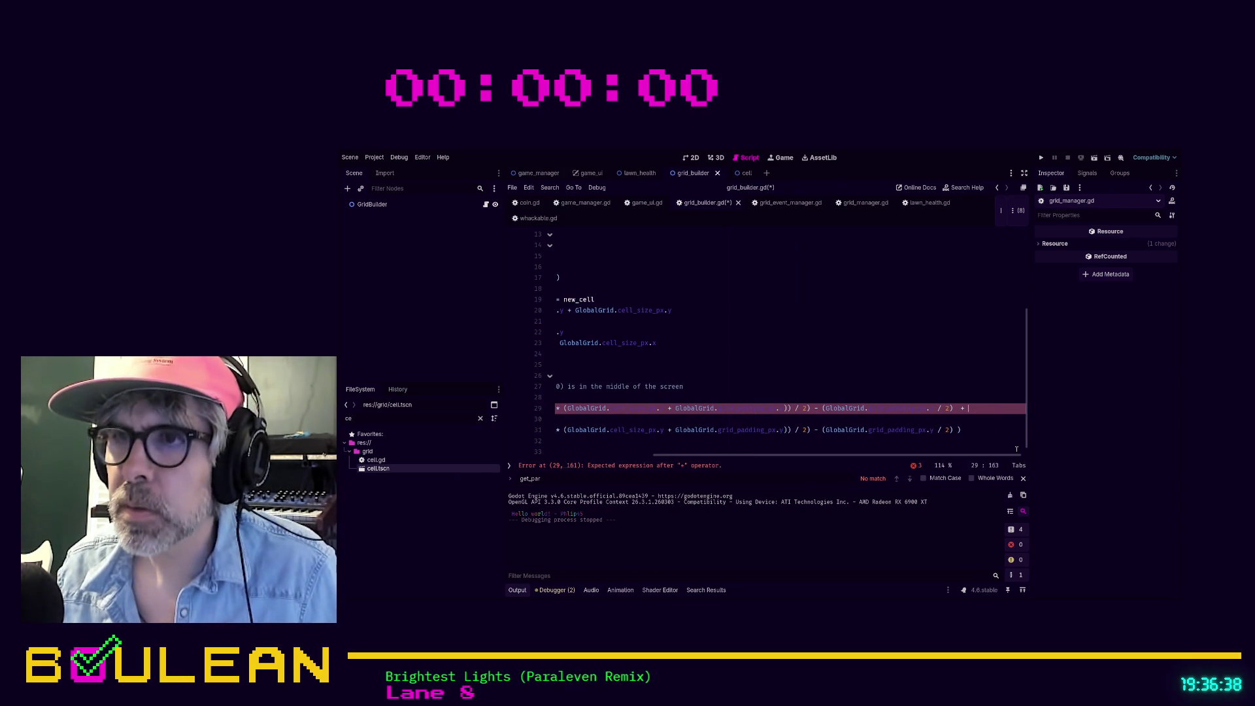
pyautogui.write('cell')
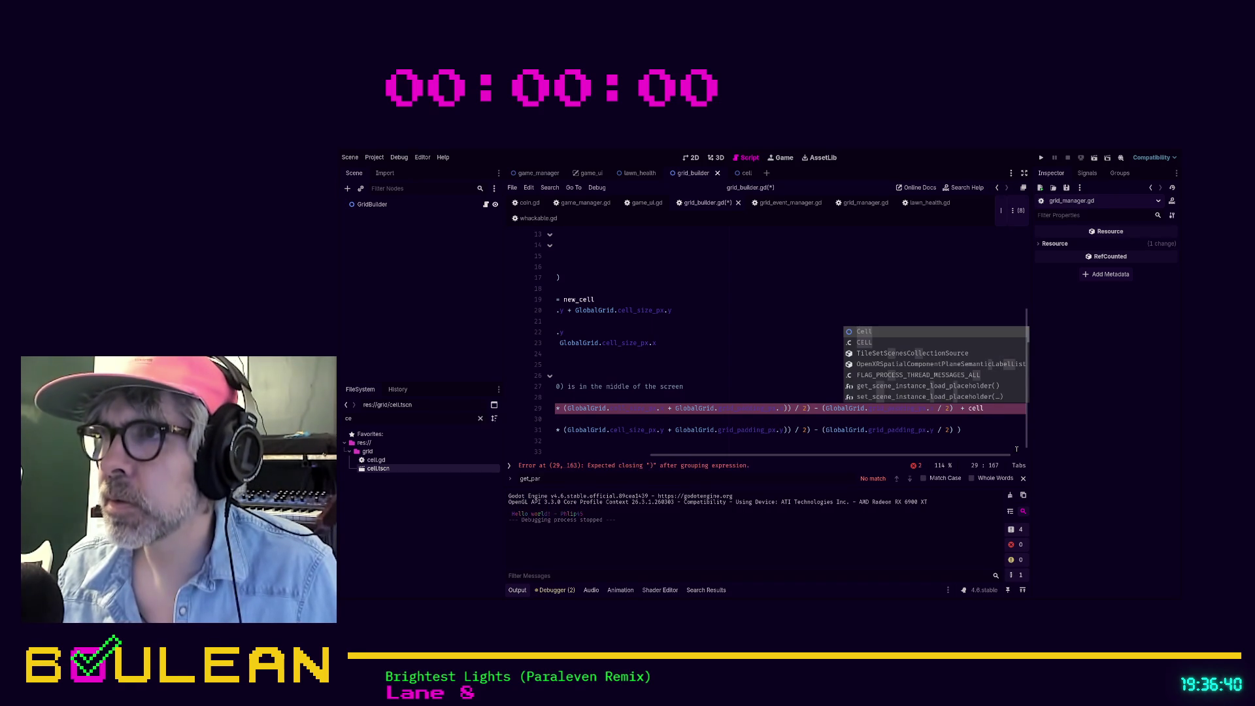
pyautogui.press('BackSpace')
pyautogui.press('BackSpace')
pyautogui.press('BackSpace')
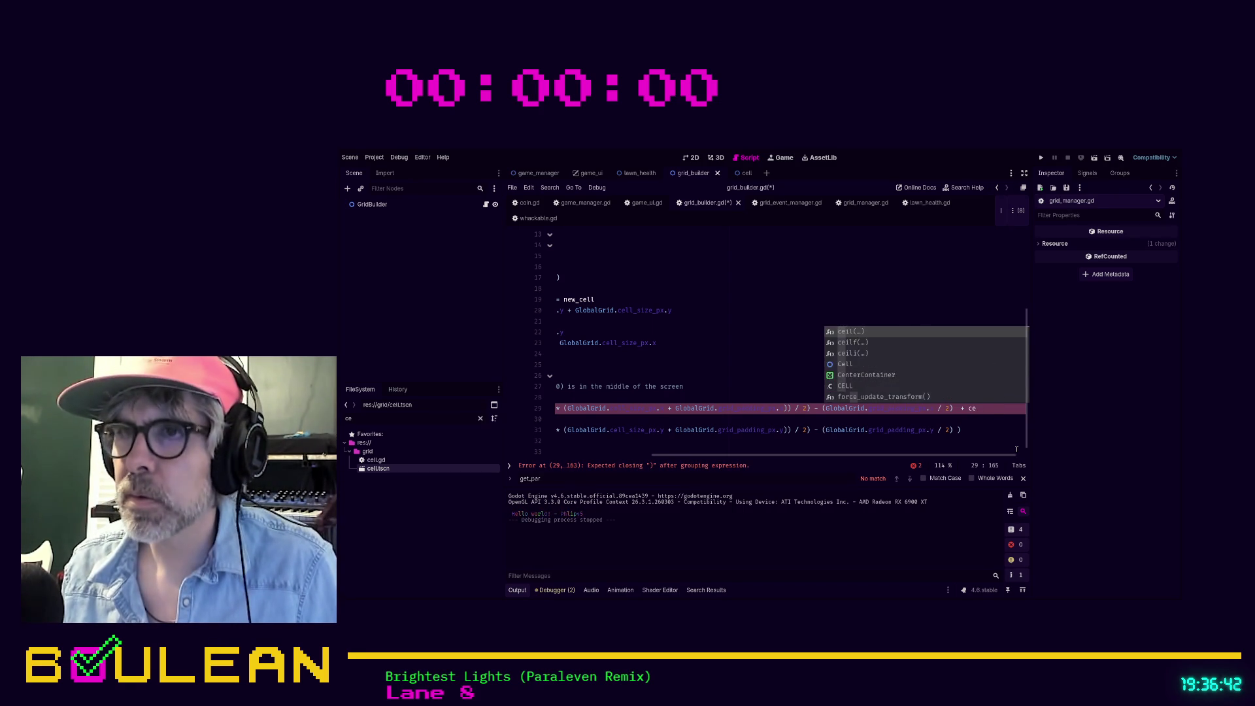
pyautogui.write('Gr')
pyautogui.press('Down')
pyautogui.press('Down')
pyautogui.press('Down')
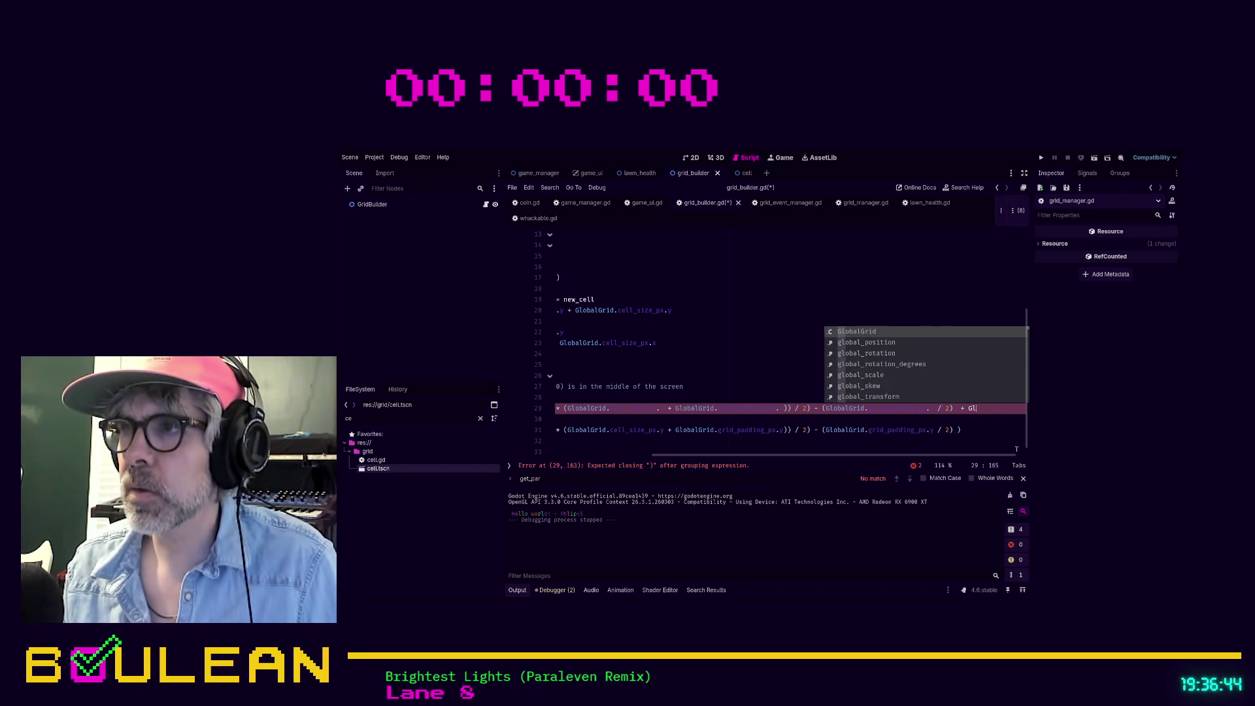
pyautogui.press('Return')
pyautogui.write('.ce')
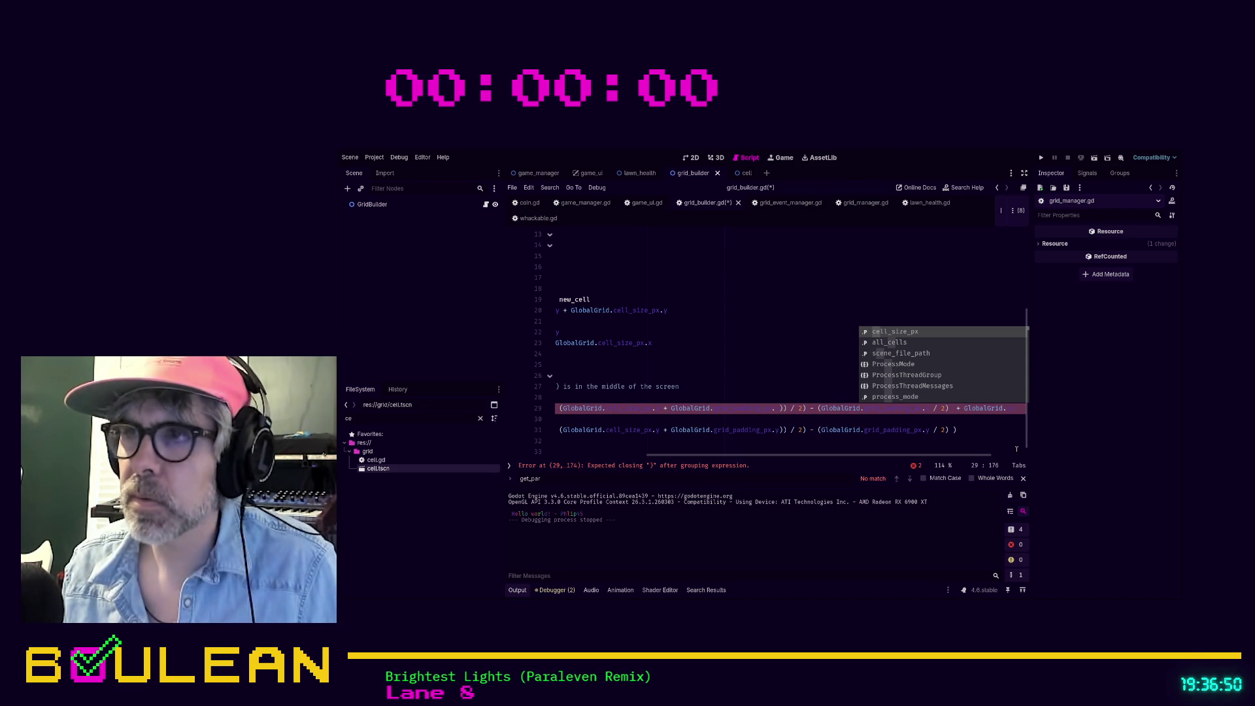
pyautogui.press('Return')
pyautogui.write('. / 2')
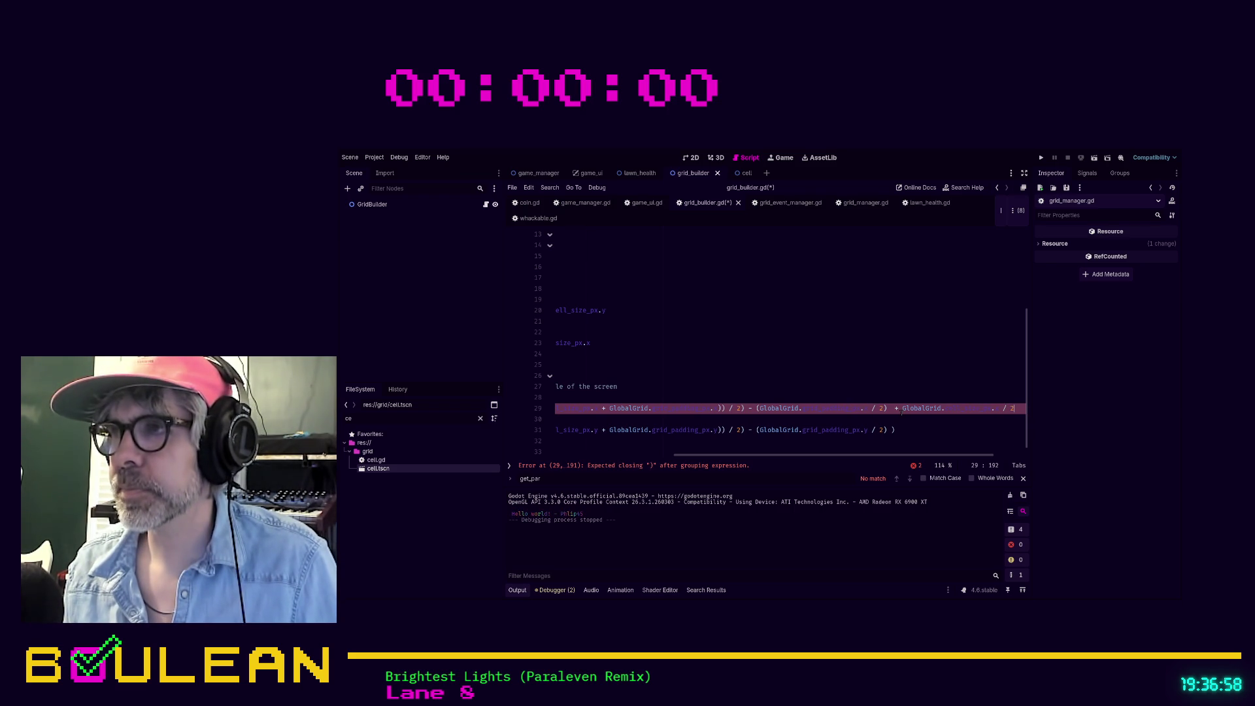
# Wrap the new half-cell-size term on line 29 in parentheses
pyautogui.keyDown('shift'); pyautogui.click(902, 409); pyautogui.keyUp('shift')
pyautogui.write('(')
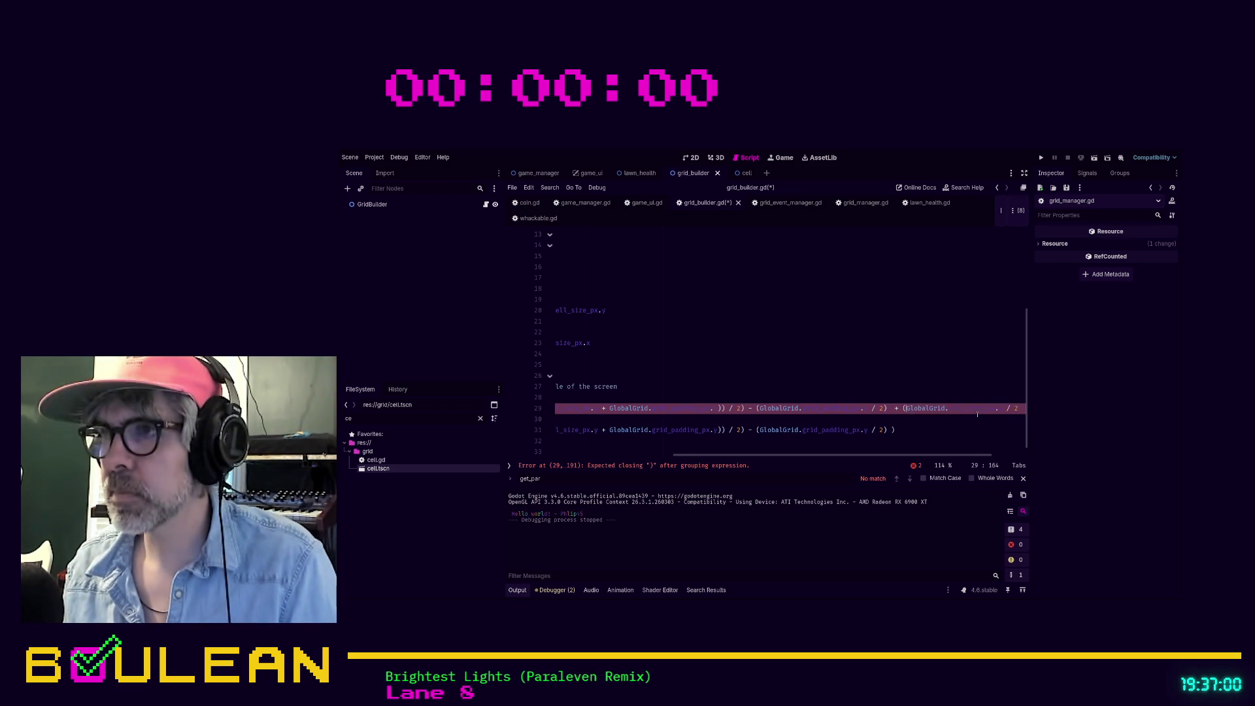
pyautogui.click(1021, 408)
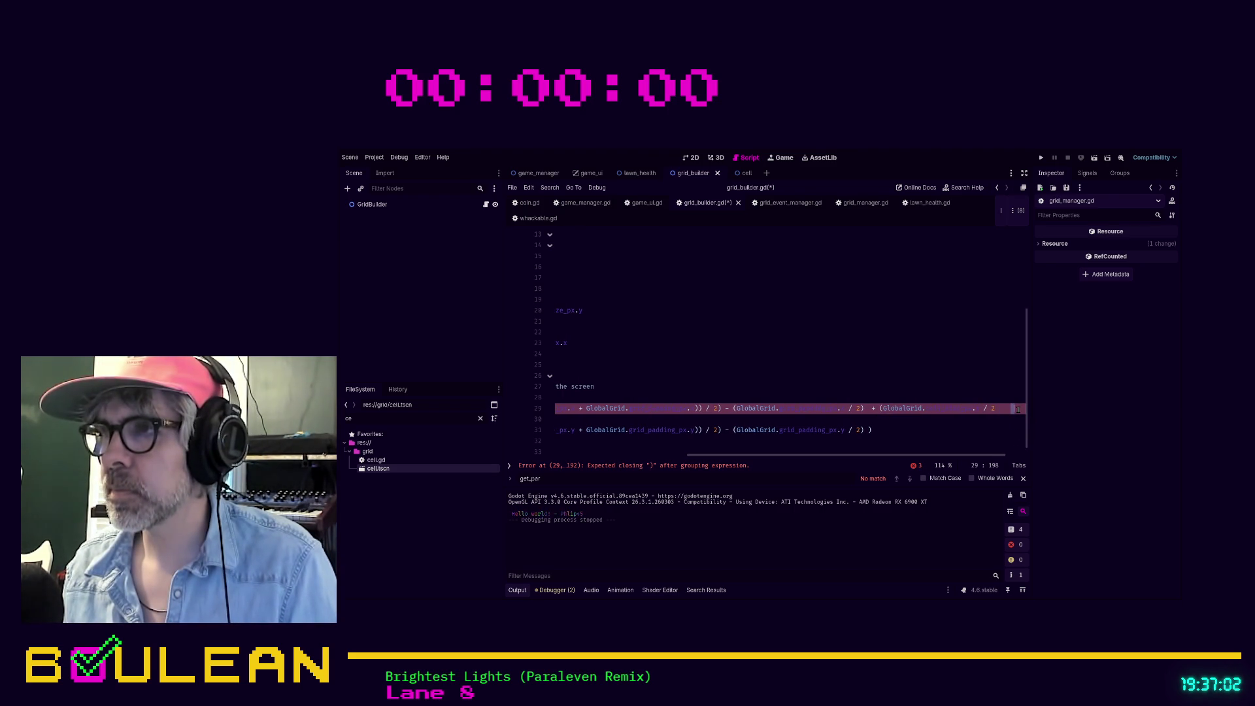
pyautogui.press('BackSpace')
pyautogui.press('BackSpace')
pyautogui.press('BackSpace')
pyautogui.write(')')
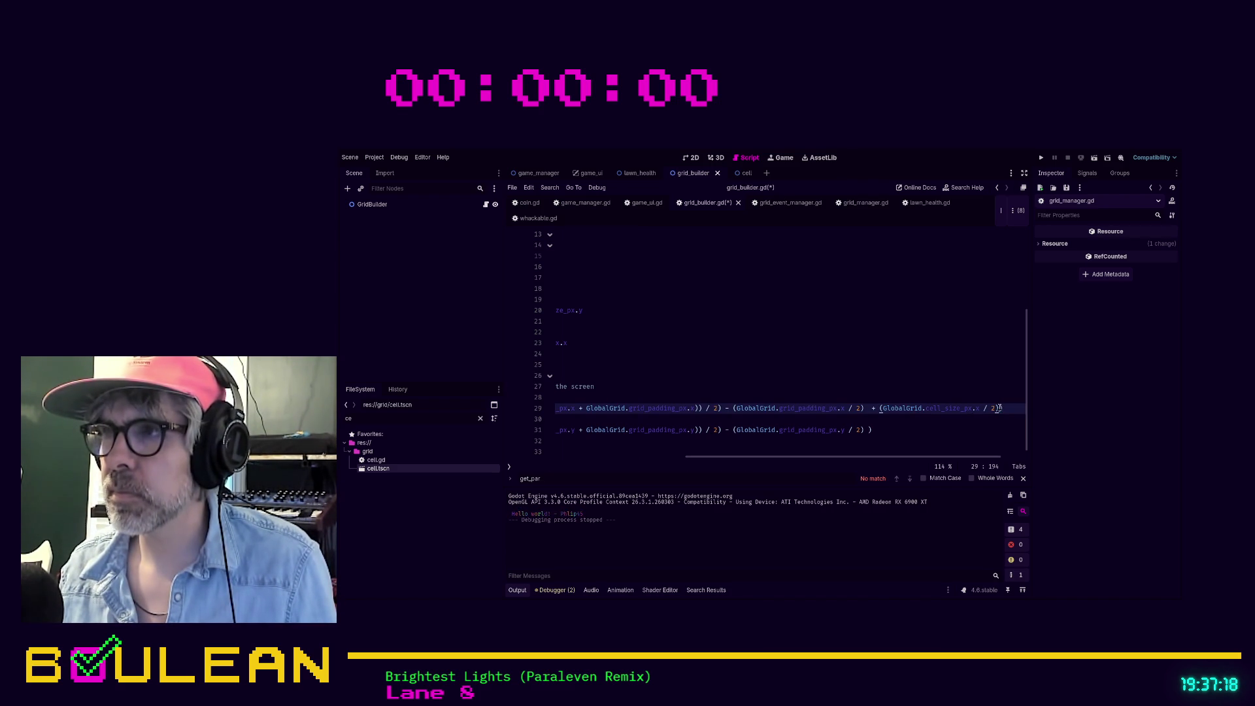
# Paste the (GlobalGrid.cell_size_px.x / 2) term onto the end of line 31
pyautogui.keyDown('shift'); pyautogui.click(880, 408); pyautogui.keyUp('shift')
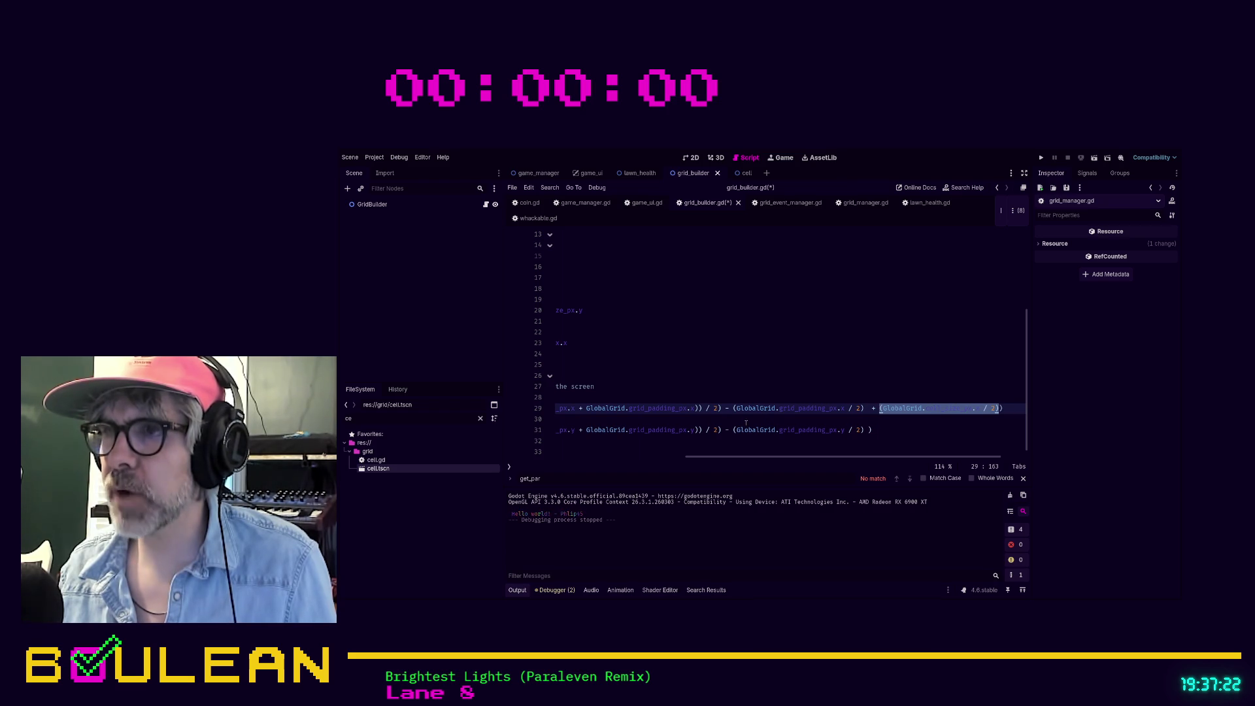
pyautogui.click(869, 430)
pyautogui.write('(GlobalGrid.cell_size_px.x / 2)')
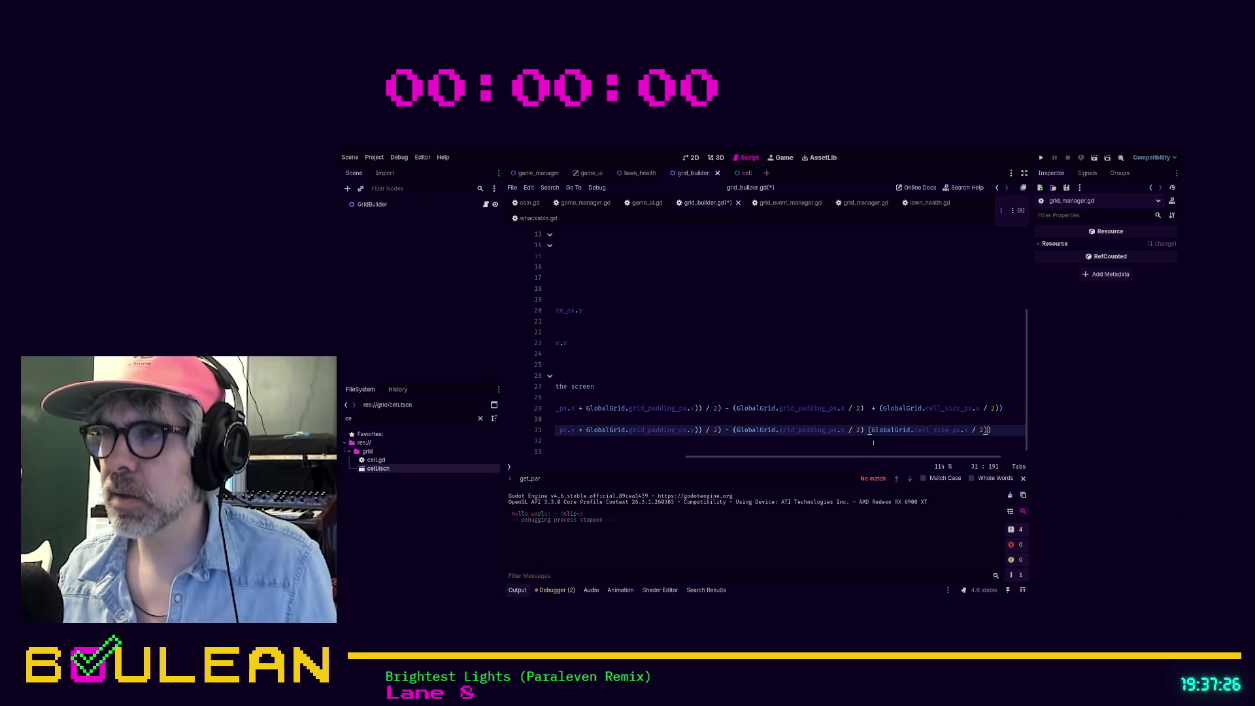
pyautogui.click(868, 430)
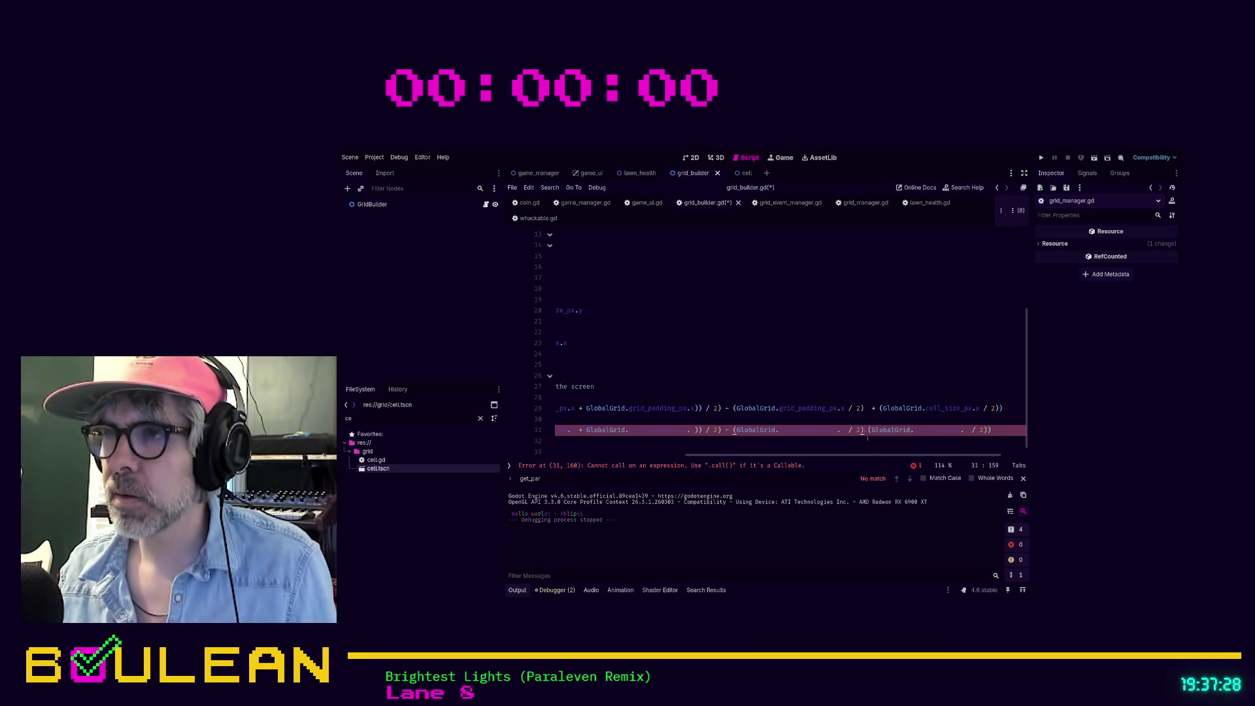
# Save grid_builder.gd and test-run the game to check the grid position
pyautogui.write('+')
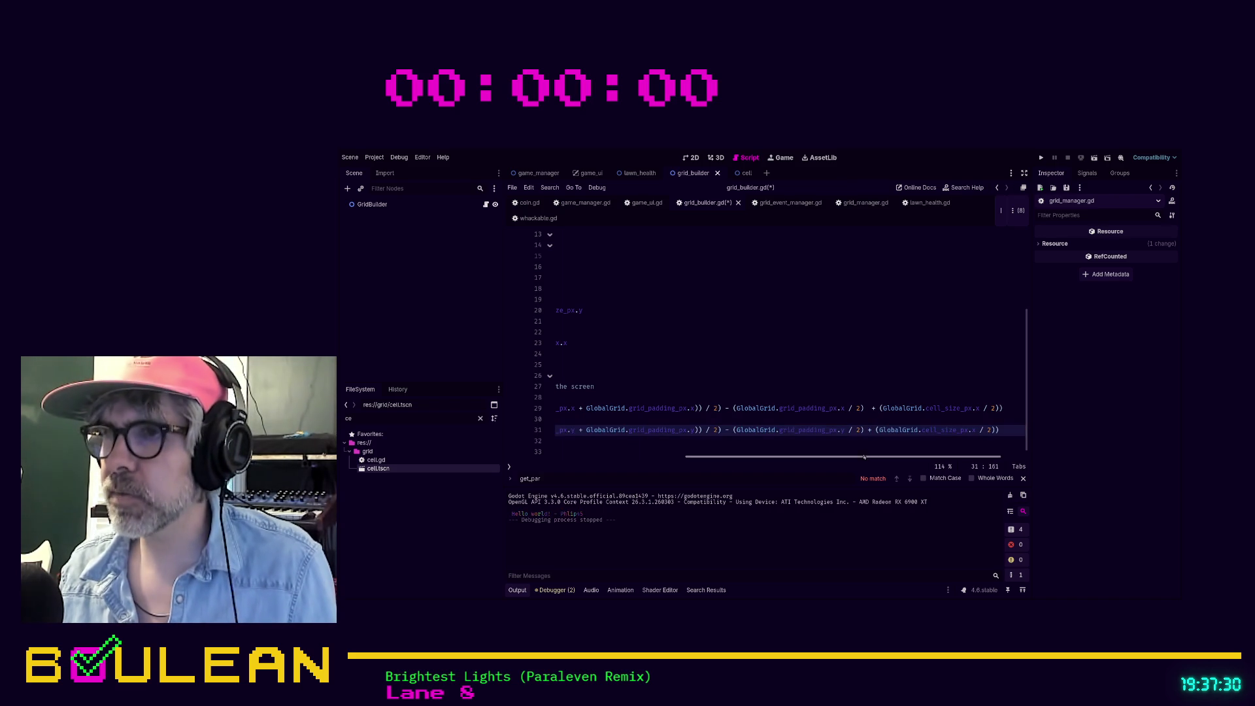
pyautogui.click(840, 451)
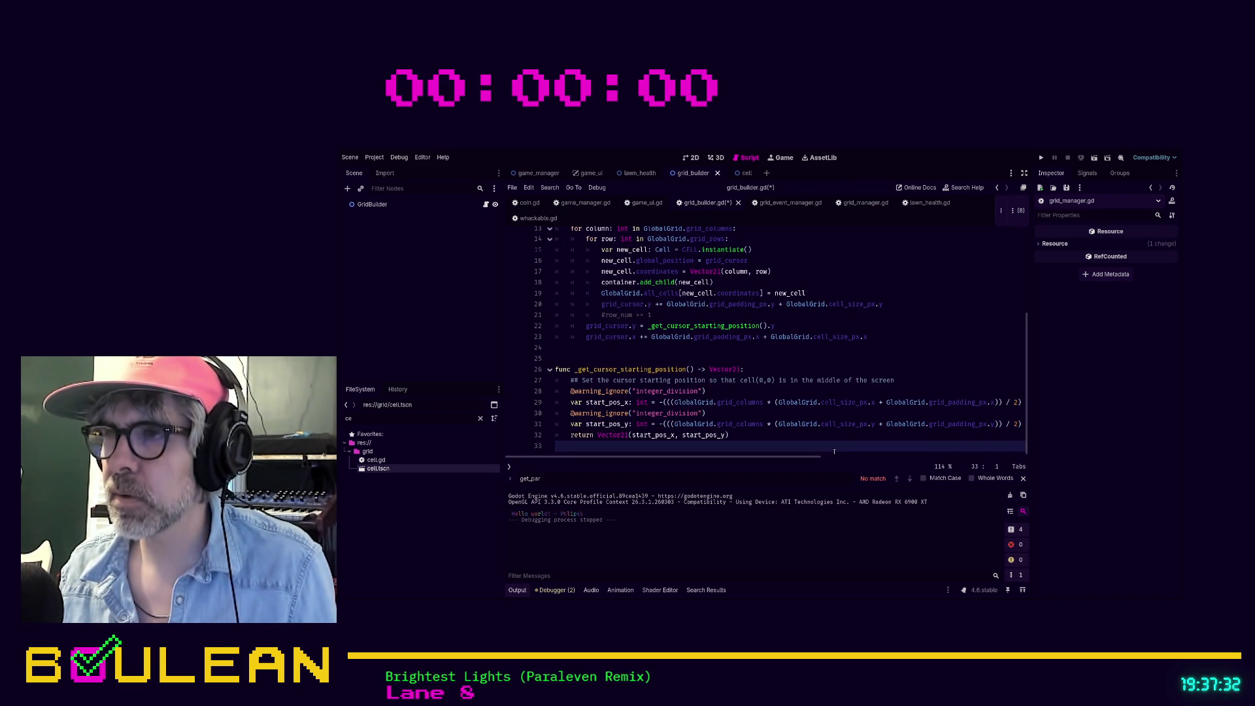
pyautogui.moveTo(808, 453); pyautogui.dragTo(967, 444)
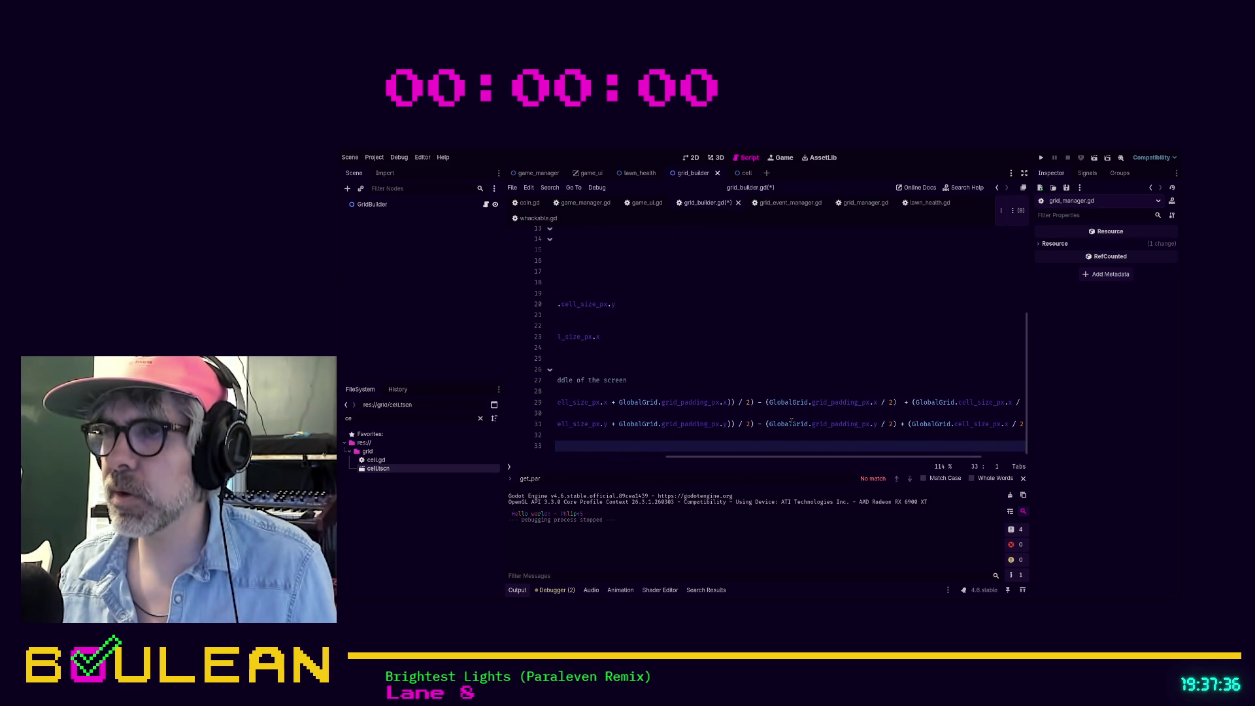
pyautogui.click(753, 424)
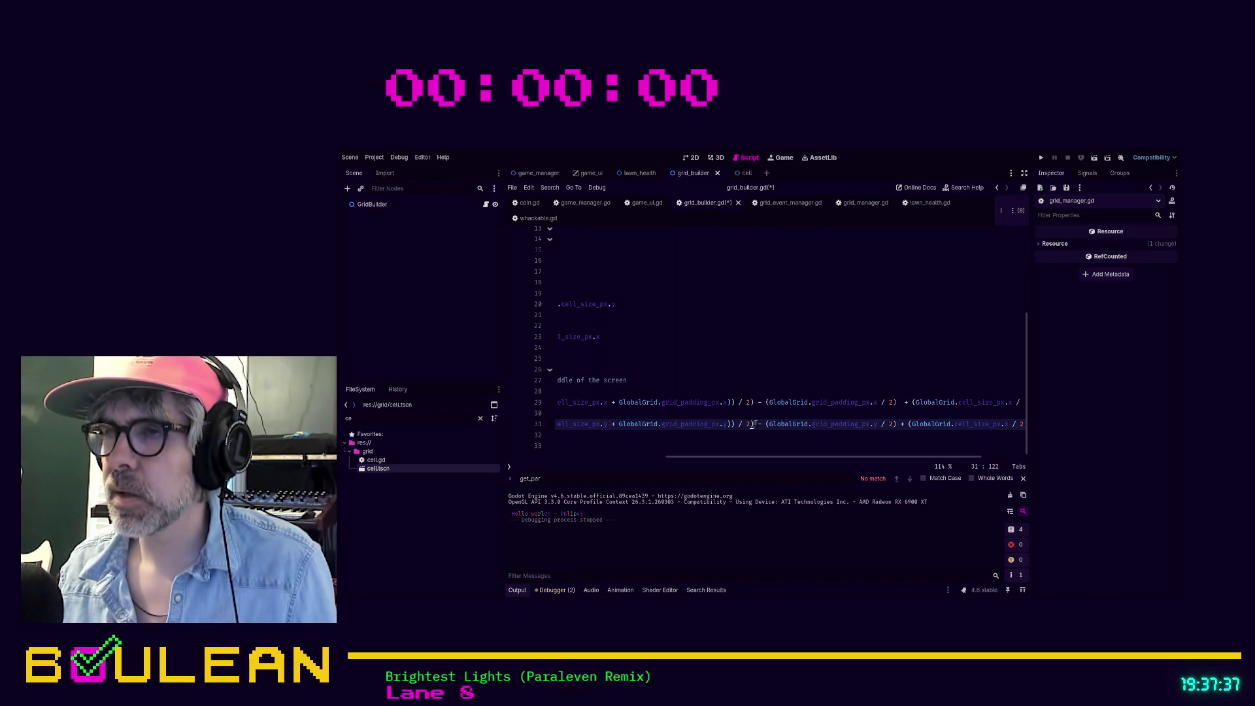
pyautogui.click(870, 445)
pyautogui.hotkey('ctrl', 's')
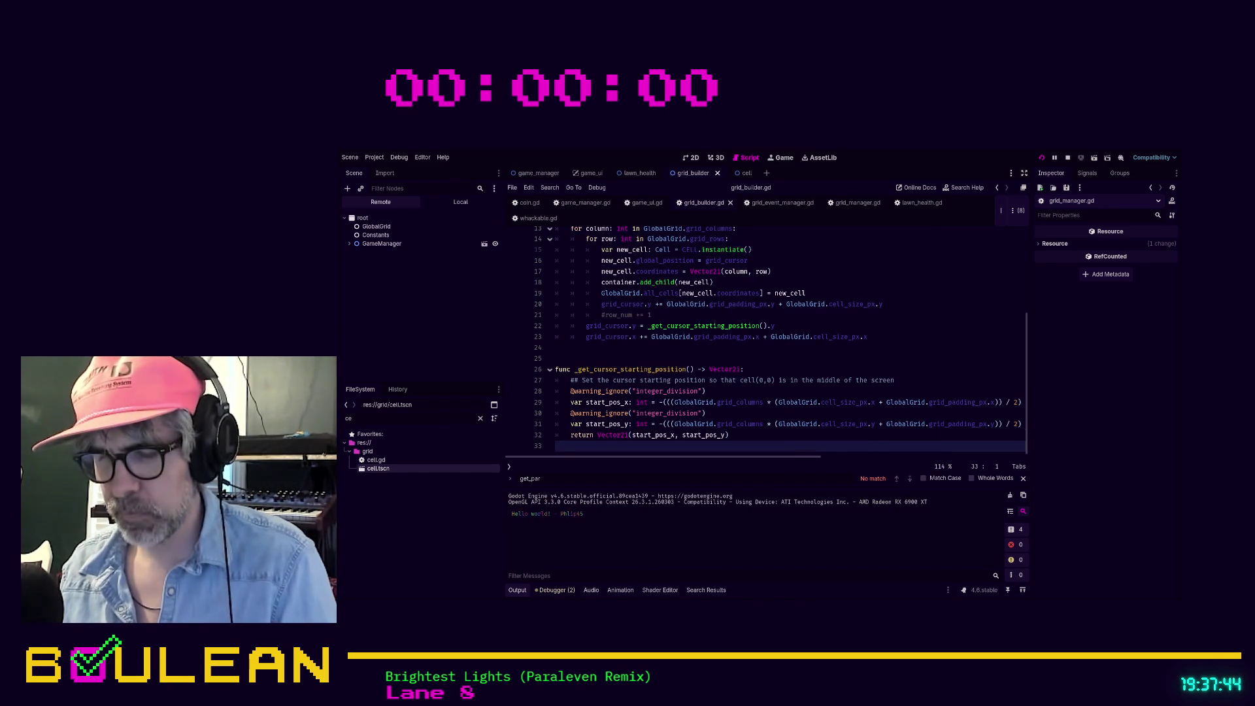
pyautogui.press('F8')
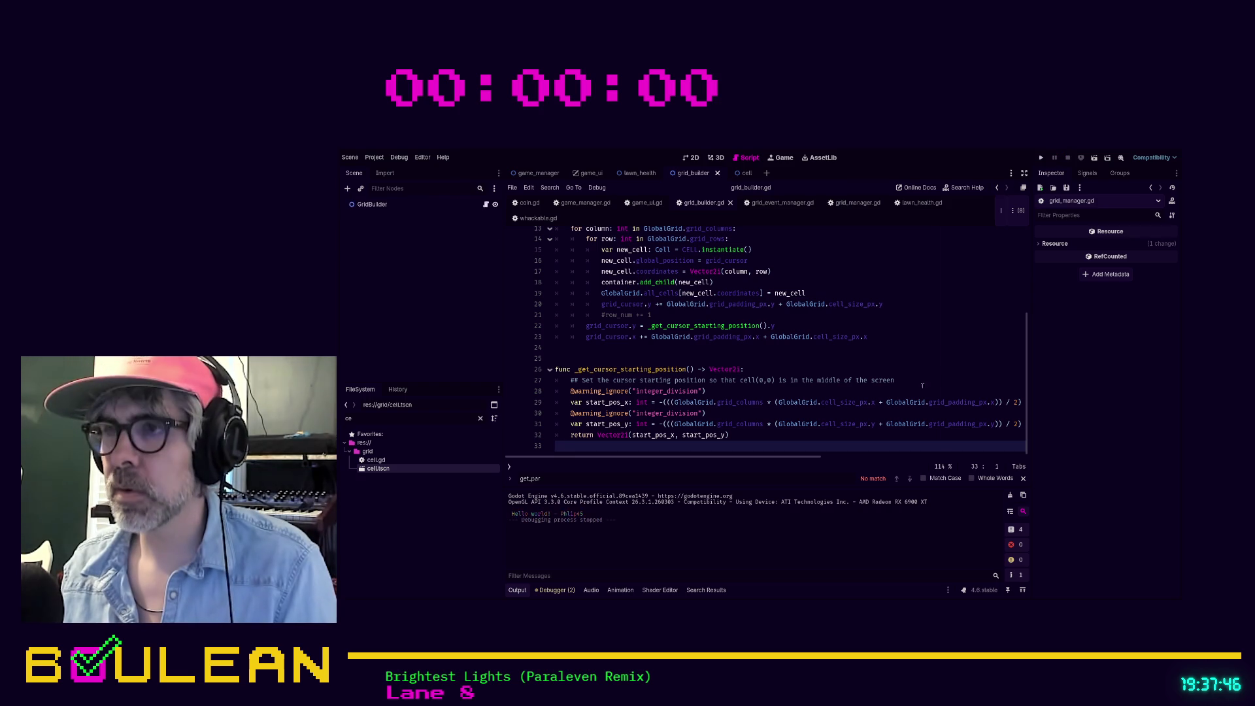
# Paste copies of the start_pos_x and start_pos_y lines onto empty lines 32–33
pyautogui.moveTo(798, 456); pyautogui.dragTo(936, 452)
pyautogui.click(852, 423)
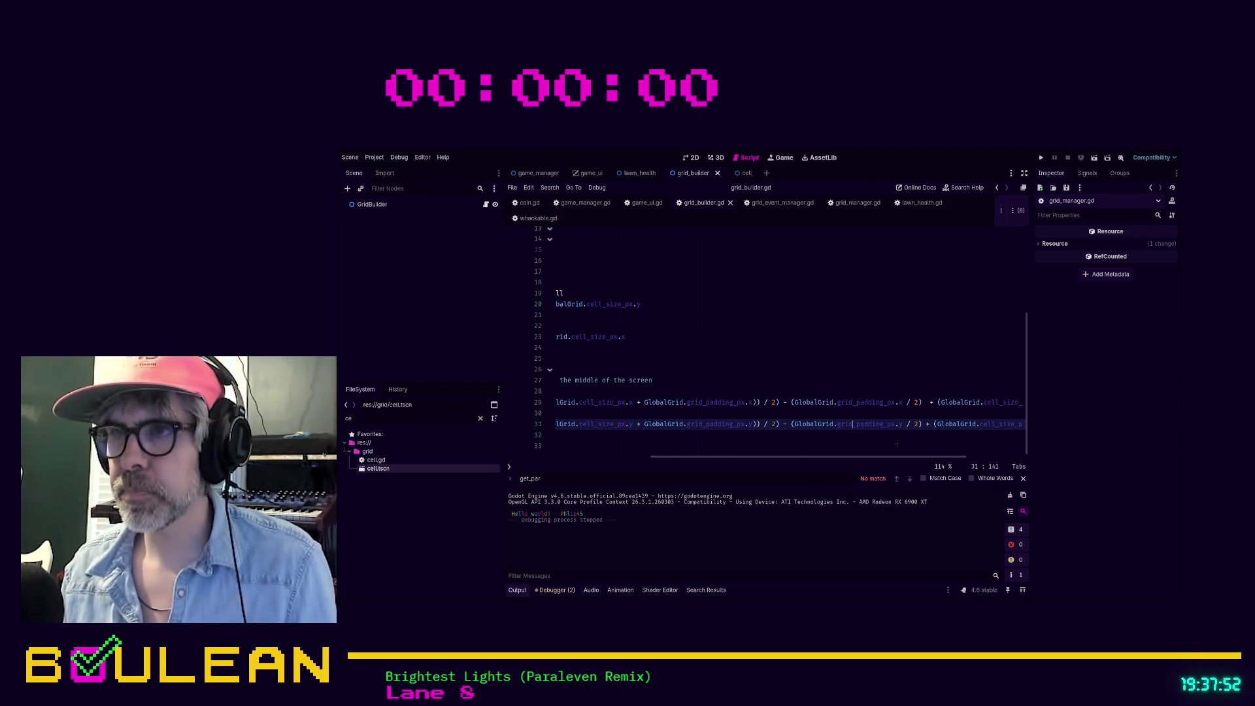
pyautogui.press('Home')
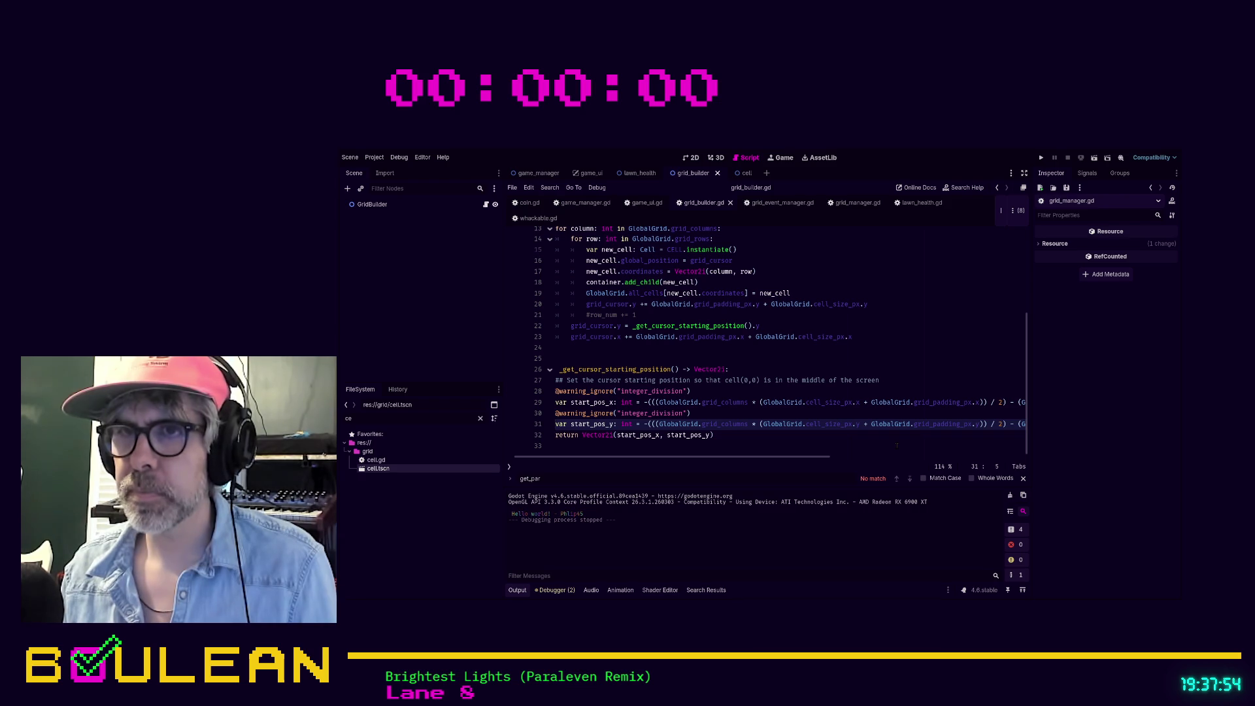
pyautogui.press('End')
pyautogui.press('Down')
pyautogui.press('Down')
pyautogui.write('var start_pos_y: int = -(((GlobalGrid.grid_columns * (GlobalGrid.cell_size_px.y + GlobalGrid.grid_padding_px.y)) / 2) - (GlobalGrid.grid_padding_px.y / 2) + (GlobalGrid.cell_size_px.x / 2))')
pyautogui.press('Home')
pyautogui.press('Up')
pyautogui.press('Up')
pyautogui.press('Up')
pyautogui.press('Down')
pyautogui.press('Down')
pyautogui.press('Down')
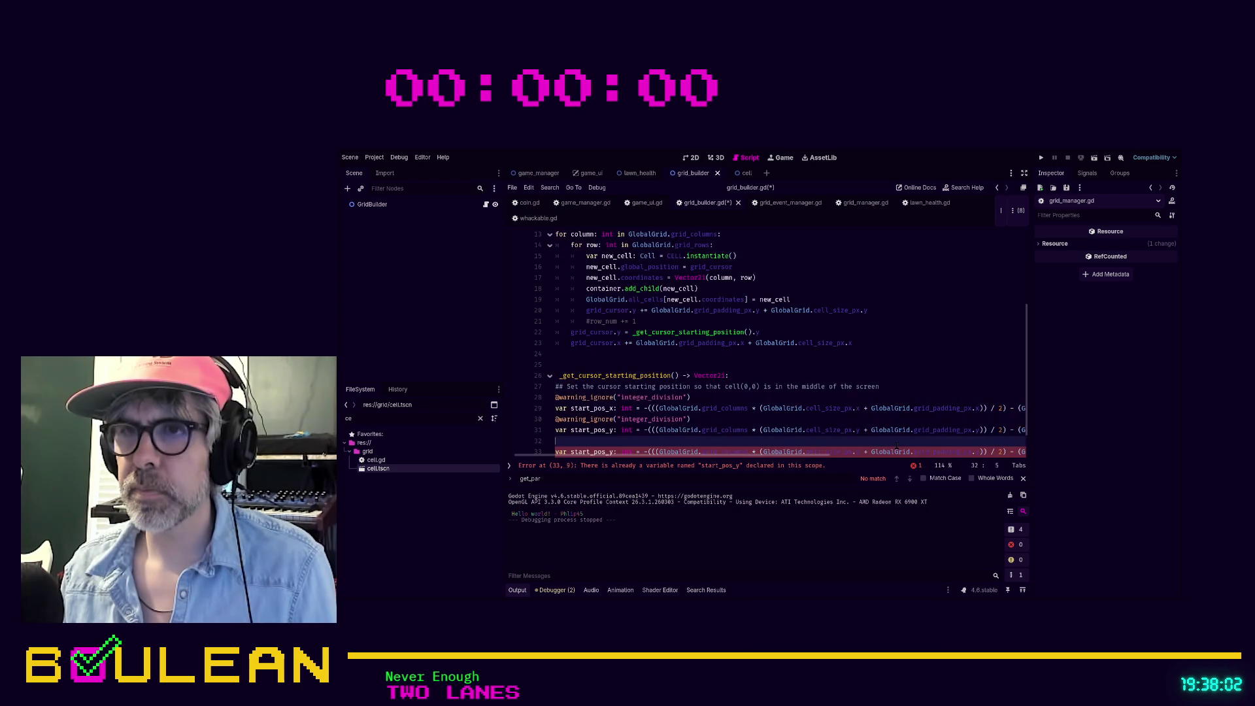
pyautogui.hotkey('ctrl', 'v')
# Comment out the original start_pos_y and start_pos_x lines with Ctrl+K
pyautogui.press('Up')
pyautogui.press('Up')
pyautogui.hotkey('ctrl', 'k')
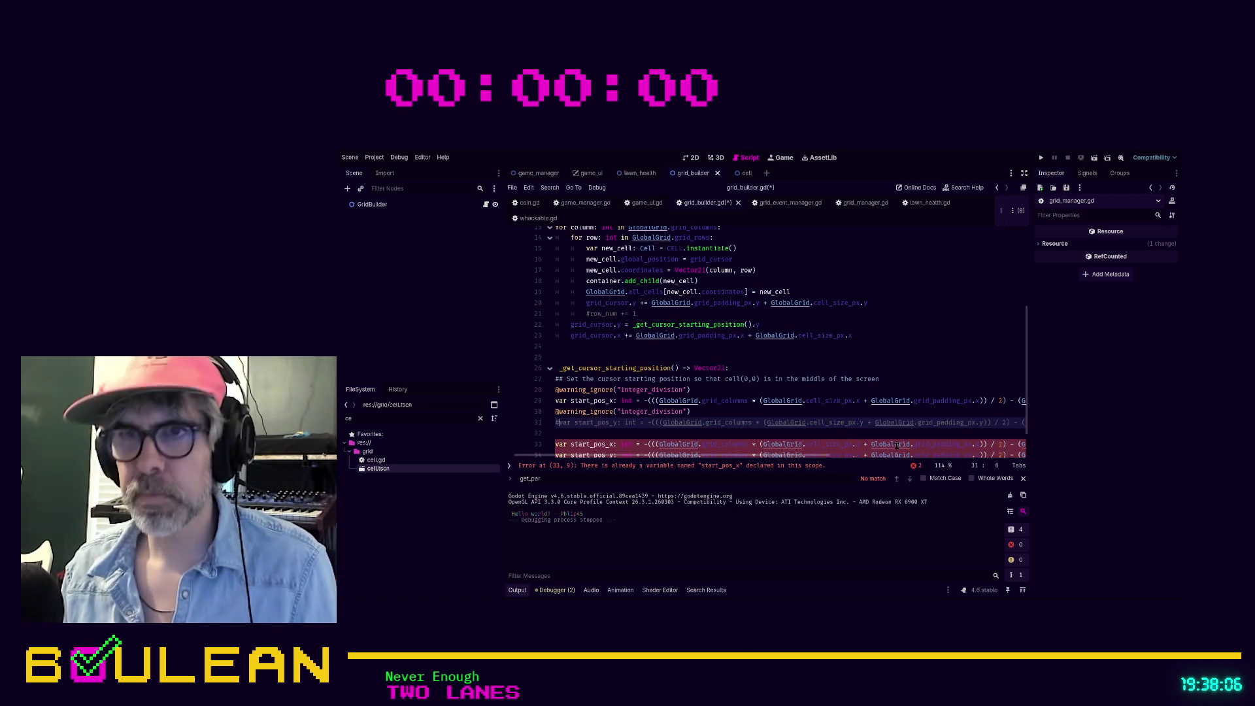
pyautogui.press('Up')
pyautogui.press('Up')
pyautogui.press('Up')
pyautogui.scroll(-1, 896, 444)
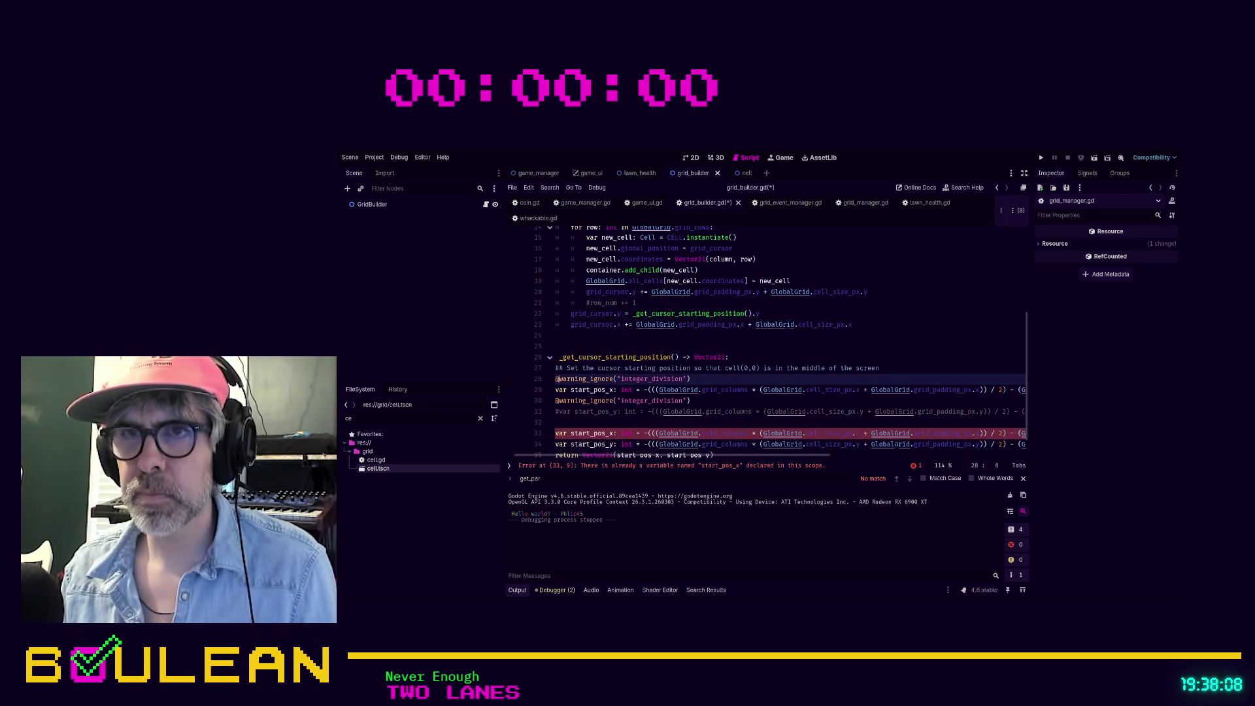
pyautogui.press('Down')
pyautogui.hotkey('ctrl', 'k')
# Trim the padding and half-cell offset terms from both new start-position lines, then run the game
pyautogui.press('Down')
pyautogui.press('Down')
pyautogui.press('Down')
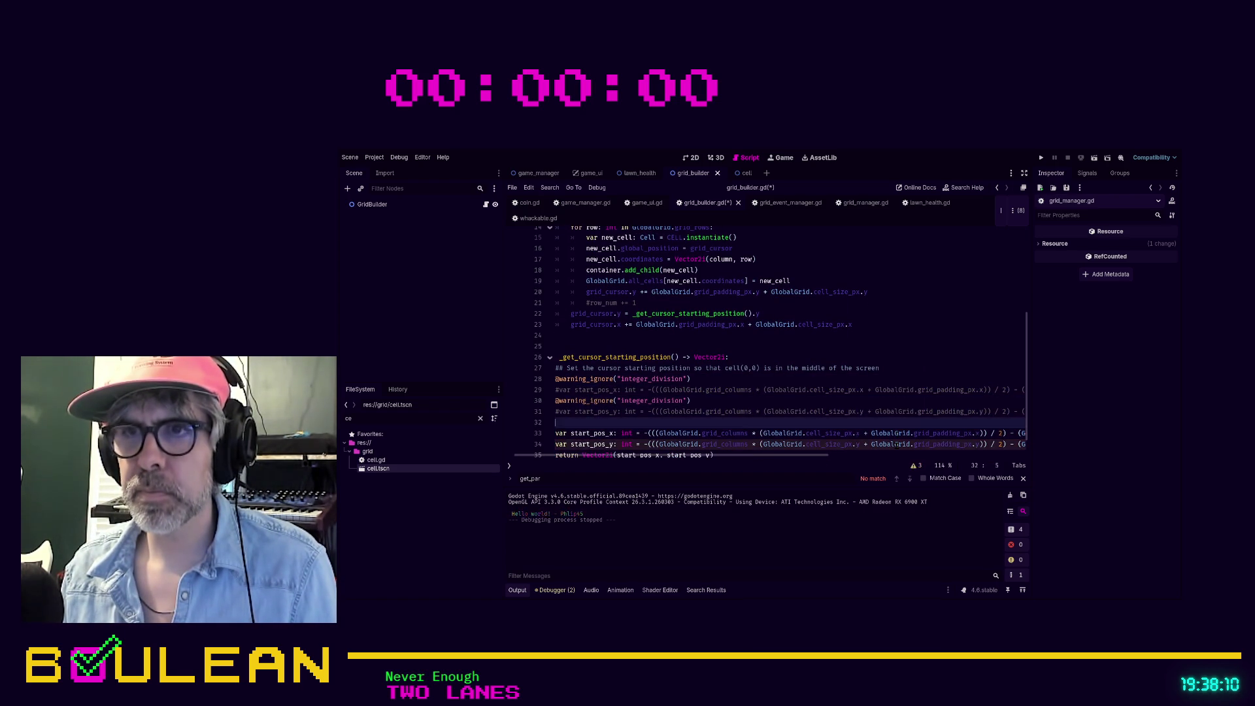
pyautogui.hotkey('shift', 'Up')
pyautogui.hotkey('shift', 'End')
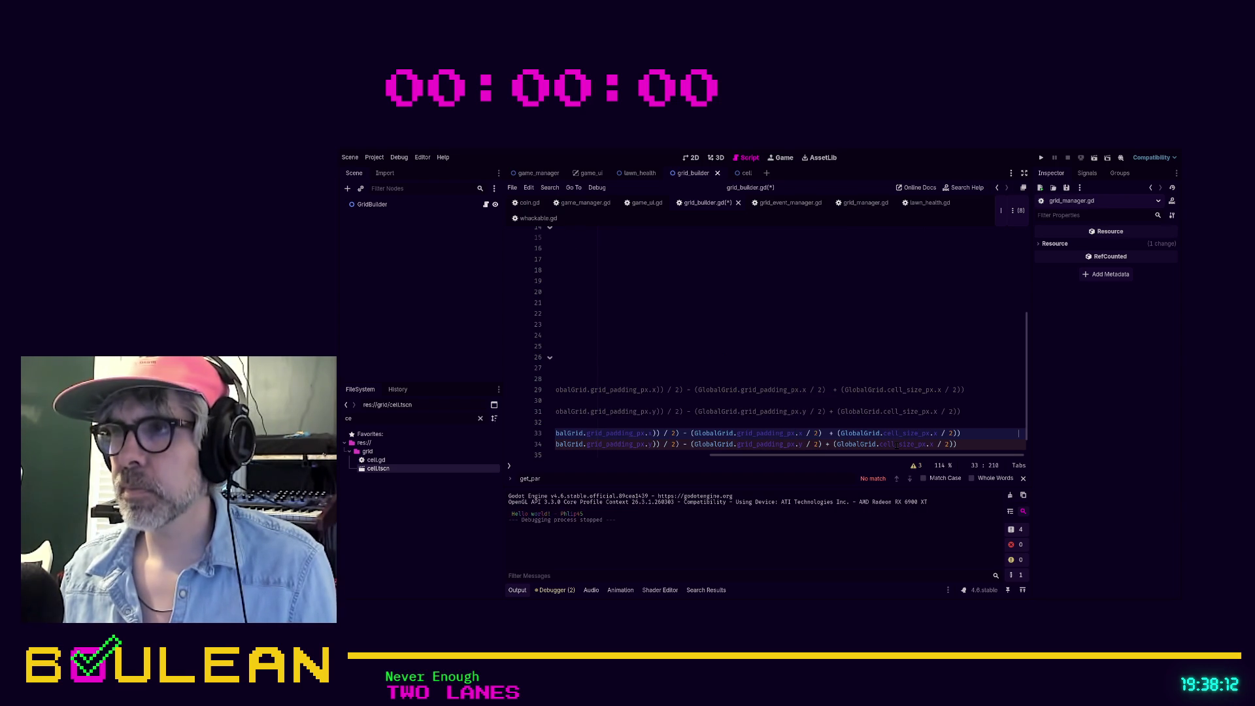
pyautogui.hotkey('ctrl', 'shift', 'Left')
pyautogui.hotkey('ctrl', 'shift', 'Left')
pyautogui.hotkey('ctrl', 'shift', 'Left')
pyautogui.hotkey('ctrl', 'shift', 'Left')
pyautogui.hotkey('ctrl', 'shift', 'Left')
pyautogui.hotkey('ctrl', 'shift', 'Left')
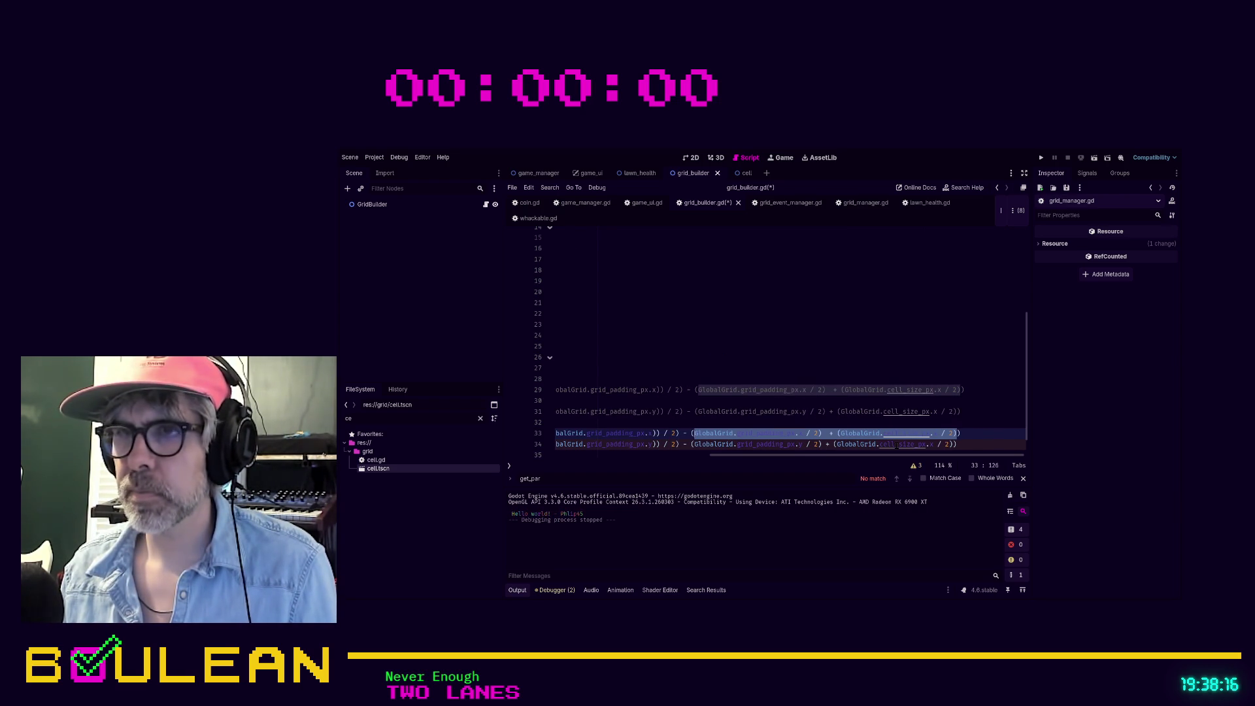
pyautogui.hotkey('shift', 'Right')
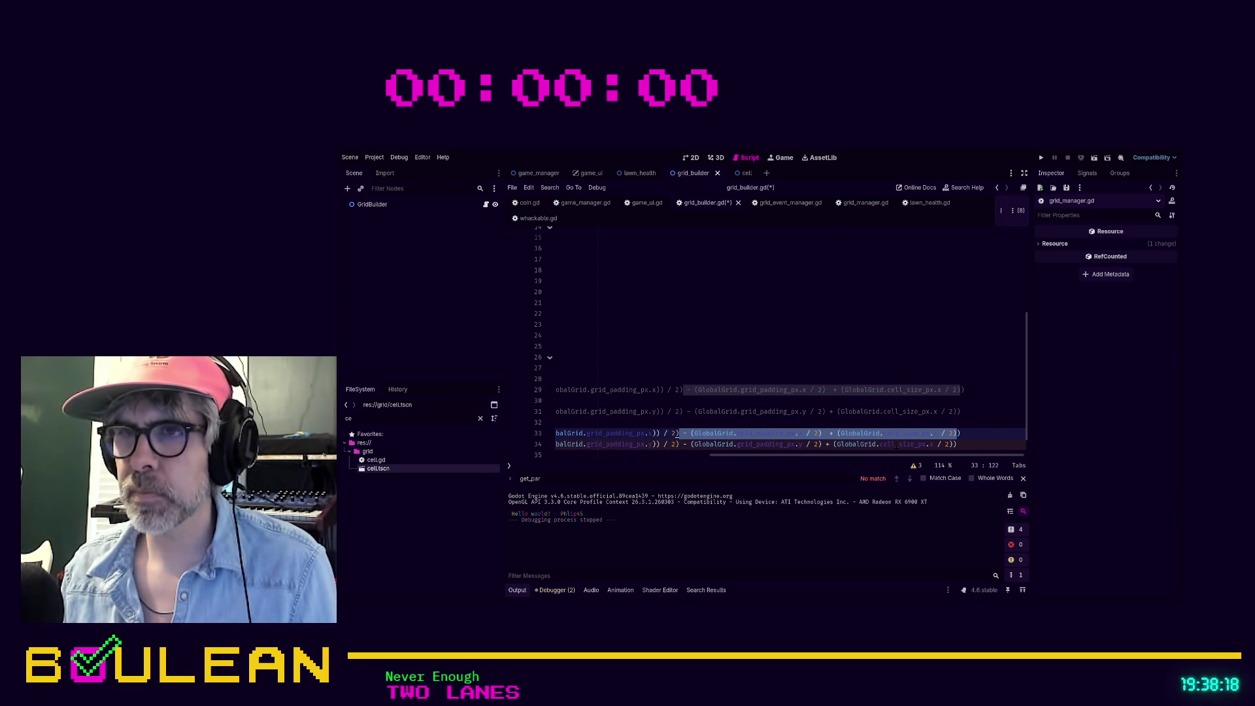
pyautogui.write(')')
pyautogui.press('Down')
pyautogui.hotkey('ctrl', 'shift', 'Left')
pyautogui.hotkey('ctrl', 'shift', 'Left')
pyautogui.hotkey('ctrl', 'shift', 'Left')
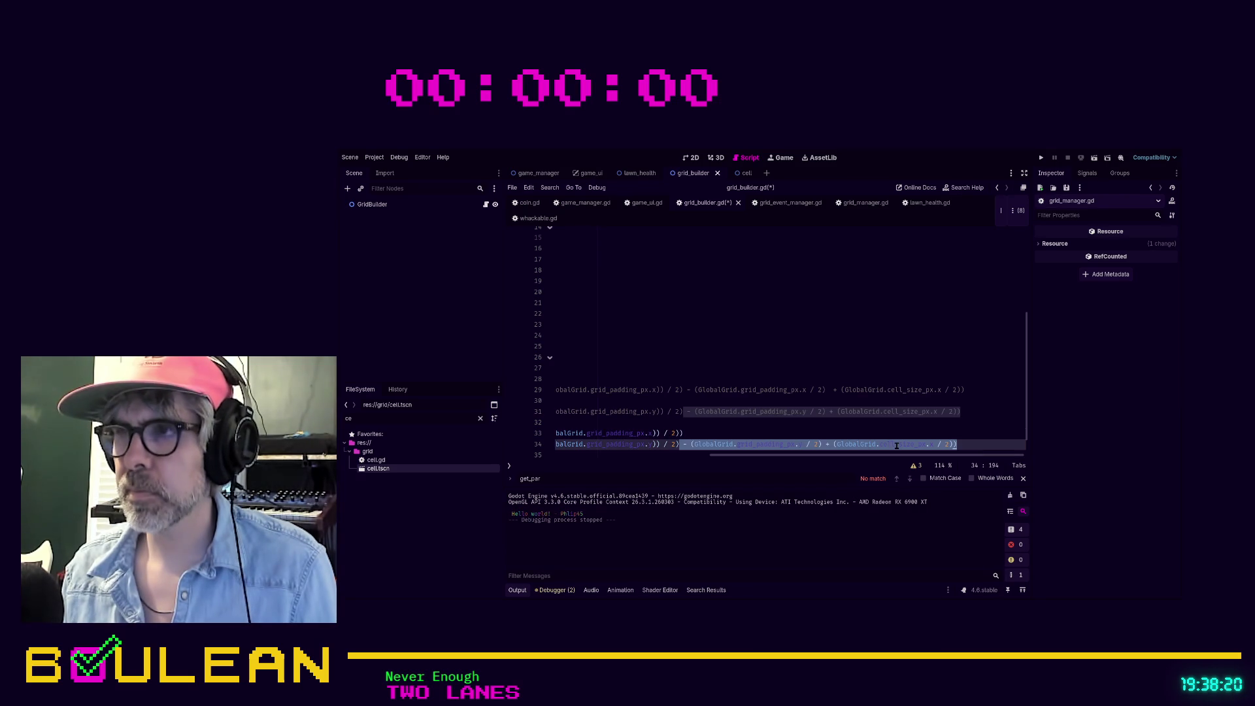
pyautogui.write(')')
pyautogui.press('F5')
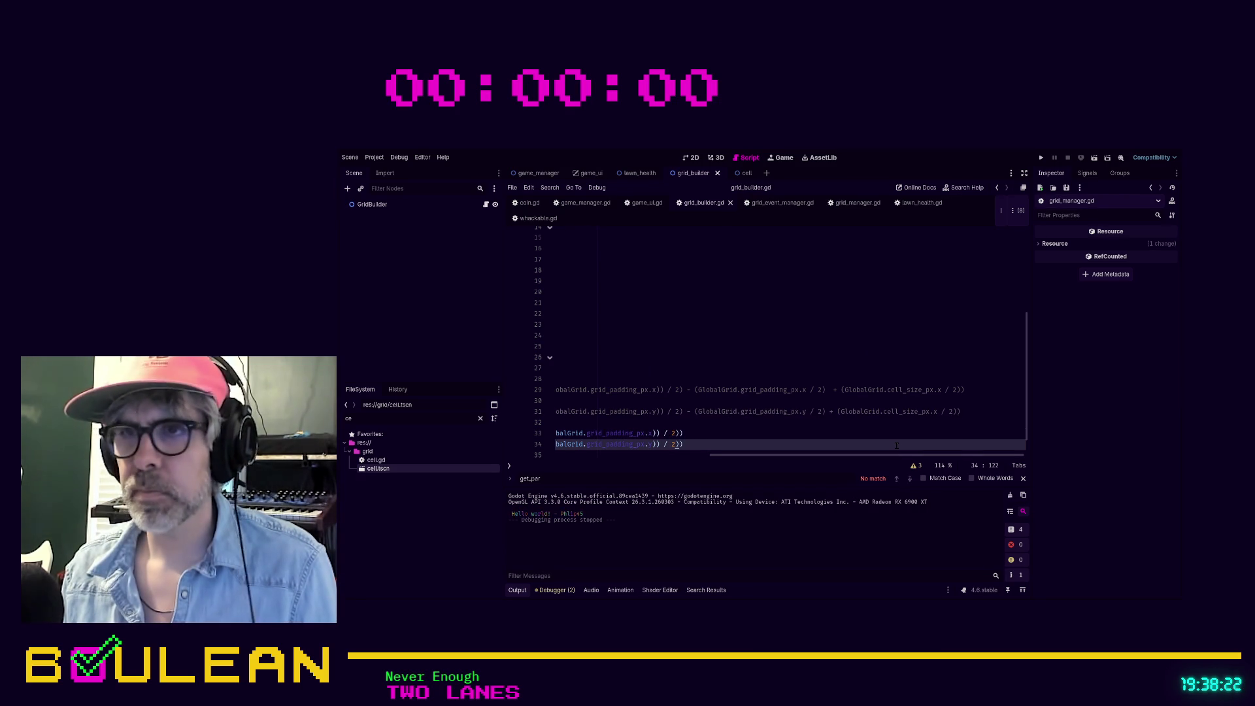
pyautogui.press('Home')
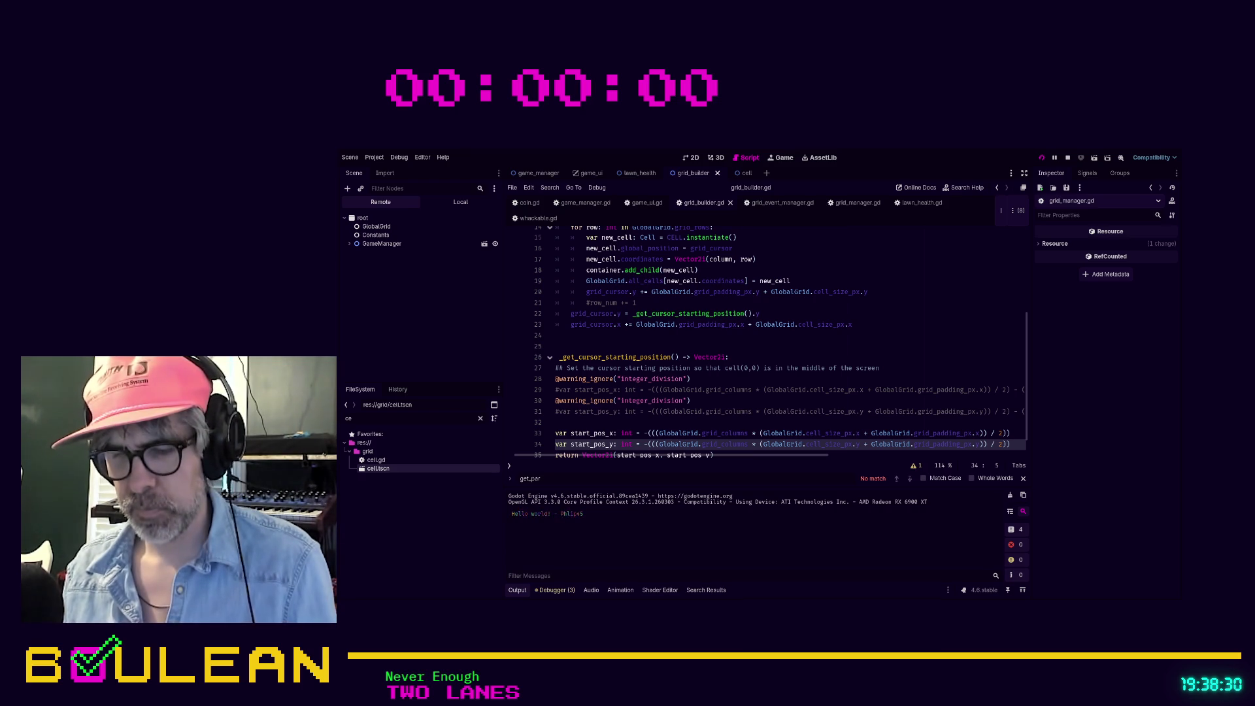
# Stop the game, paste the padding and cell offsets back onto lines 33–34, and delete line 34's cell-size term
pyautogui.press('F8')
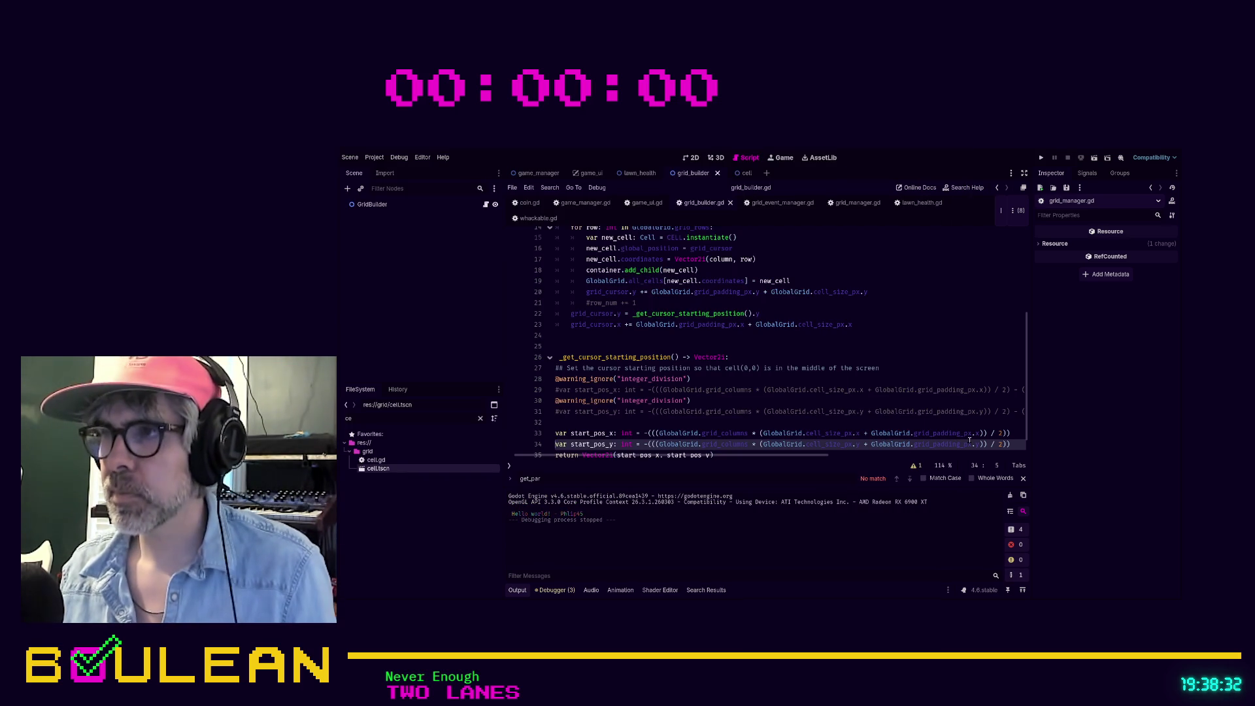
pyautogui.click(1011, 441)
pyautogui.hotkey('ctrl', 'v')
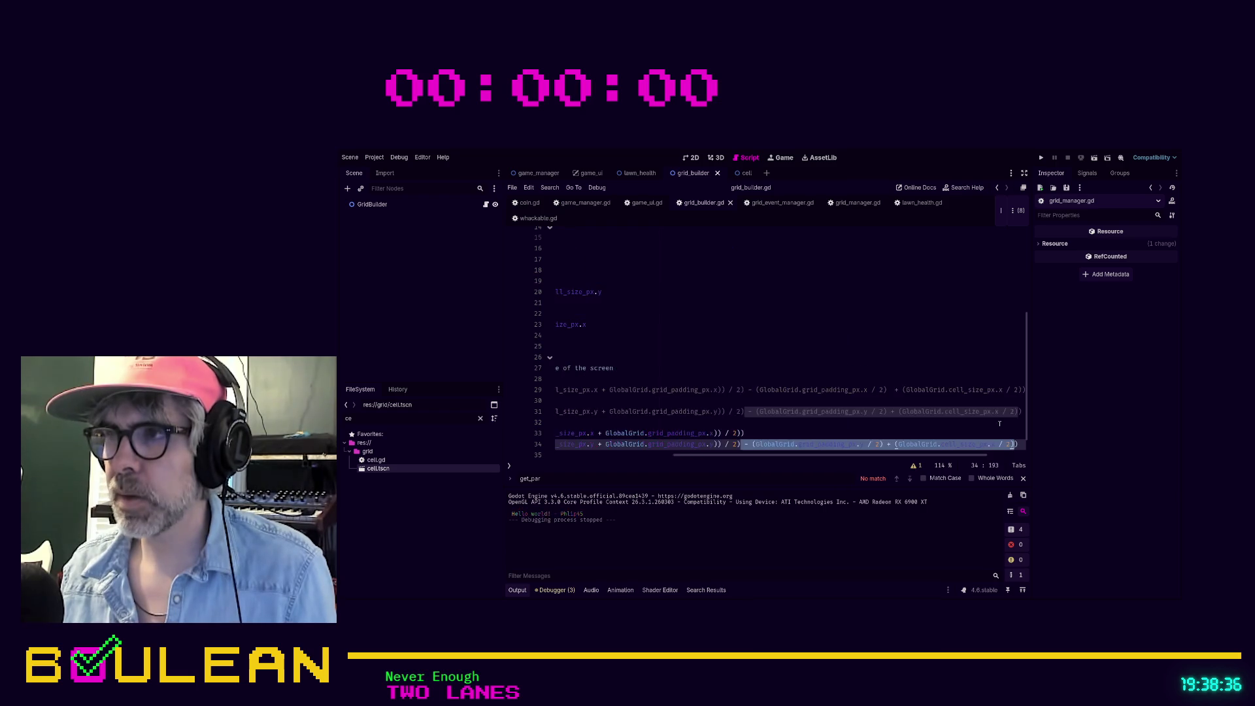
pyautogui.click(883, 444)
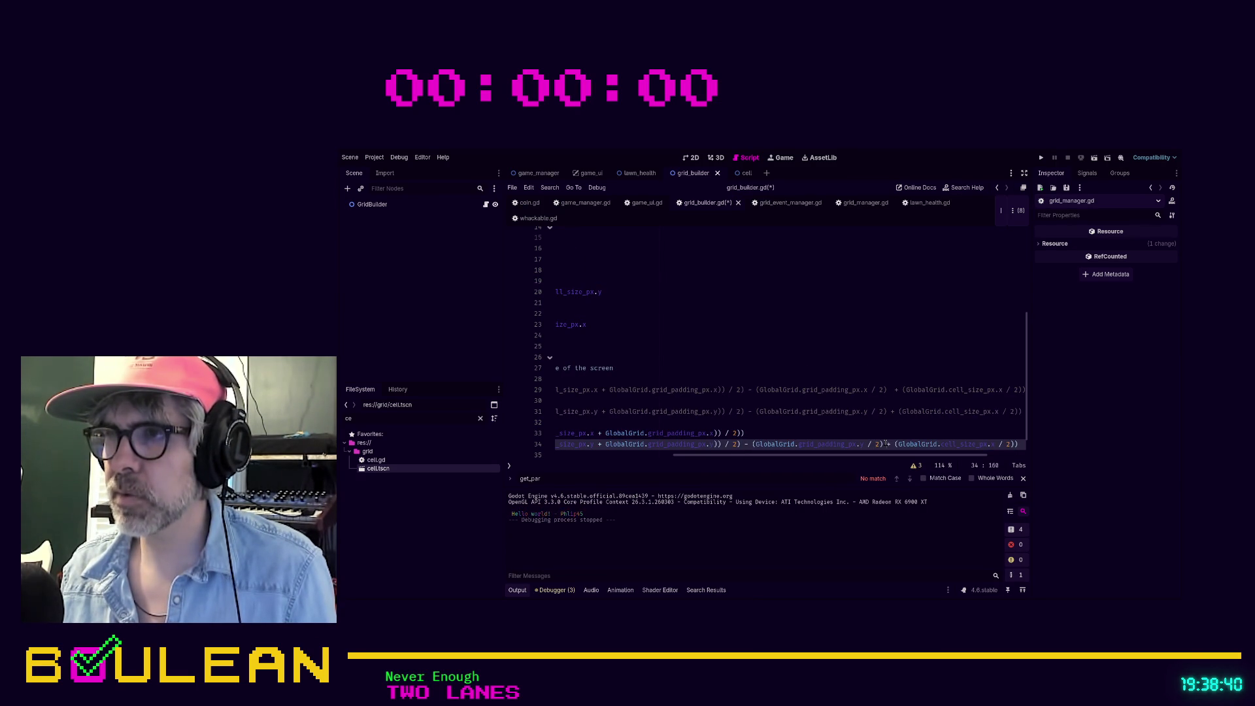
pyautogui.hotkey('ctrl', 'z')
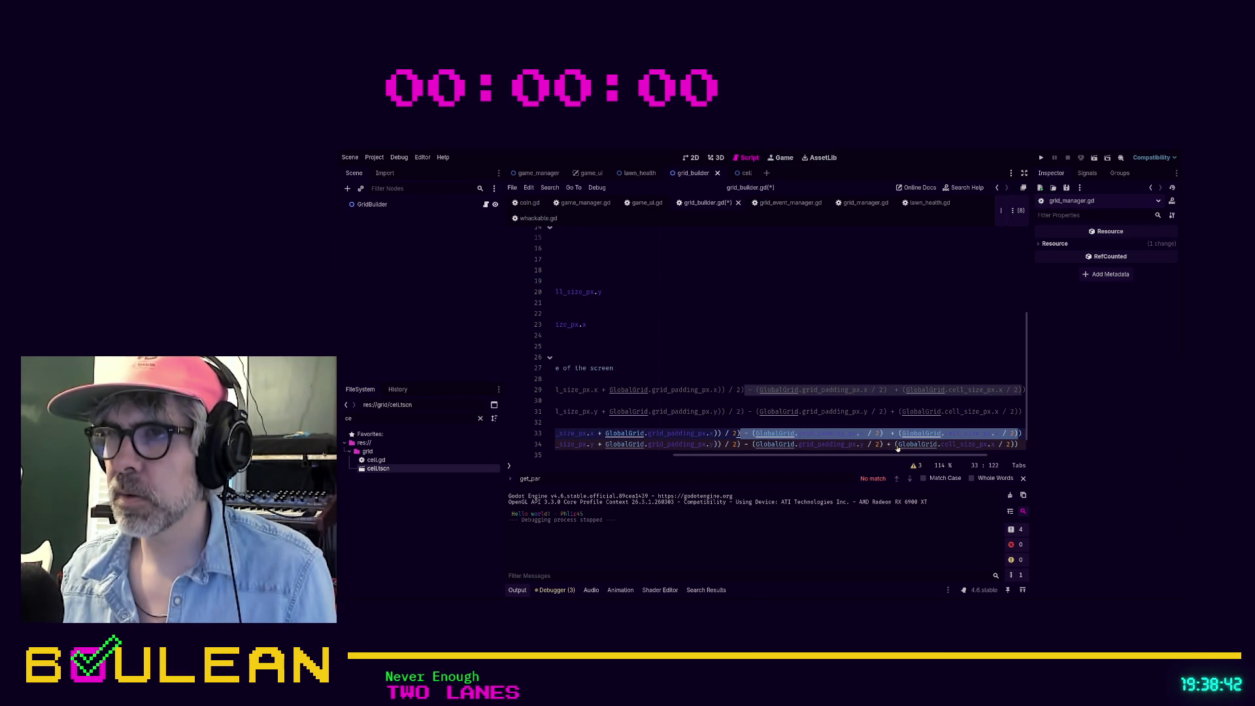
pyautogui.click(886, 443)
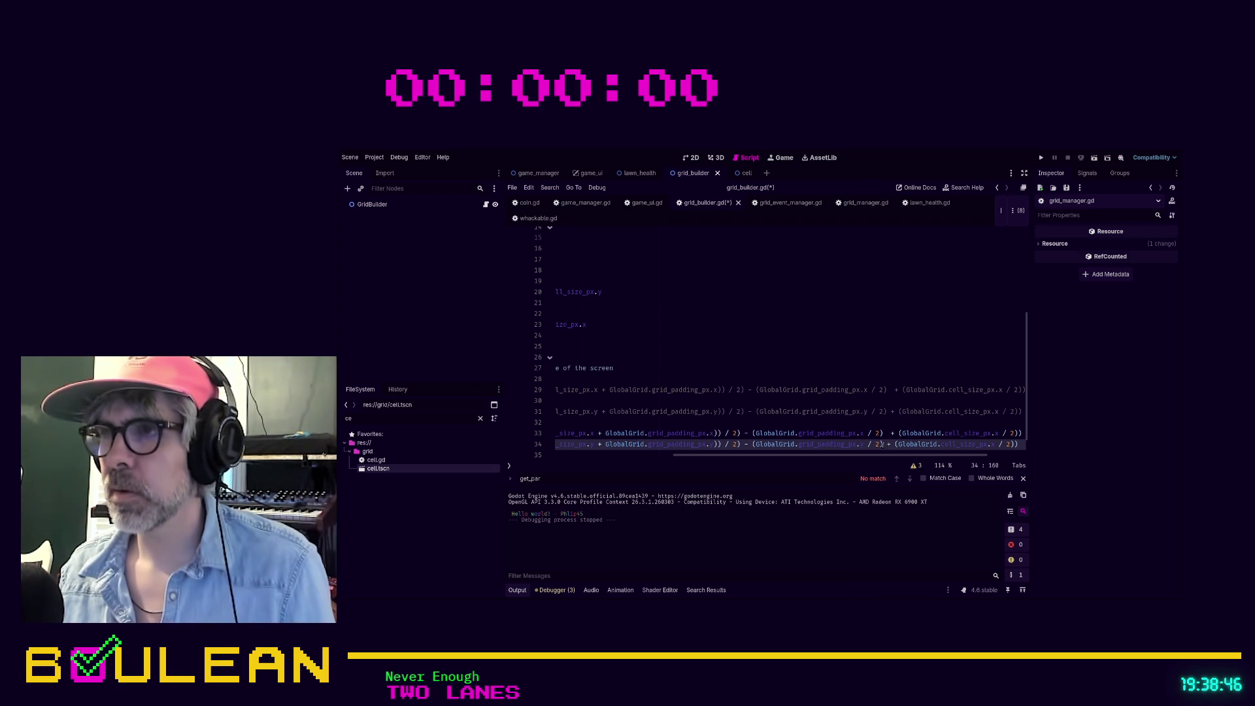
pyautogui.hotkey('shift', 'End')
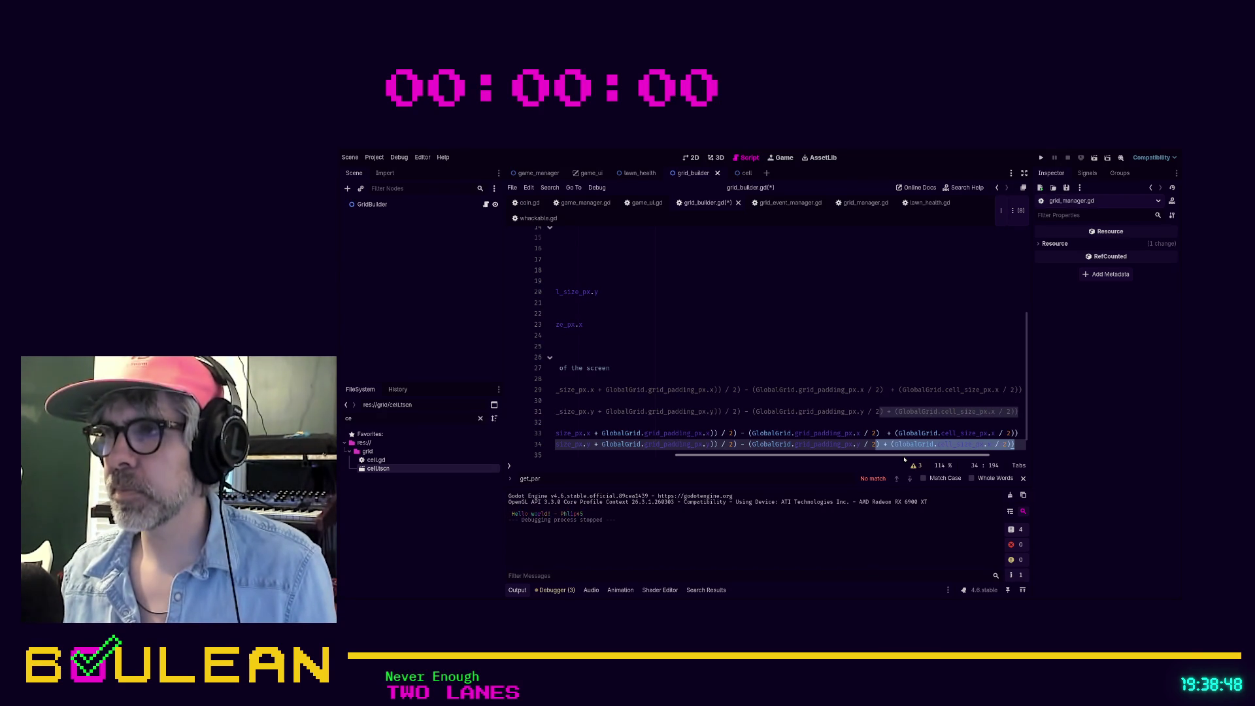
pyautogui.press('BackSpace')
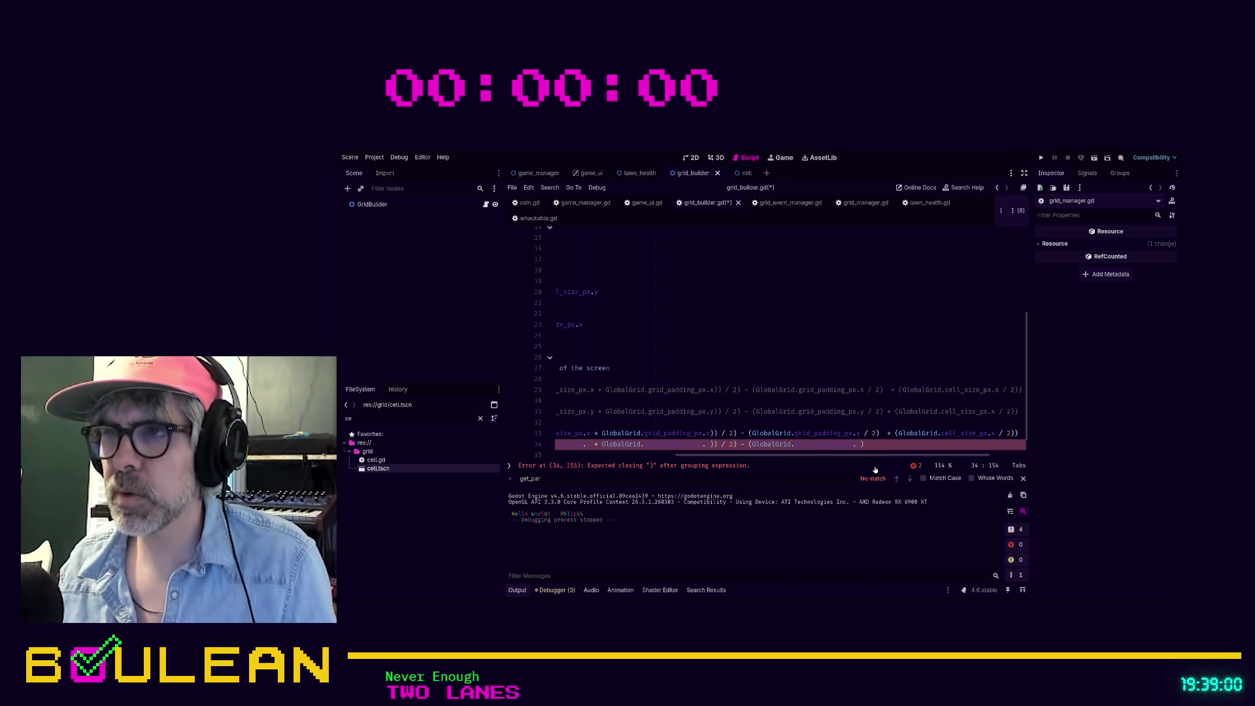
# Add the missing closing ')' on lines 33 and 34, then save and run the game
pyautogui.hotkey('ctrl', 'z')
pyautogui.hotkey('ctrl', 'z')
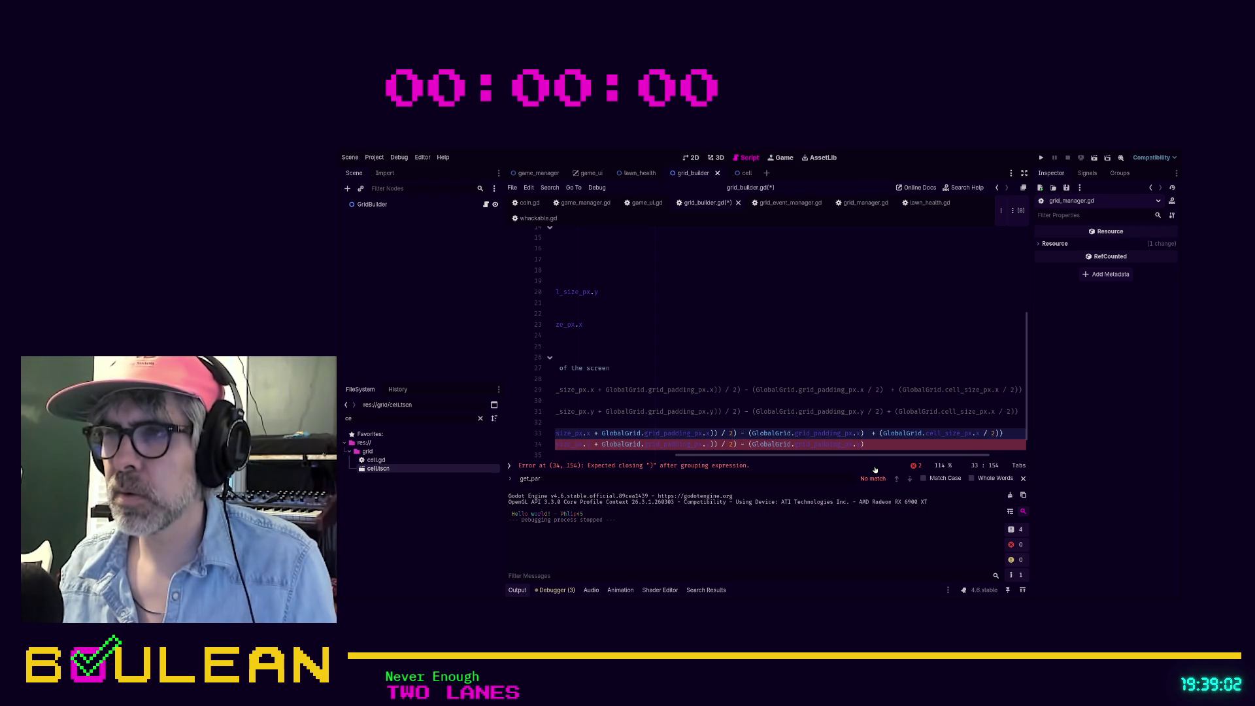
pyautogui.hotkey('shift', 'End')
pyautogui.hotkey('shift', 'Left')
pyautogui.hotkey('shift', 'Left')
pyautogui.hotkey('shift', 'Left')
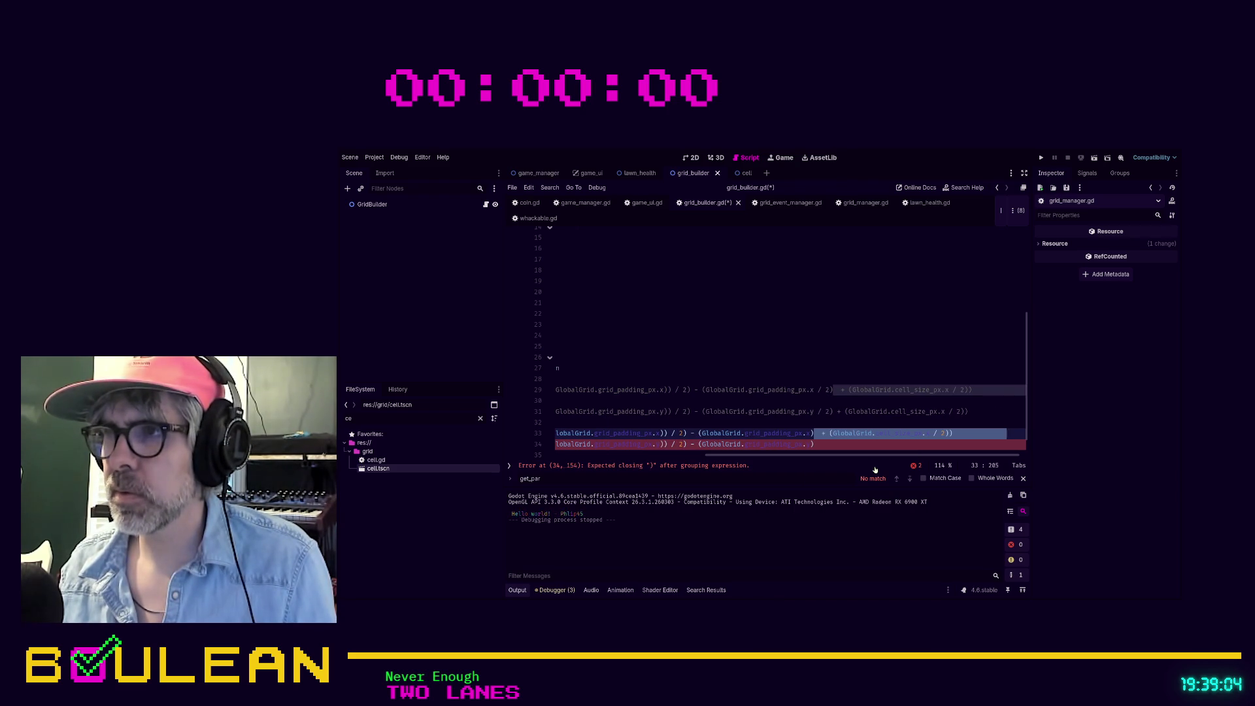
pyautogui.hotkey('shift', 'Left')
pyautogui.hotkey('shift', 'Left')
pyautogui.hotkey('shift', 'Left')
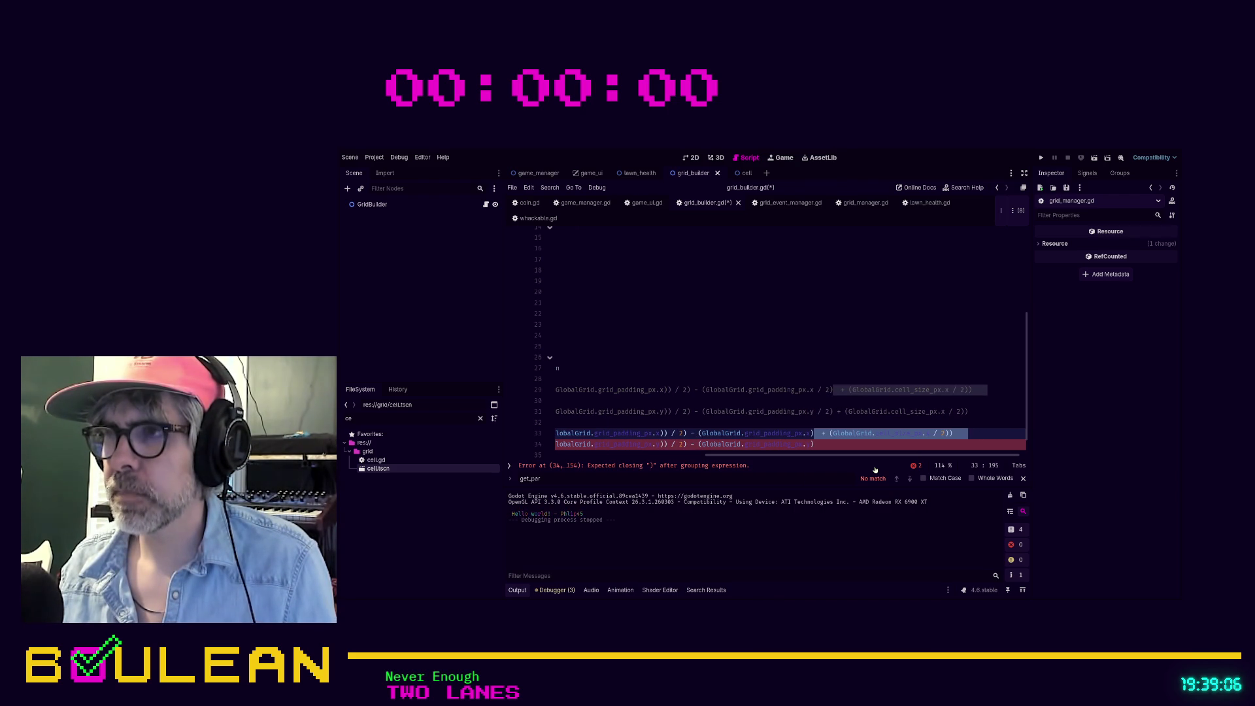
pyautogui.write(')')
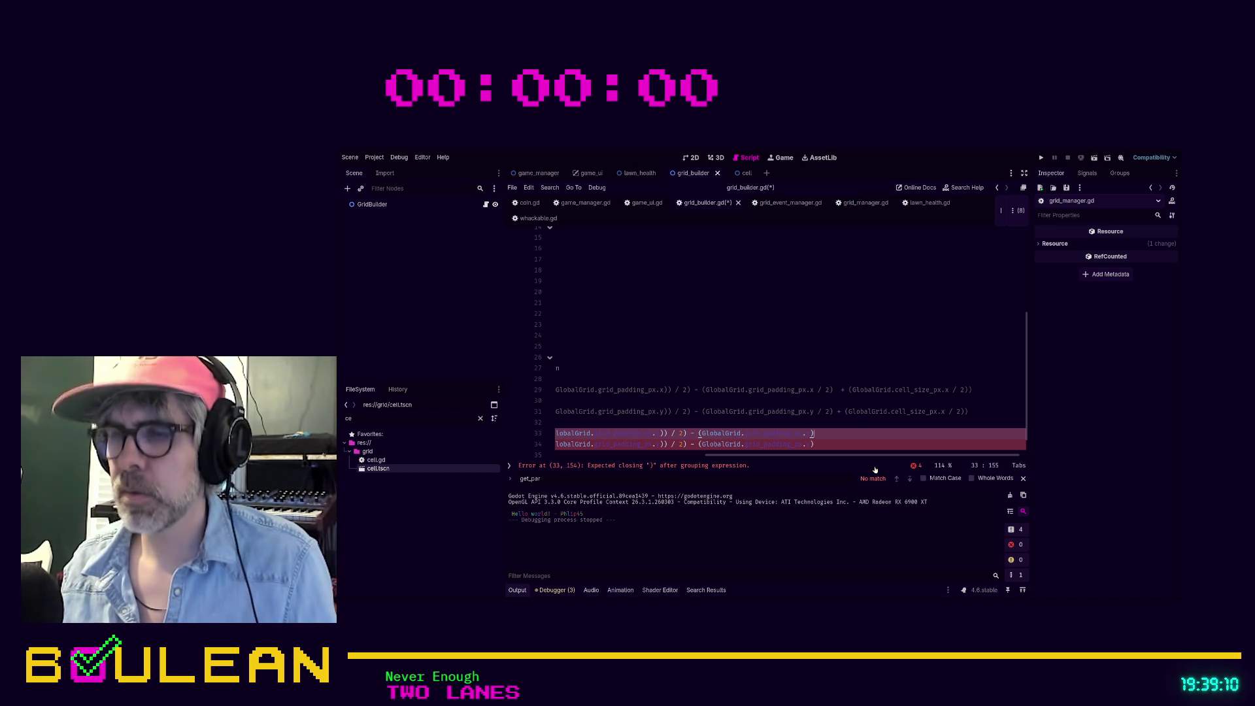
pyautogui.write(')')
pyautogui.press('Down')
pyautogui.write(')')
pyautogui.press('F5')
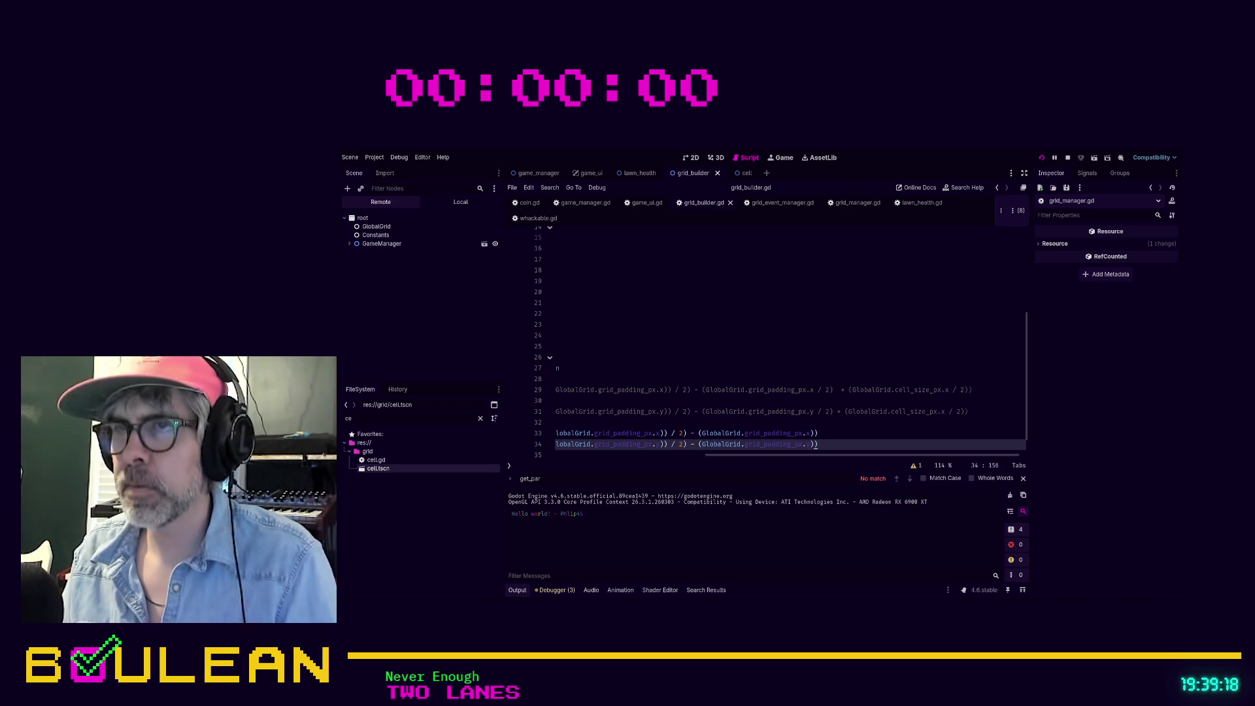
# Comment out new lines 33–34, uncomment original lines 29 and 31, and test-run the game
pyautogui.press('F8')
pyautogui.hotkey('shift', 'Home')
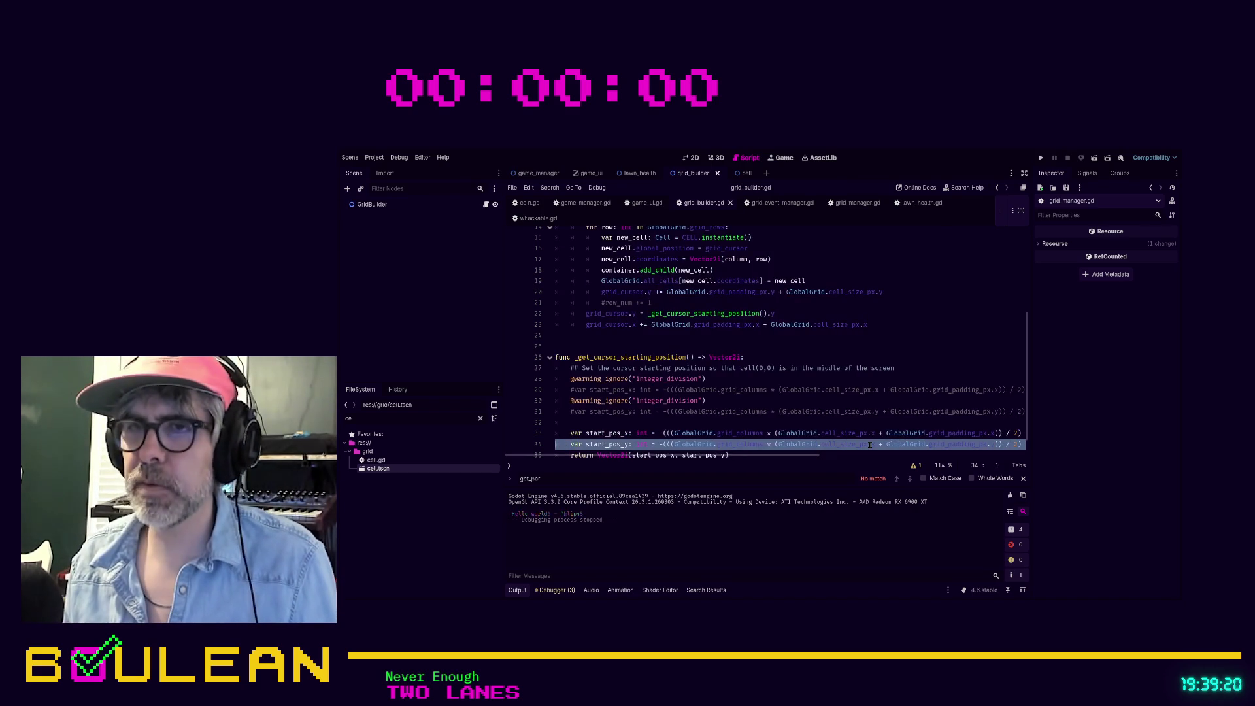
pyautogui.hotkey('shift', 'Up')
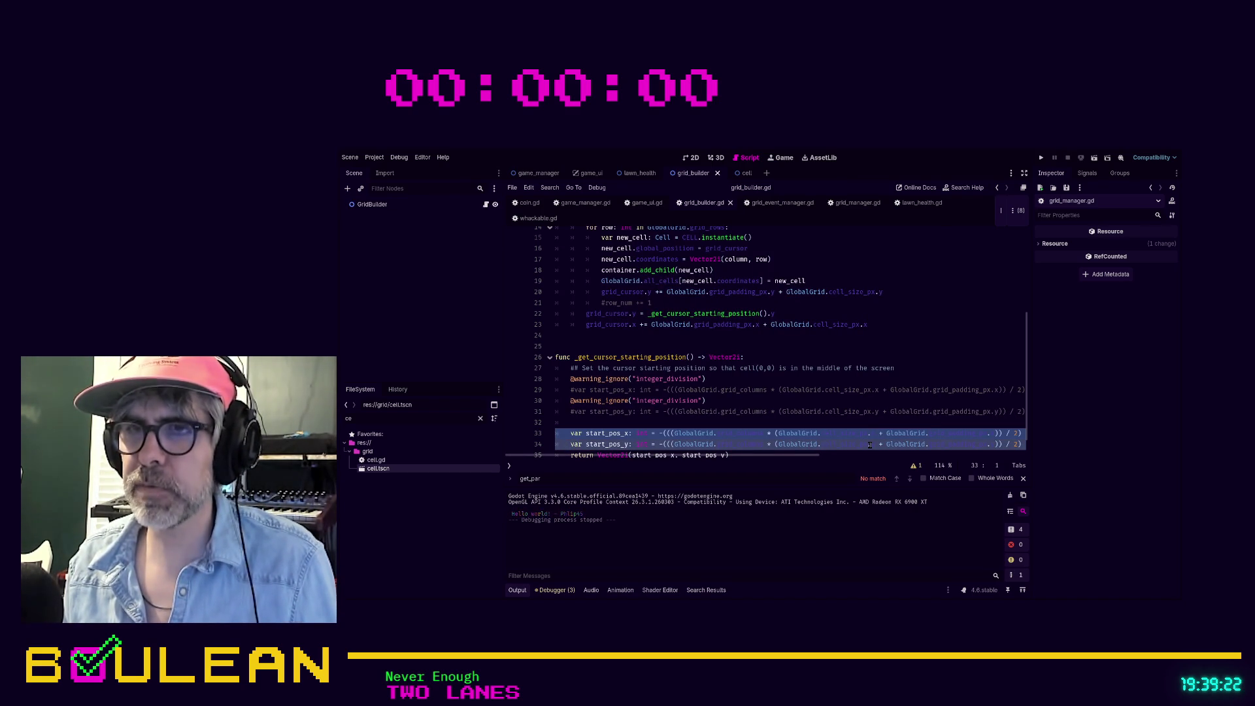
pyautogui.hotkey('ctrl', 'k')
pyautogui.press('Up')
pyautogui.press('Up')
pyautogui.hotkey('ctrl', 'k')
pyautogui.press('Up')
pyautogui.press('Up')
pyautogui.hotkey('ctrl', 'k')
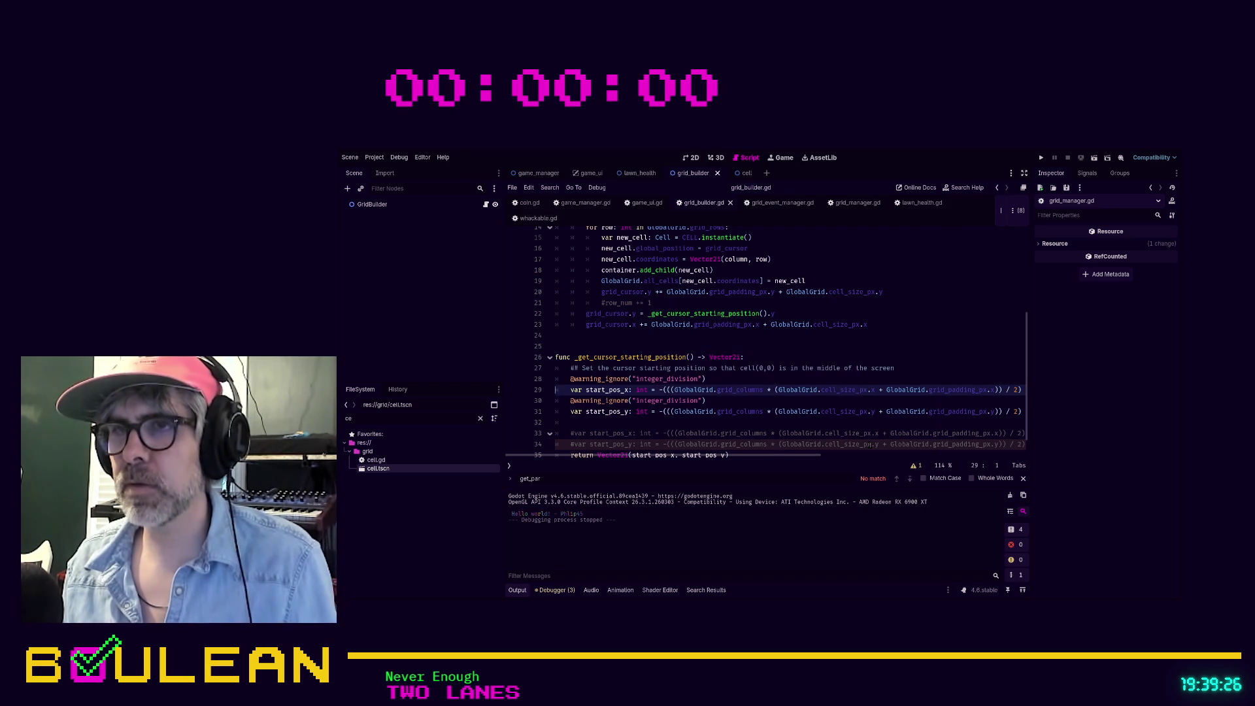
pyautogui.press('F5')
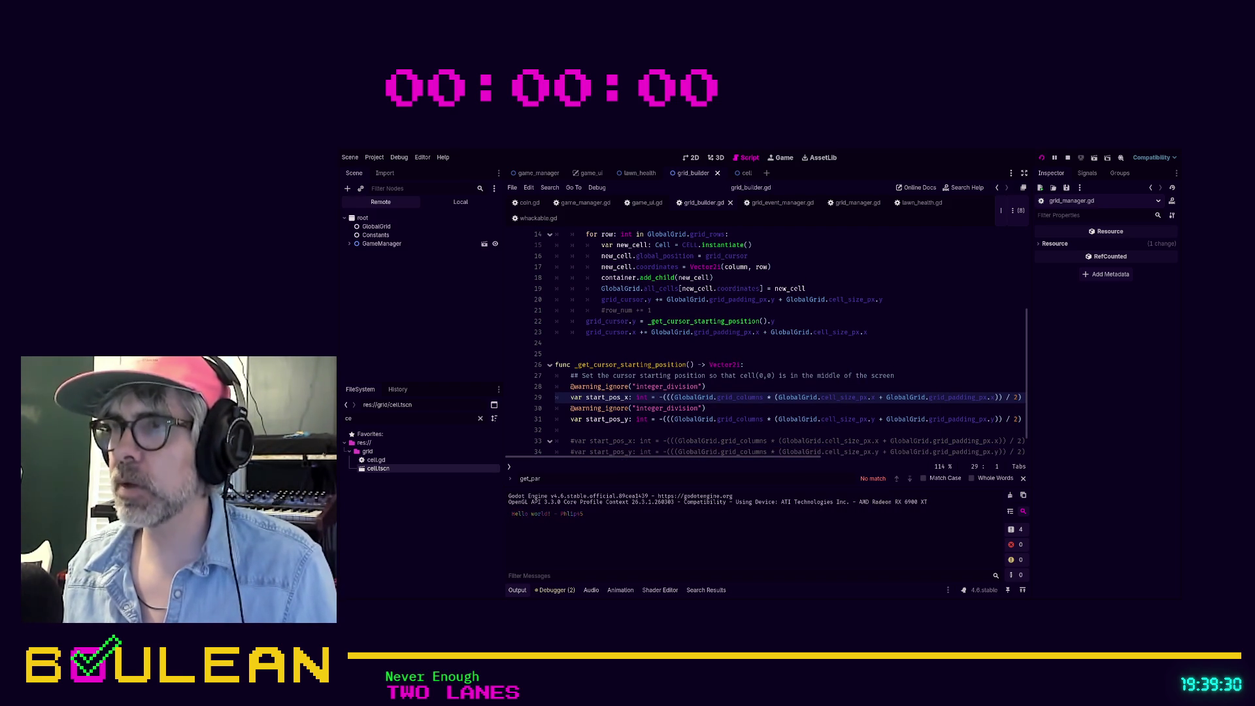
pyautogui.press('F8')
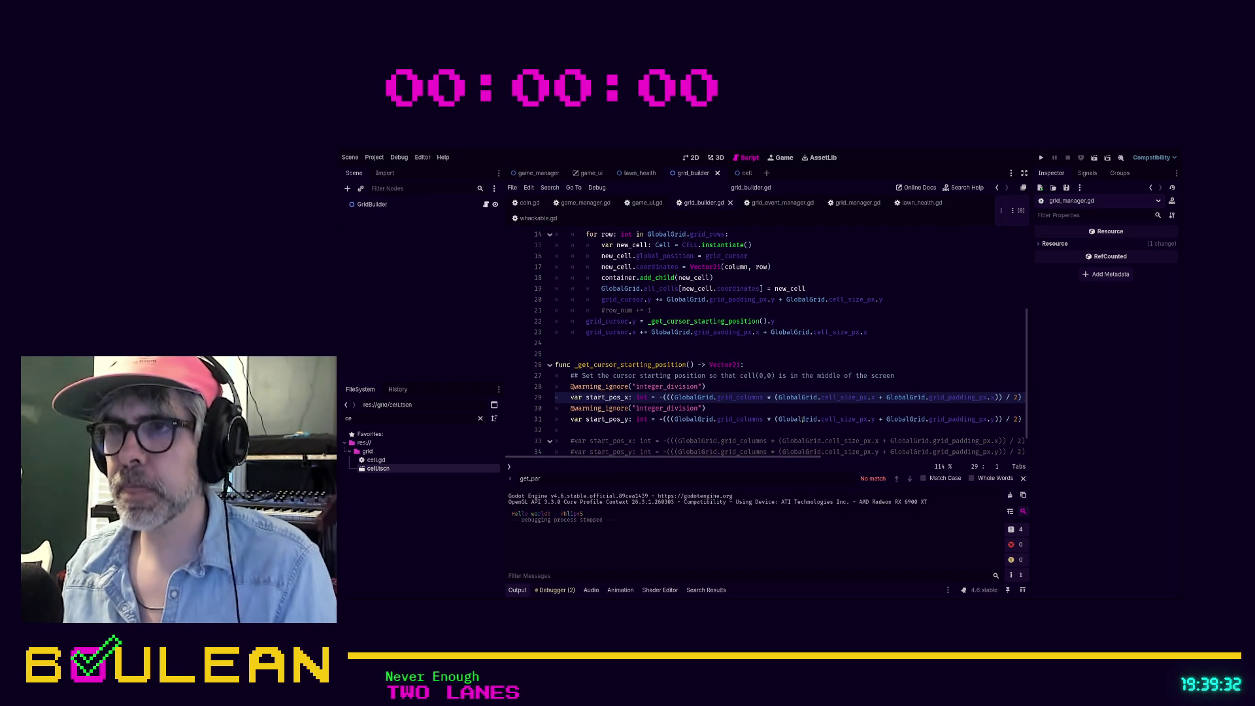
# Delete the half cell-size term and its leftover plus from line 31's start_pos_y formula
pyautogui.hscroll(3, 778, 456)
pyautogui.hscroll(4, 869, 449)
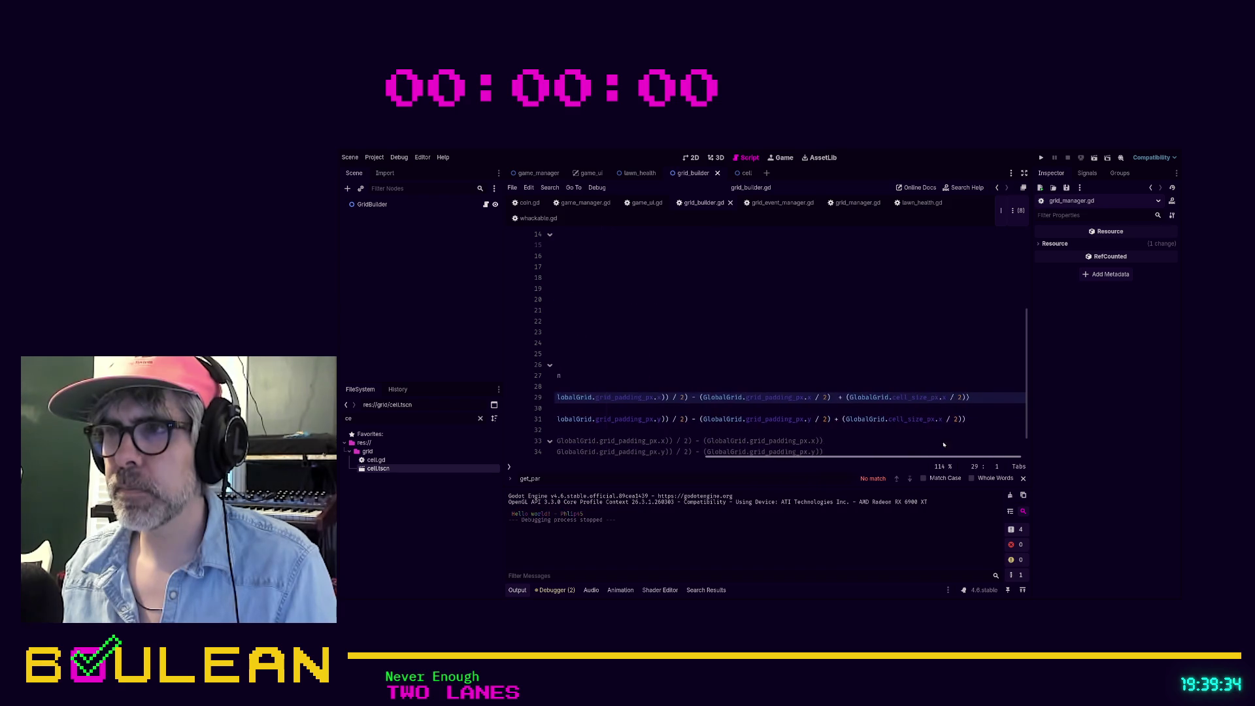
pyautogui.click(948, 419)
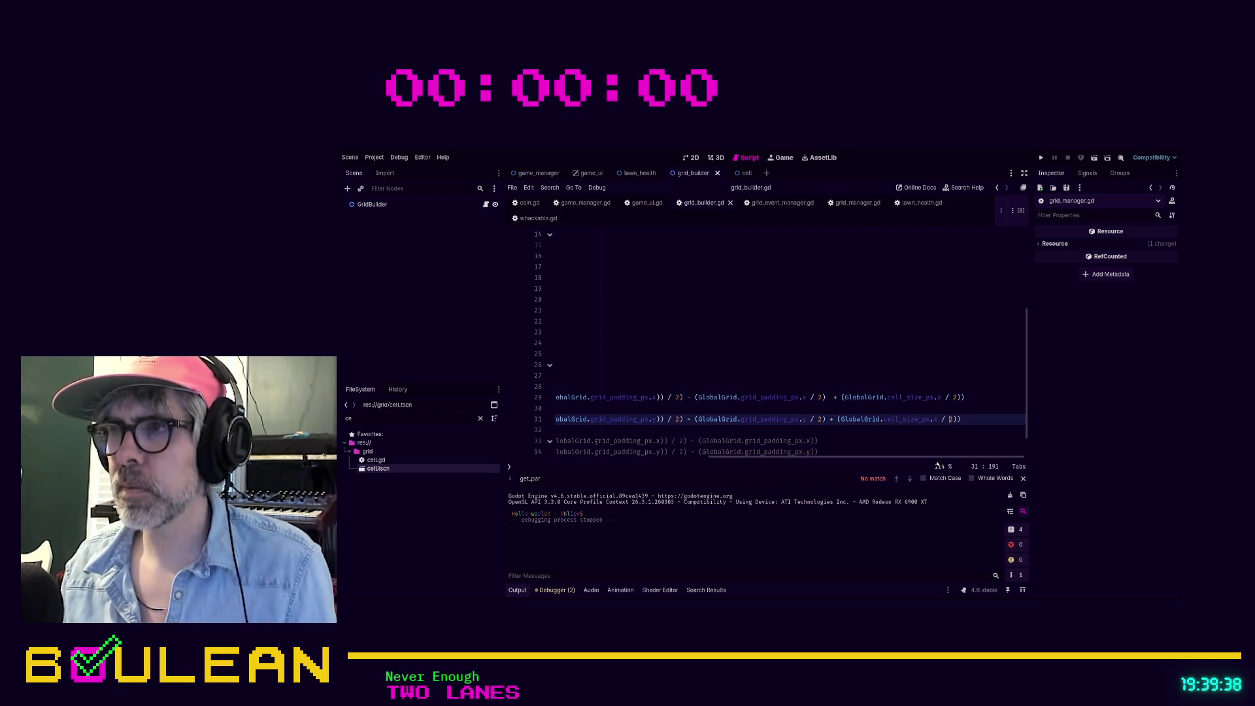
pyautogui.press('Right')
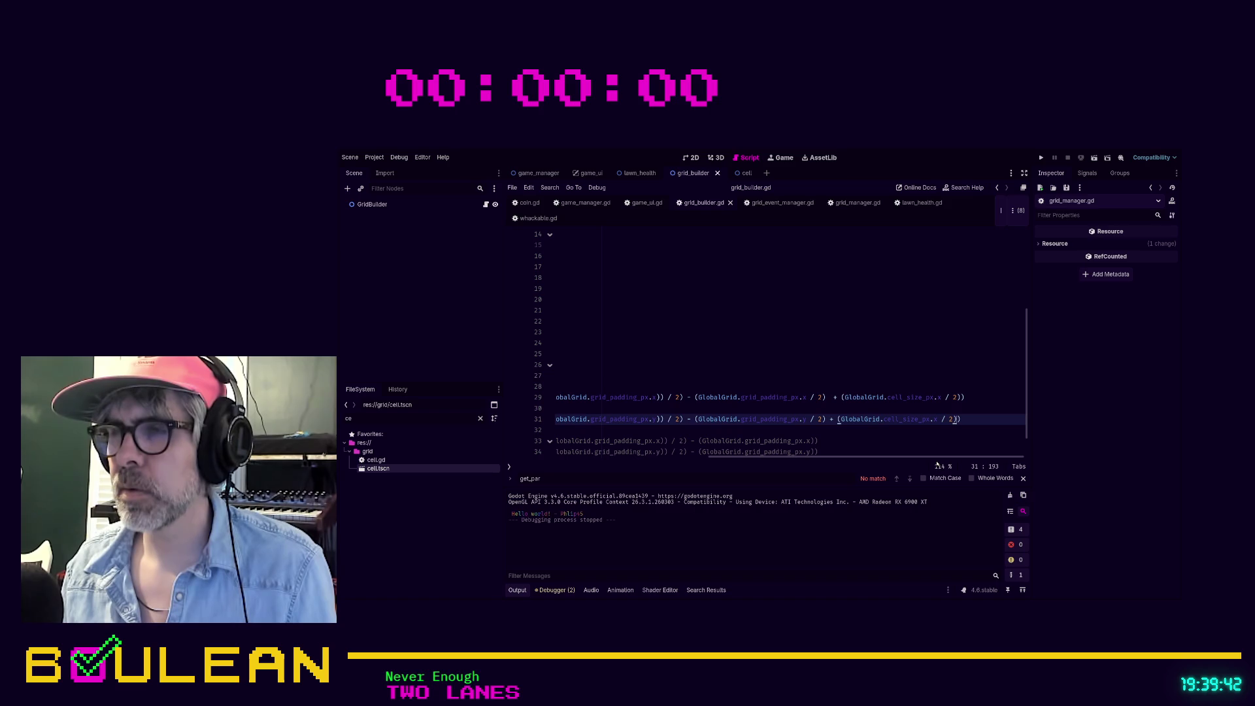
pyautogui.hotkey('ctrl', 'shift', 'Left')
pyautogui.hotkey('ctrl', 'shift', 'Left')
pyautogui.hotkey('ctrl', 'shift', 'Left')
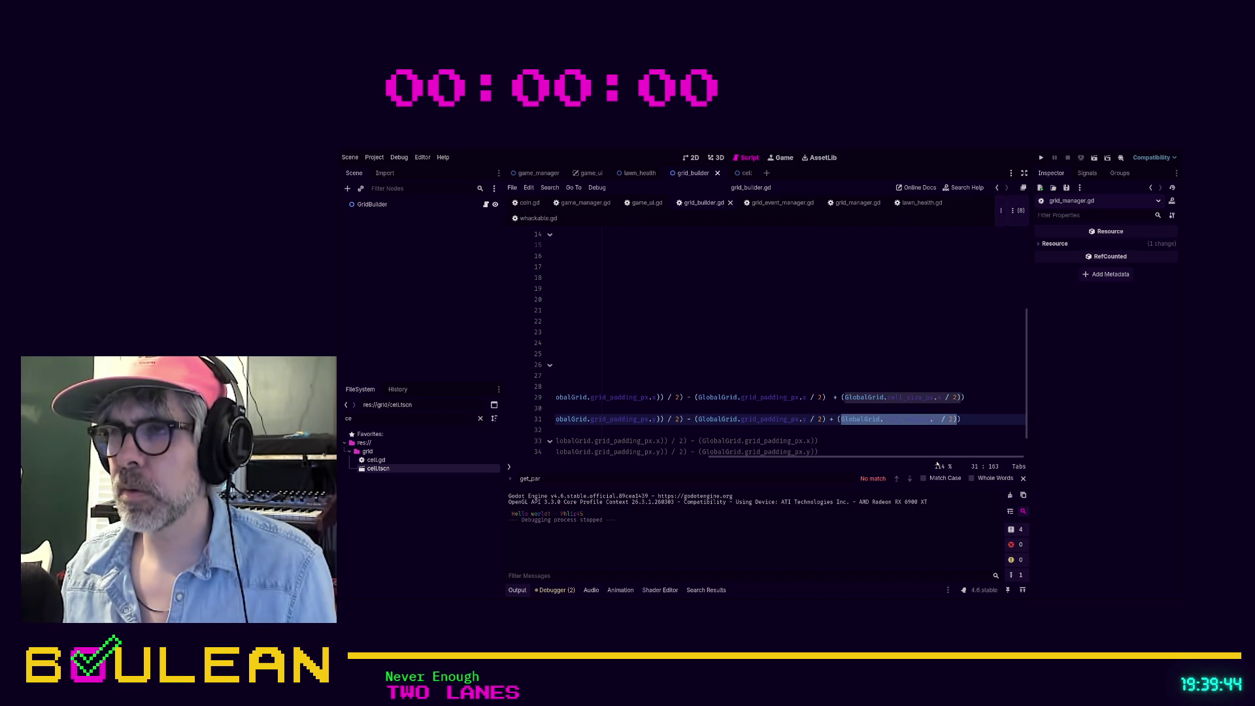
pyautogui.press('BackSpace')
pyautogui.press('BackSpace')
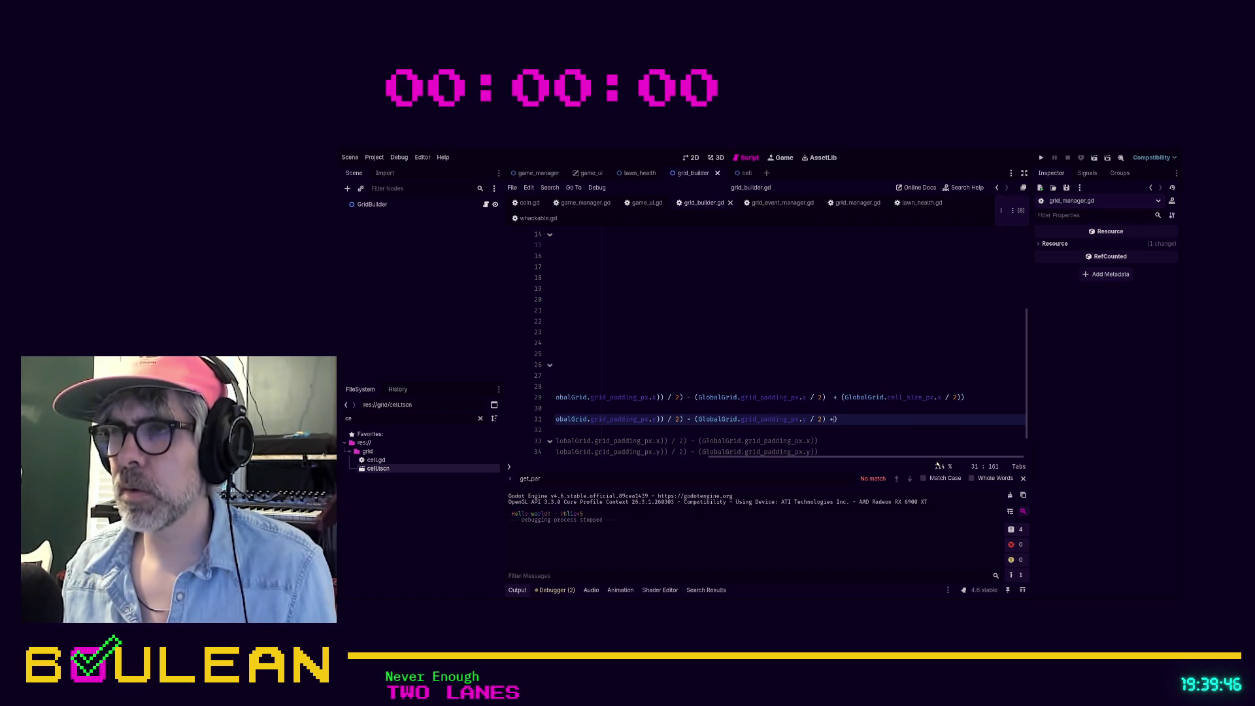
pyautogui.press('BackSpace')
pyautogui.press('BackSpace')
pyautogui.press('Home')
pyautogui.press('Up')
pyautogui.press('Up')
pyautogui.press('End')
pyautogui.press('BackSpace')
pyautogui.press('BackSpace')
pyautogui.press('BackSpace')
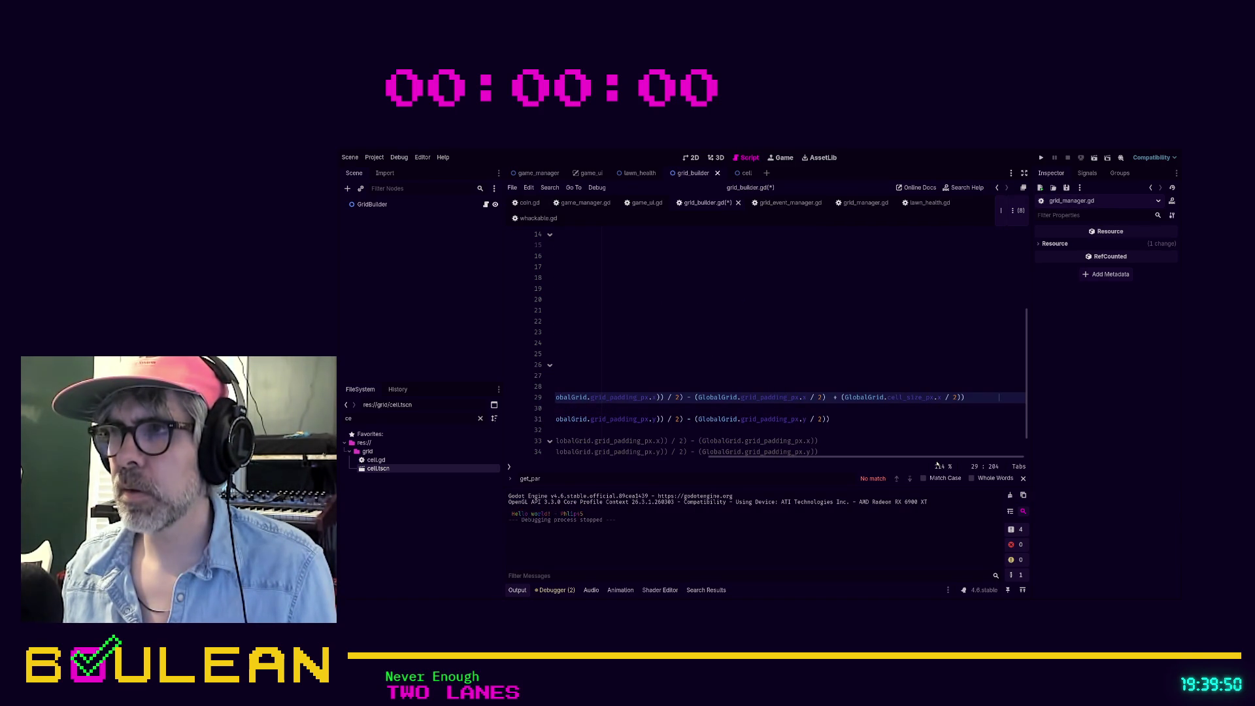
# Delete the half-cell term from line 29, then save and test-run the game
pyautogui.hotkey('shift', 'Left')
pyautogui.hotkey('shift', 'Left')
pyautogui.hotkey('shift', 'Left')
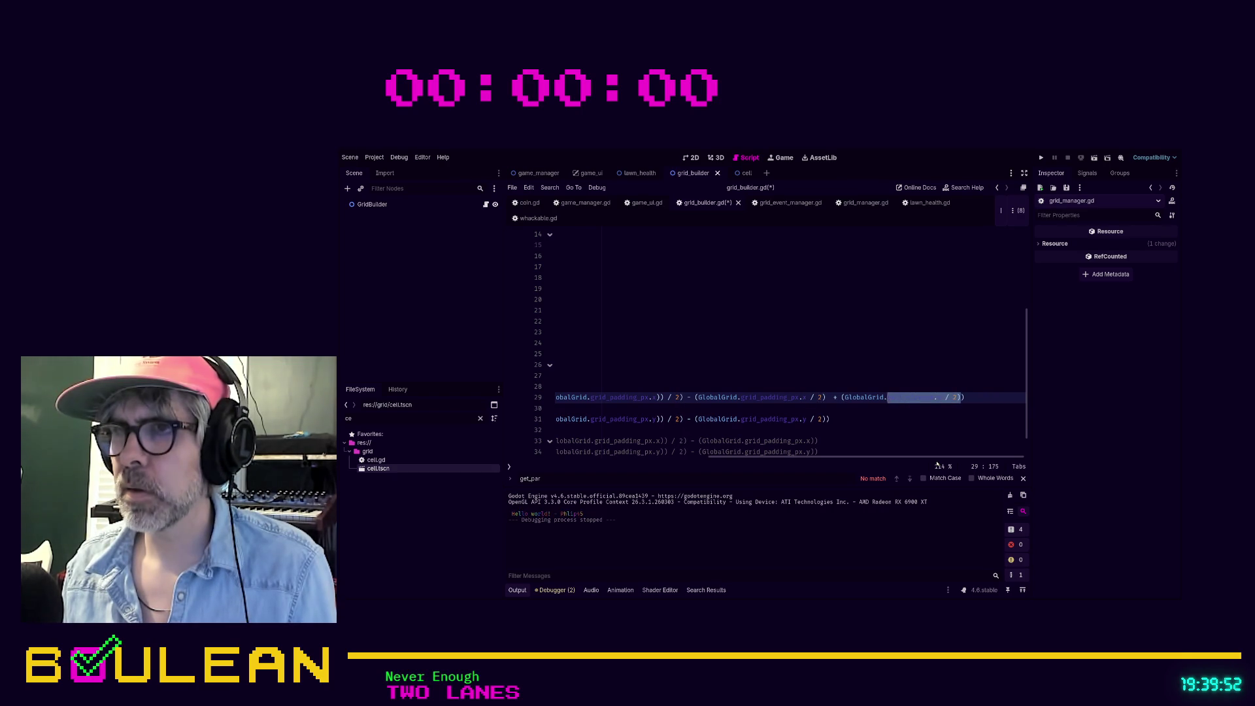
pyautogui.hotkey('shift', 'Right')
pyautogui.hotkey('shift', 'Right')
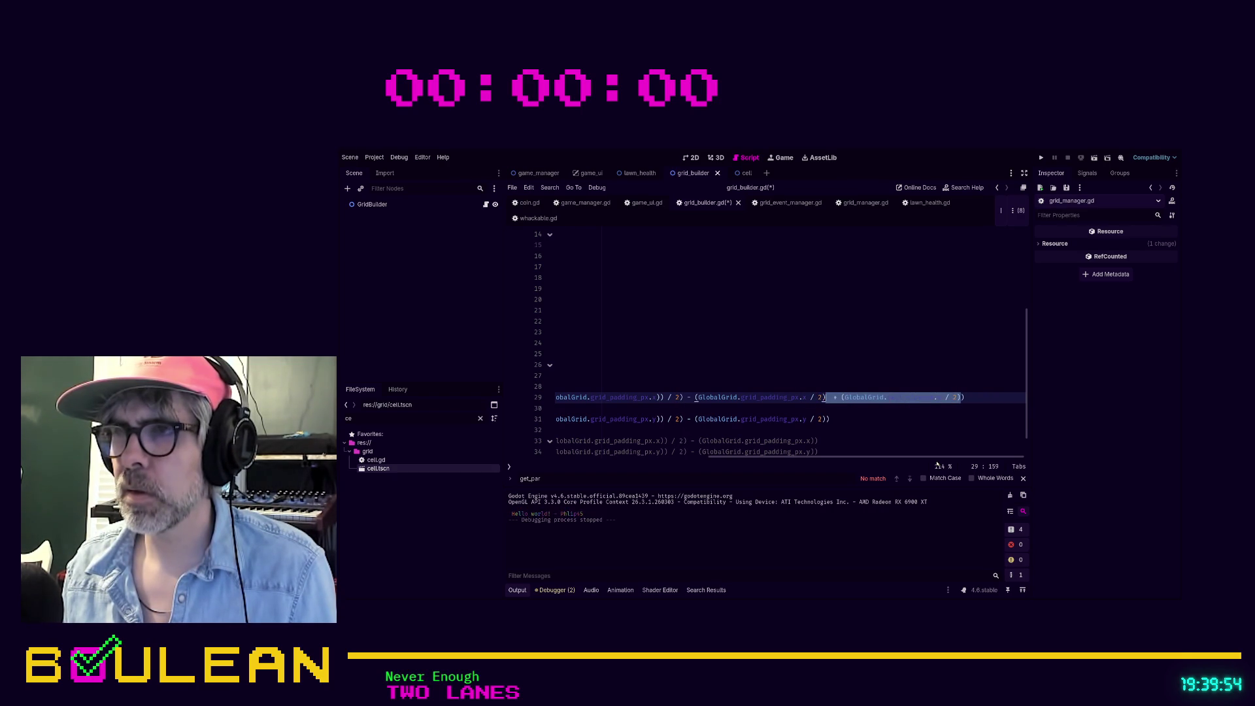
pyautogui.press('BackSpace')
pyautogui.hotkey('ctrl', 's')
pyautogui.press('Escape')
pyautogui.press('F5')
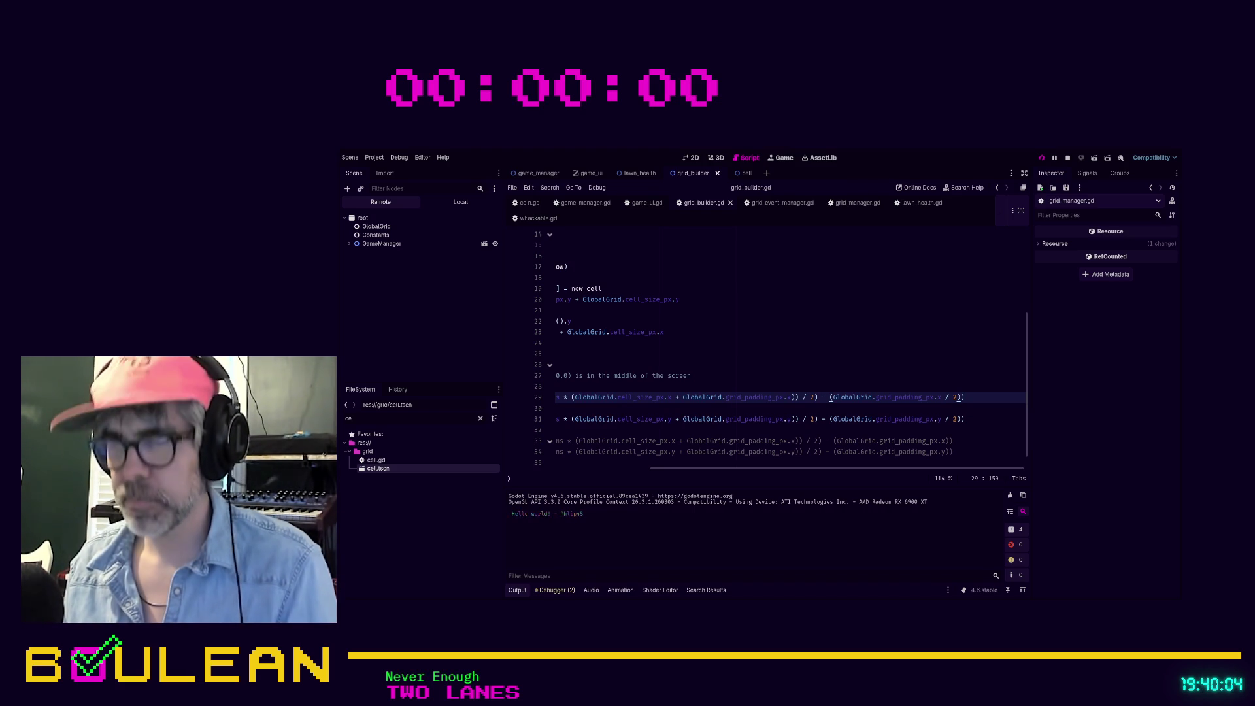
pyautogui.press('F8')
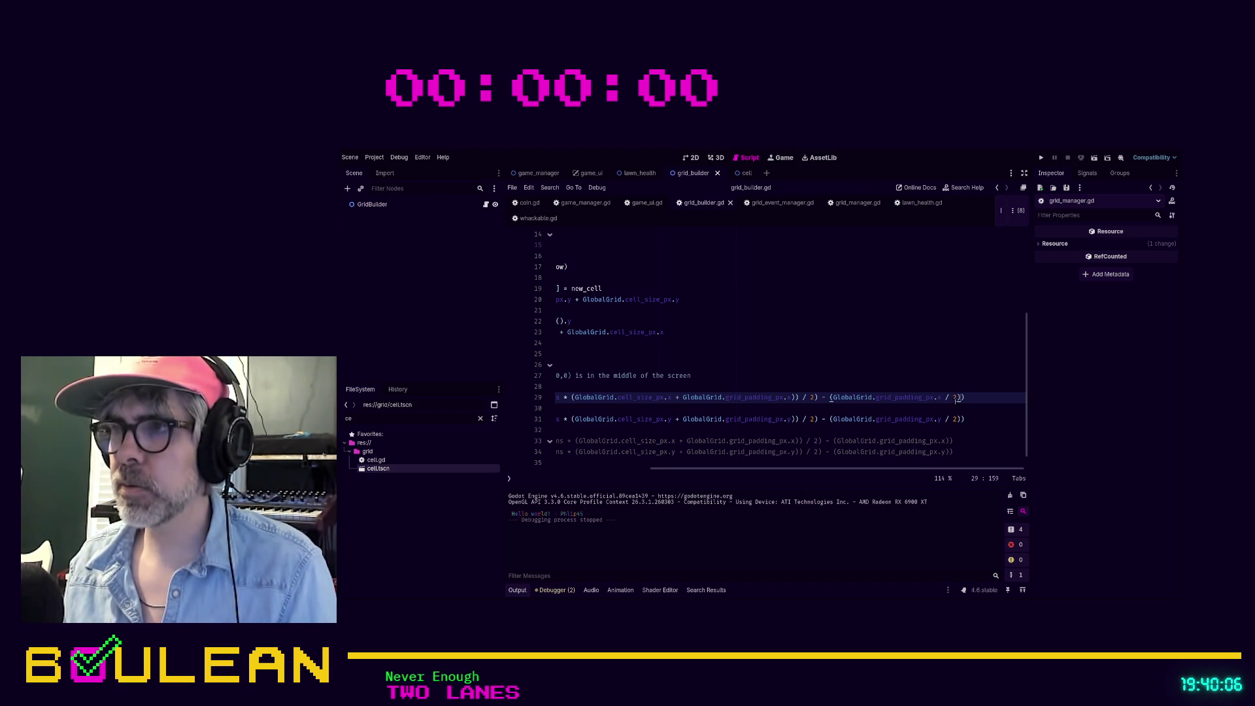
# Remove the halving from the padding terms on lines 29 and 31 and test the centering
pyautogui.press('BackSpace')
pyautogui.press('BackSpace')
pyautogui.press('BackSpace')
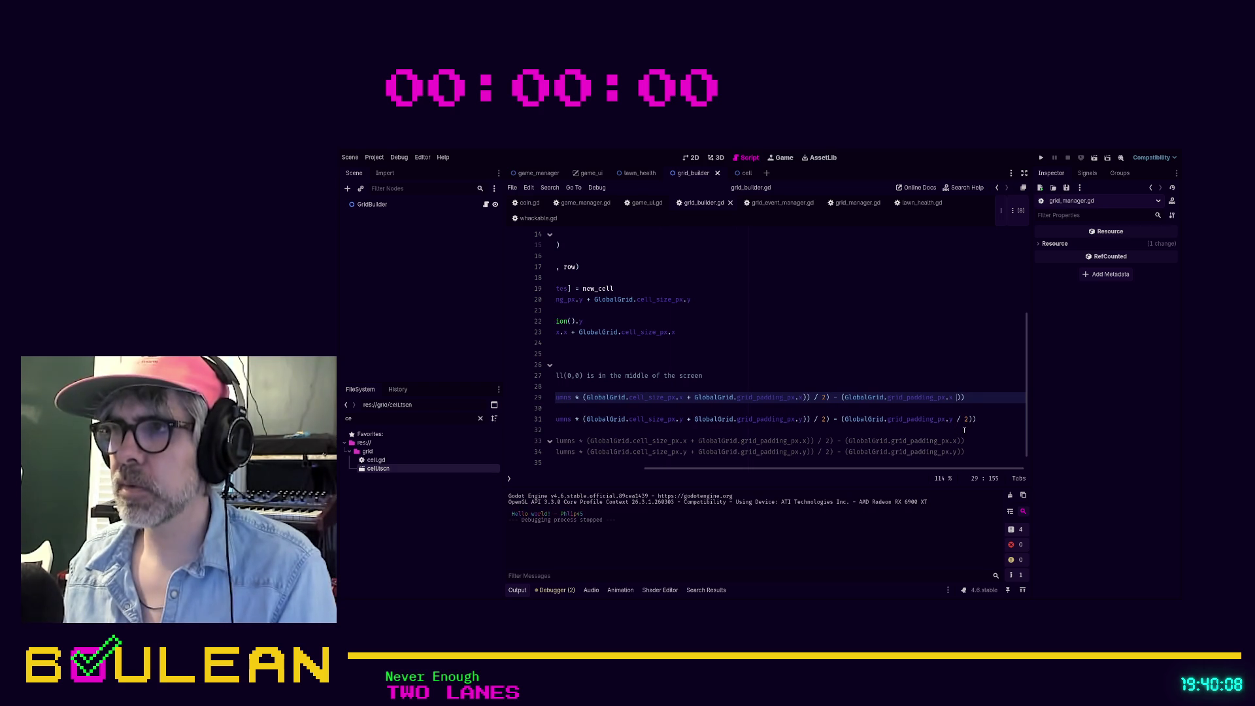
pyautogui.click(968, 419)
pyautogui.press('BackSpace')
pyautogui.press('BackSpace')
pyautogui.press('BackSpace')
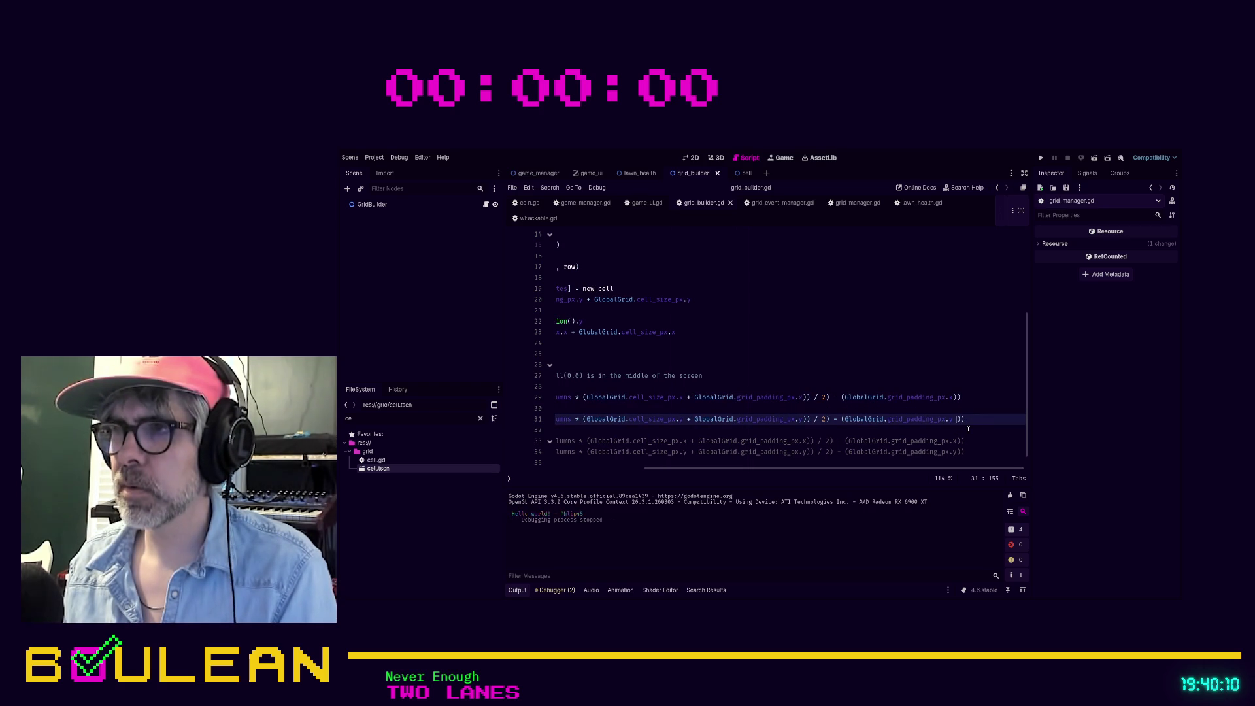
pyautogui.press('BackSpace')
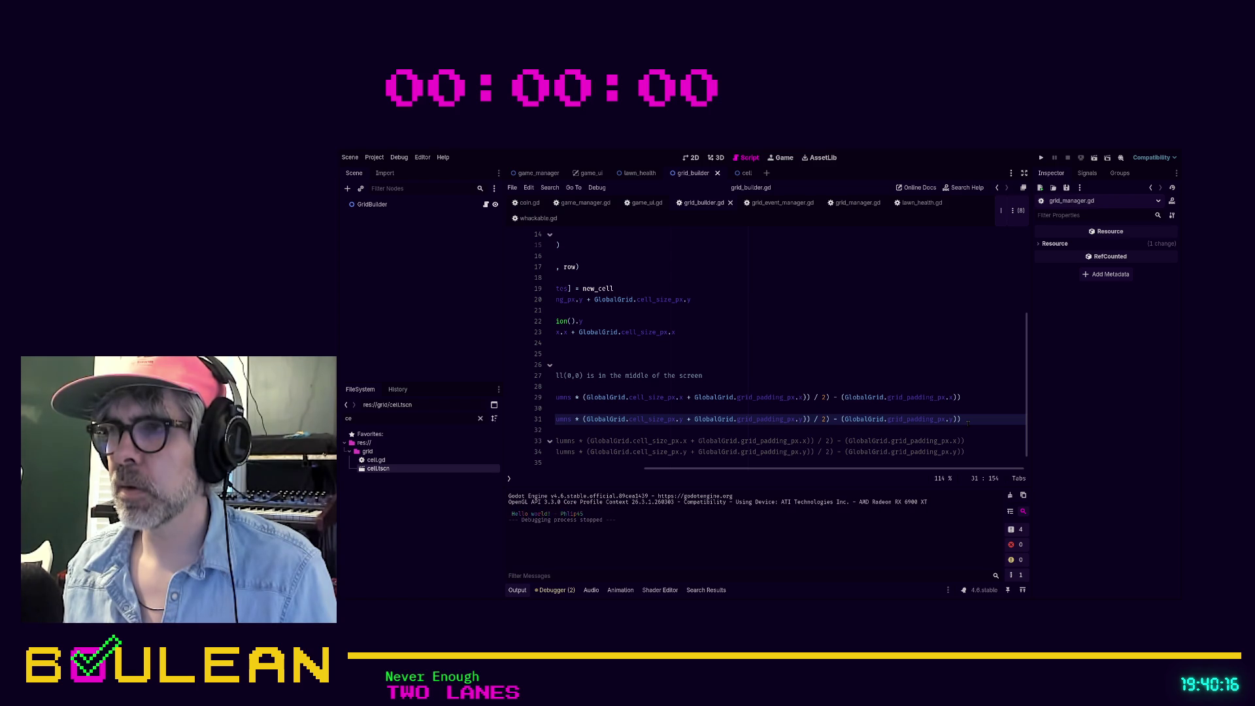
pyautogui.press('F5')
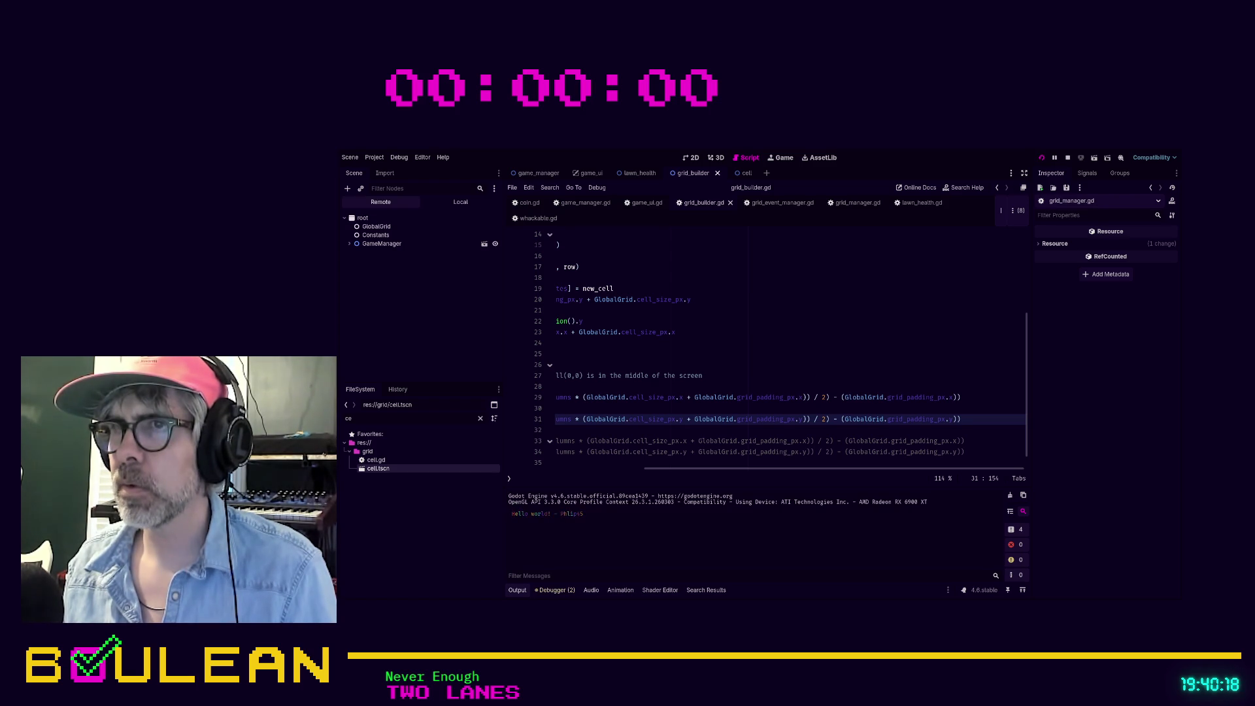
pyautogui.press('F8')
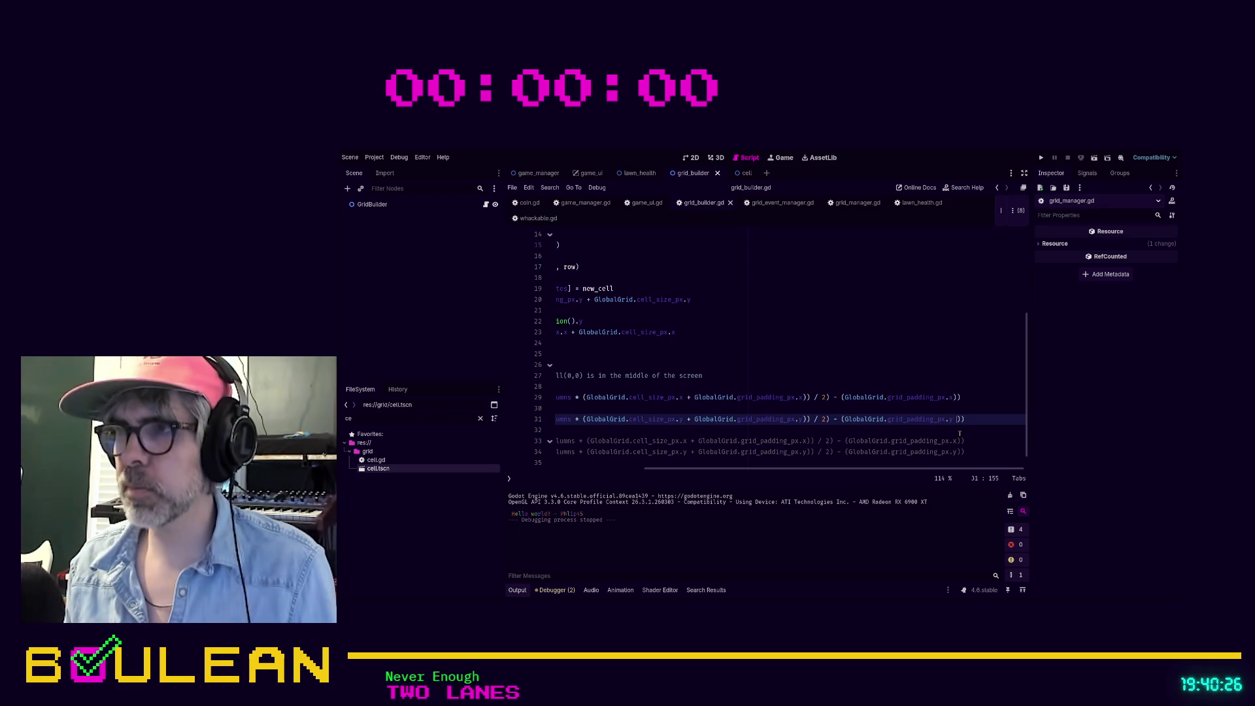
# Restore '/ 2' on line 31's padding and start regrouping line 29 with '/ 2) - ('
pyautogui.write('+ Global')
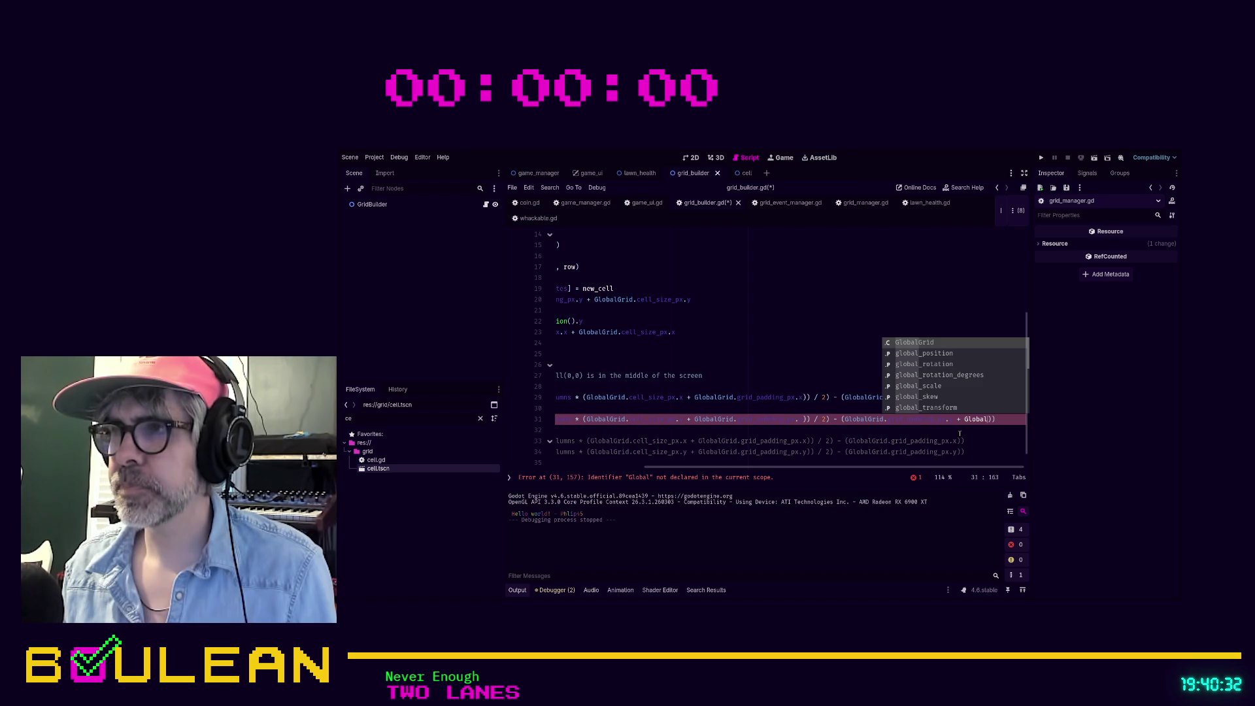
pyautogui.hotkey('ctrl', 'z')
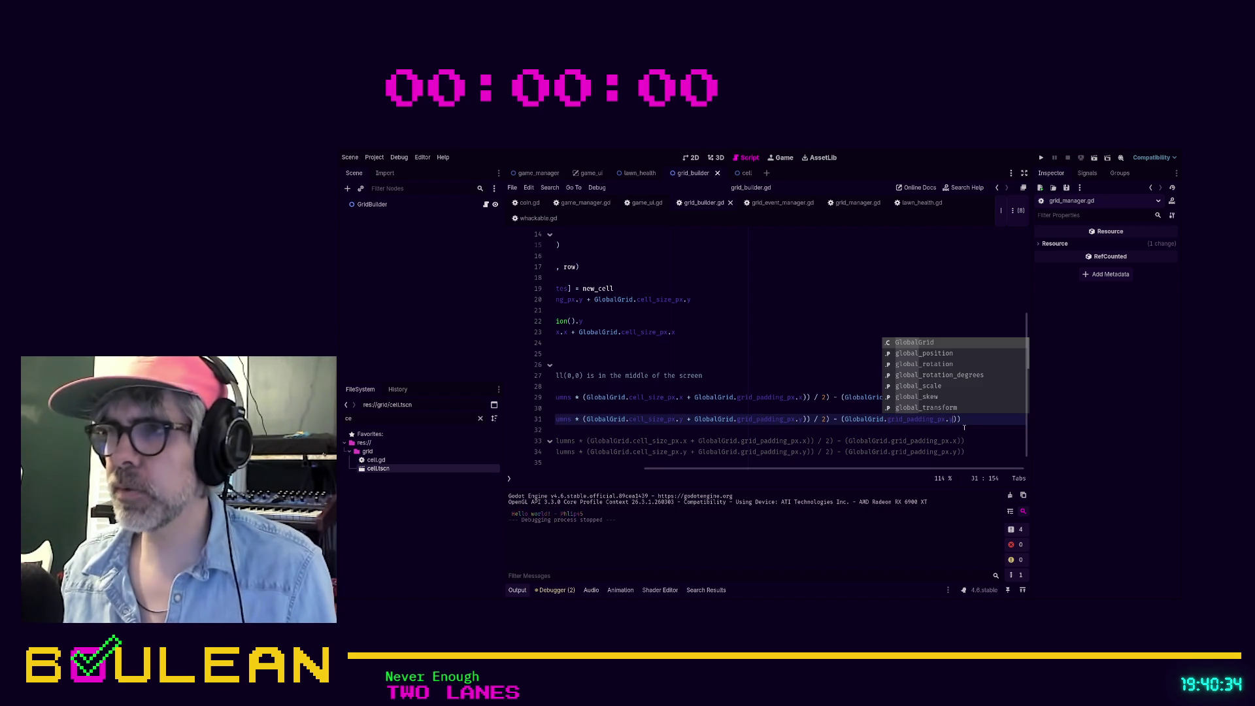
pyautogui.write('/ 2')
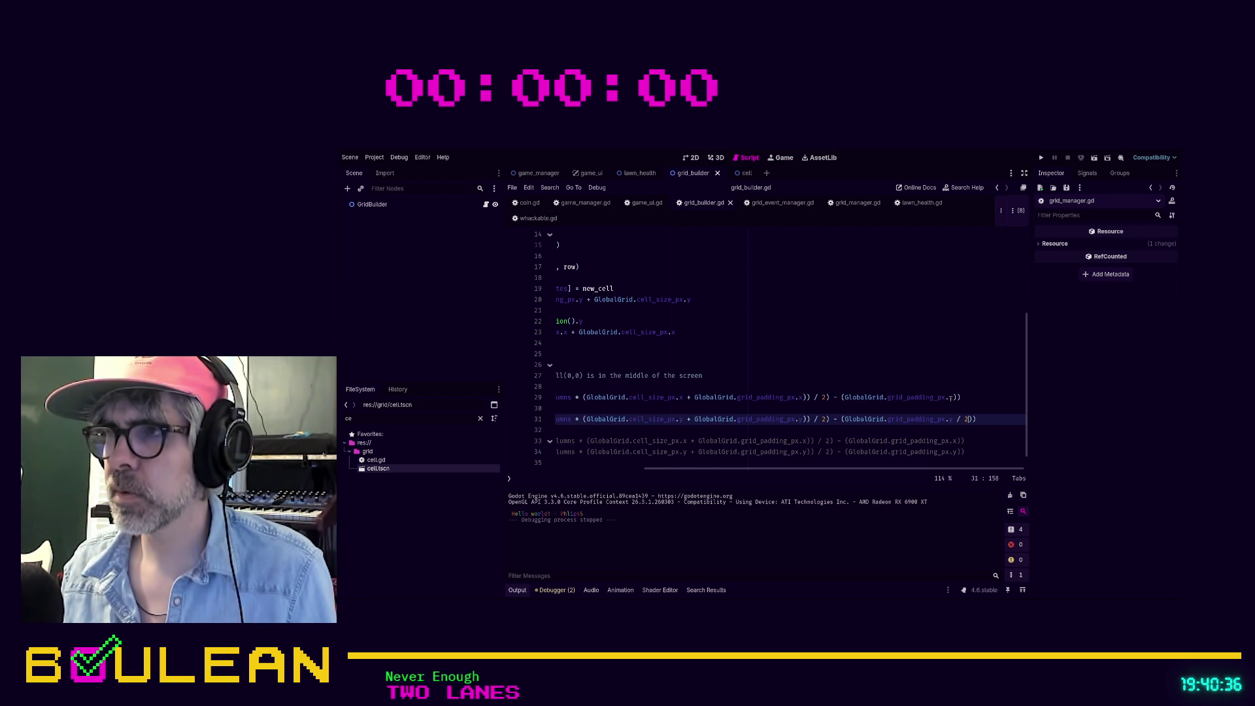
pyautogui.click(951, 397)
pyautogui.write('/ 2) - ')
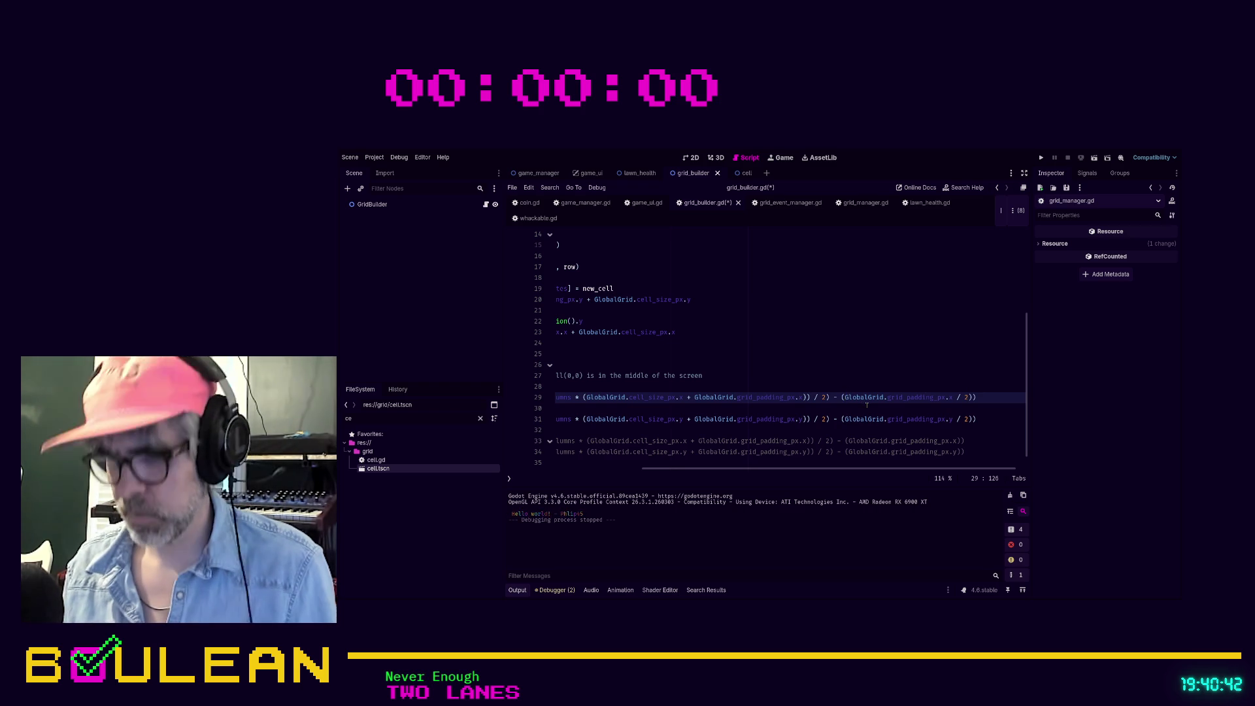
pyautogui.write('(')
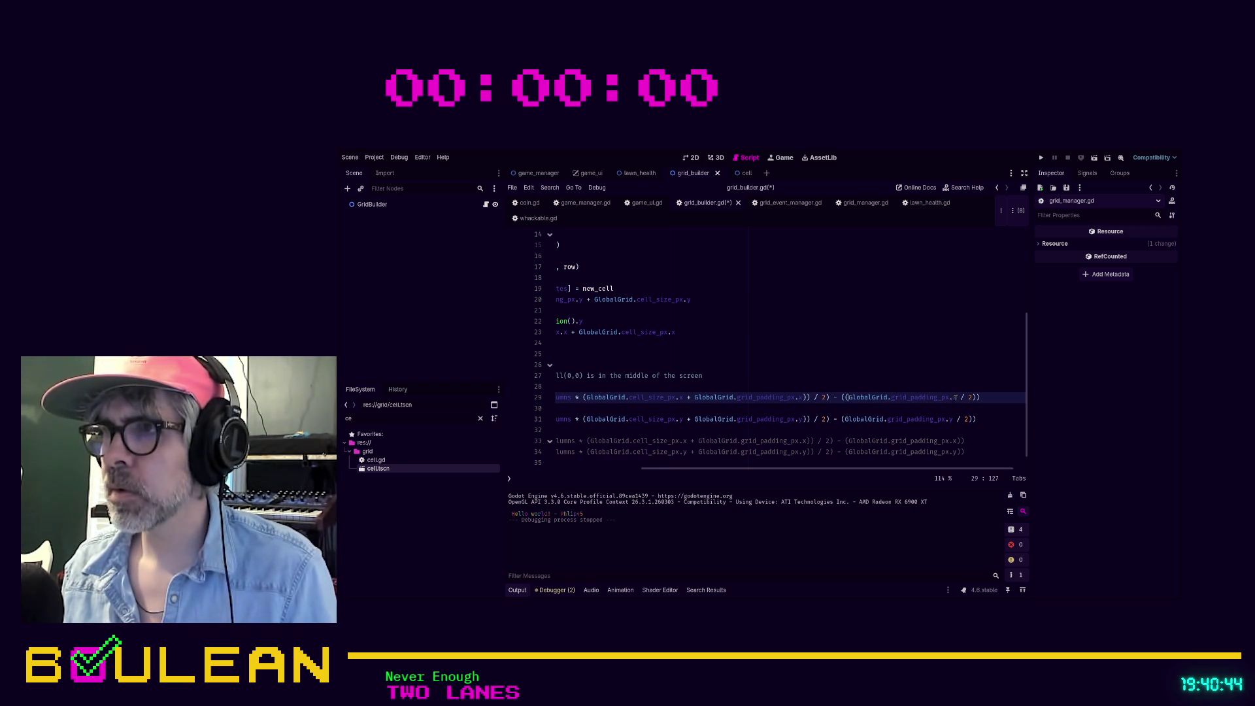
# Make line 29's start_pos_x formula use GlobalGrid.cell_size_px.x alongside the padding term
pyautogui.click(955, 398)
pyautogui.write(')')
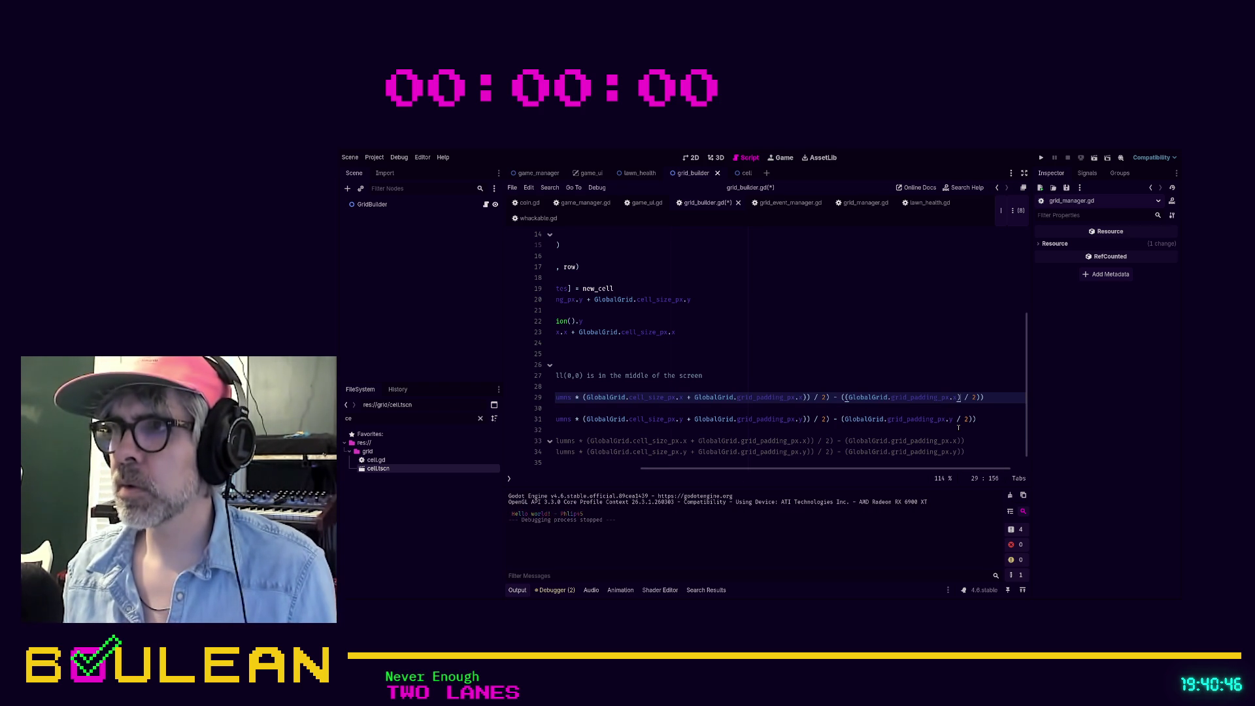
pyautogui.write(' * GlobalGrid')
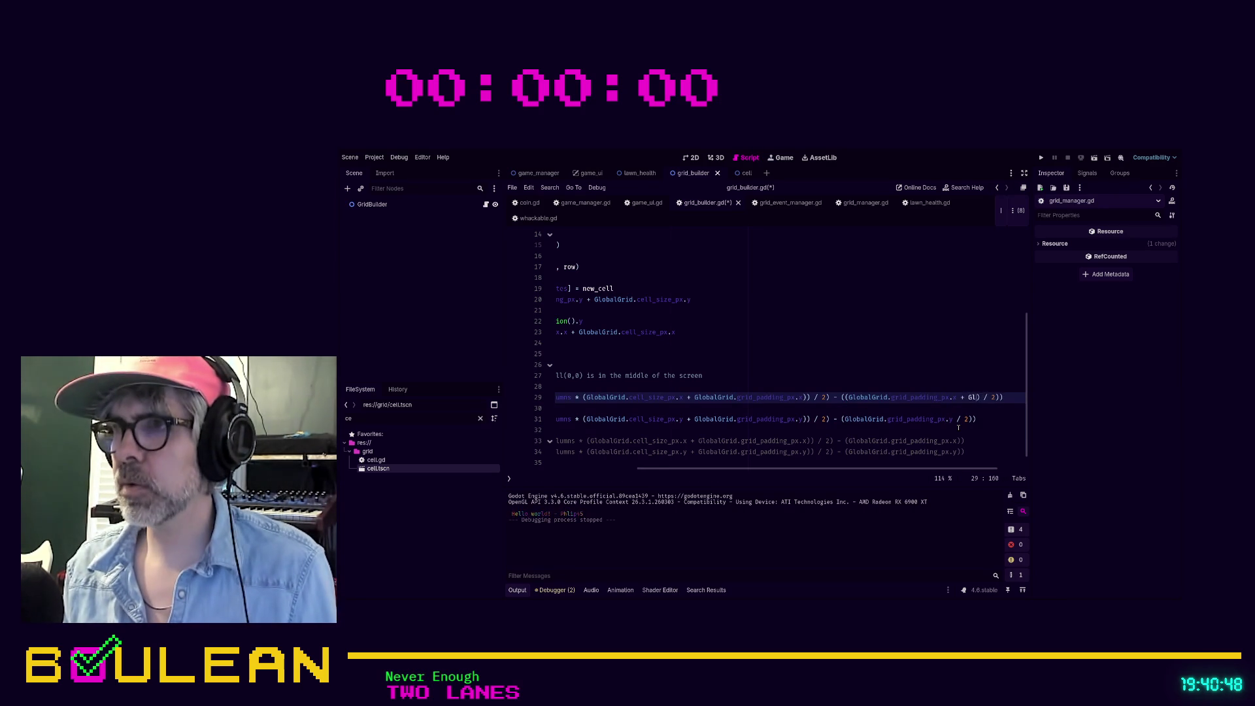
pyautogui.write('.gri')
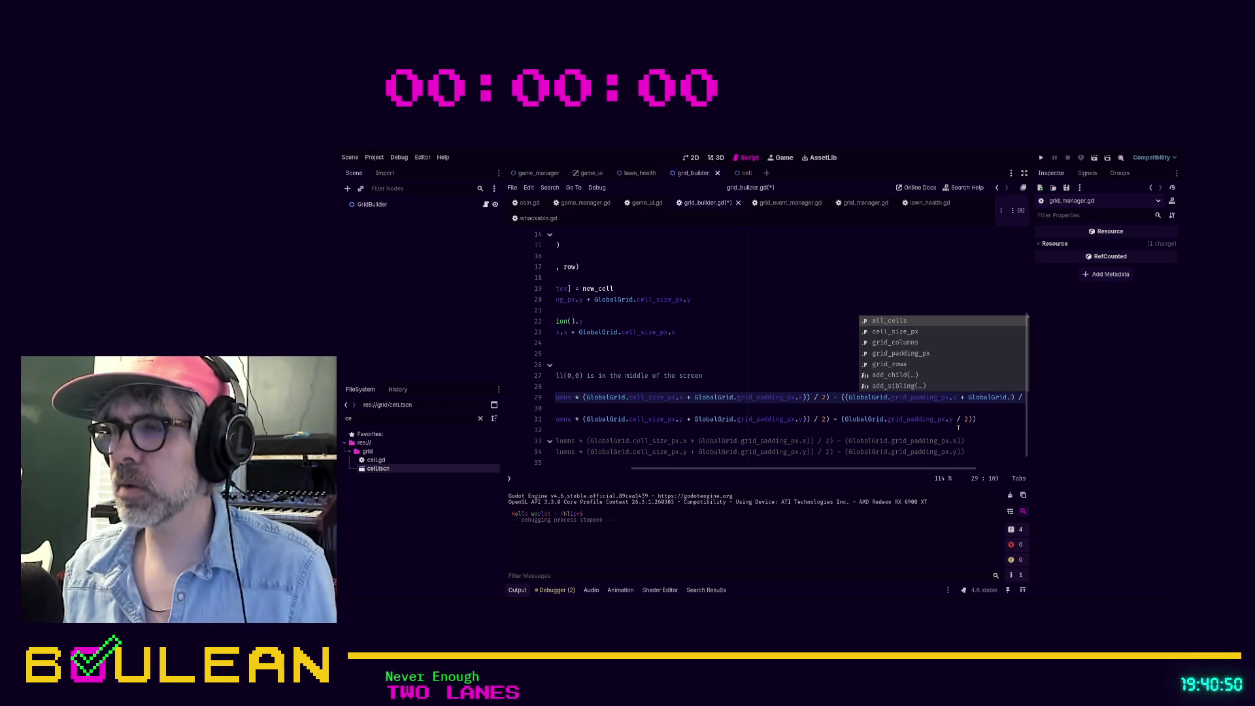
pyautogui.write('d')
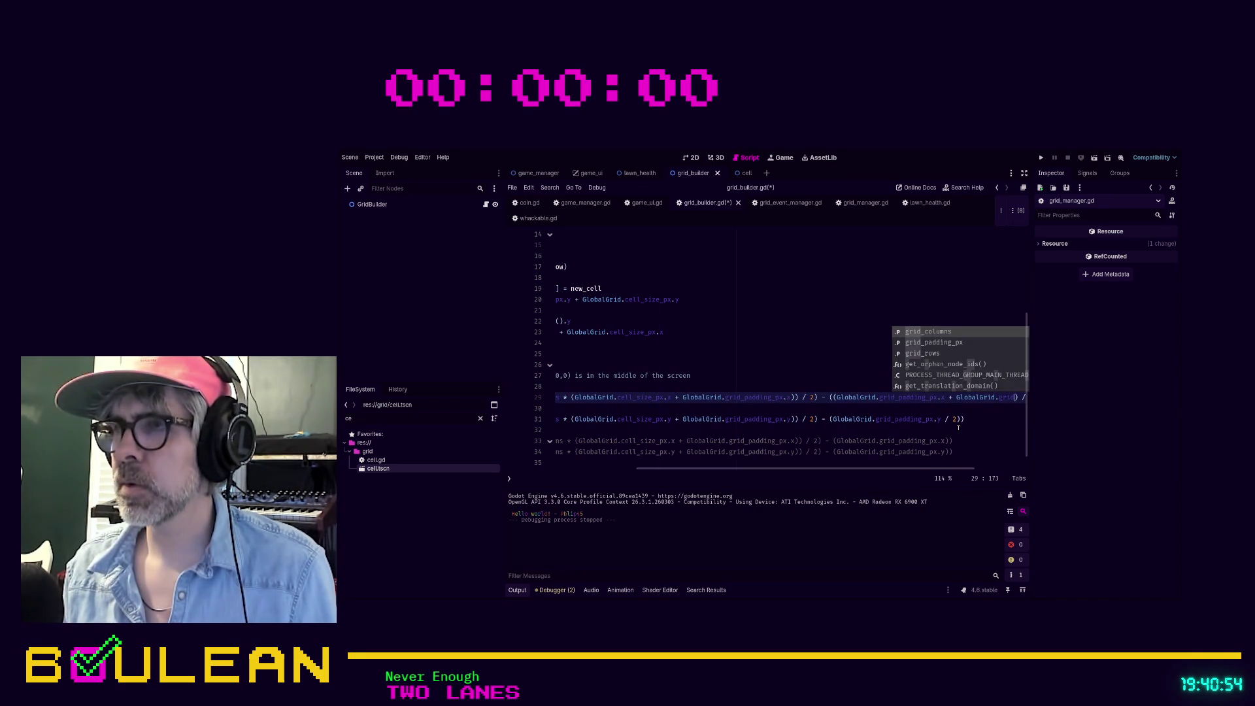
pyautogui.write('_')
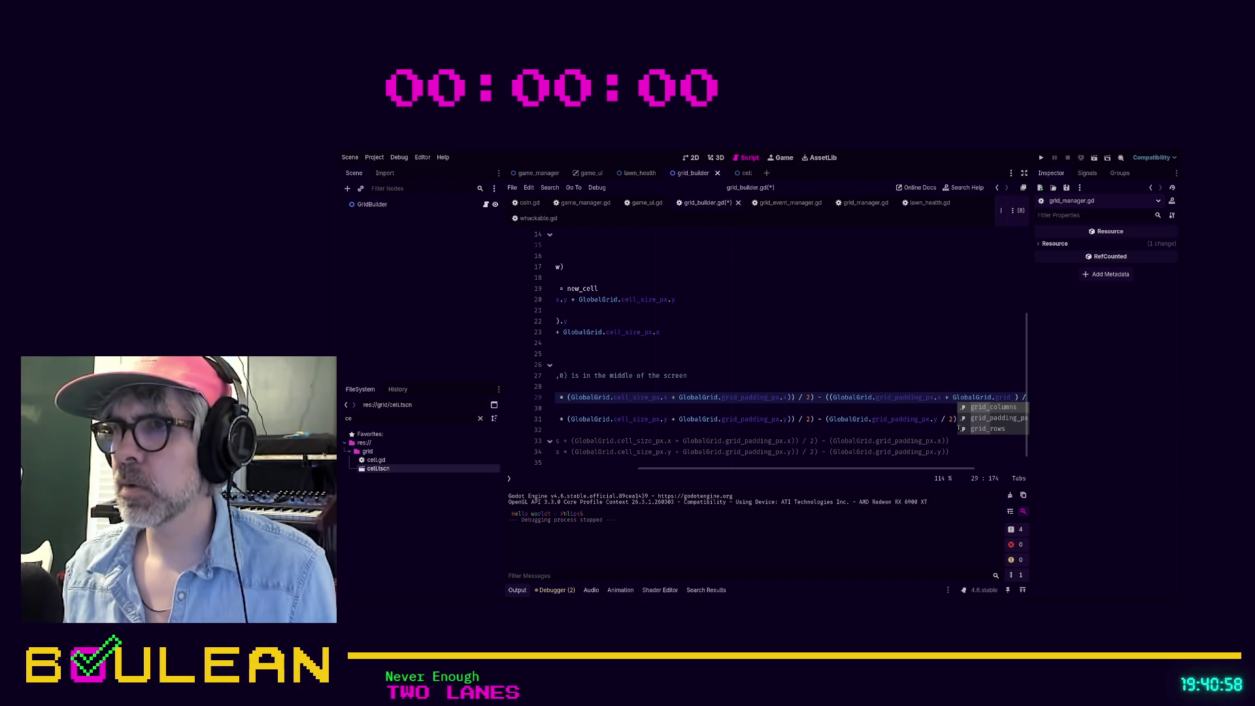
pyautogui.press('BackSpace')
pyautogui.press('BackSpace')
pyautogui.press('BackSpace')
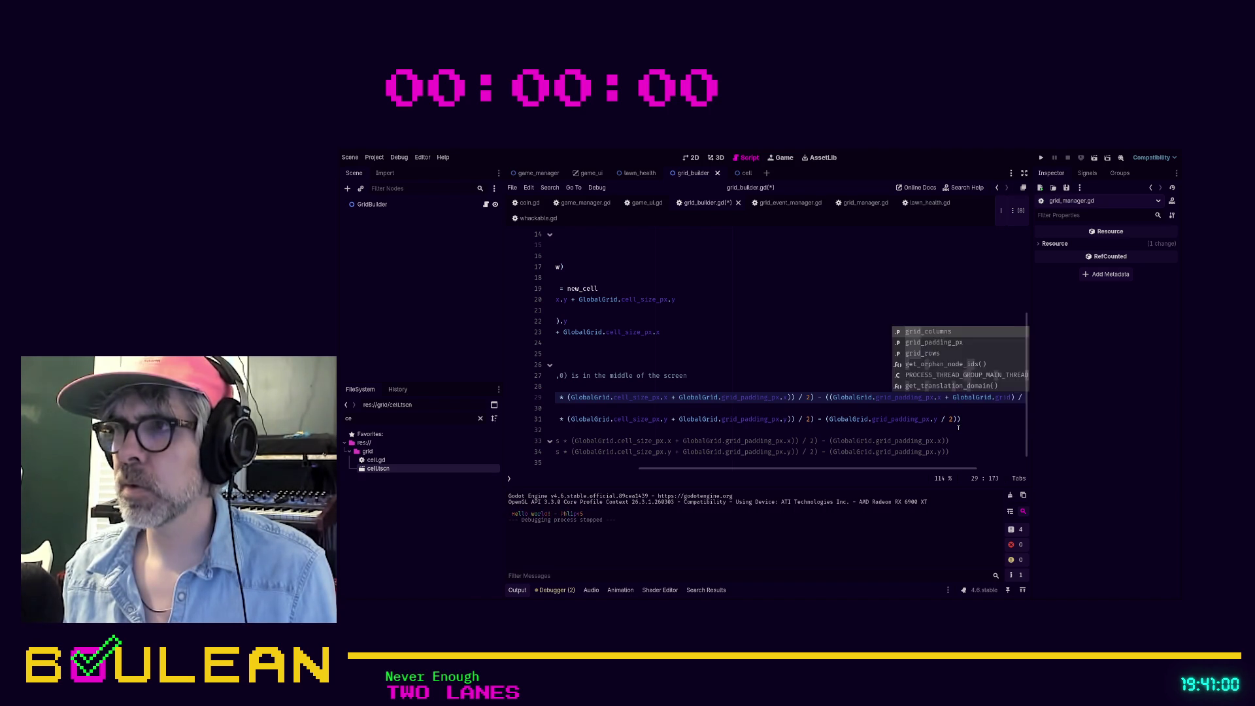
pyautogui.write('cell')
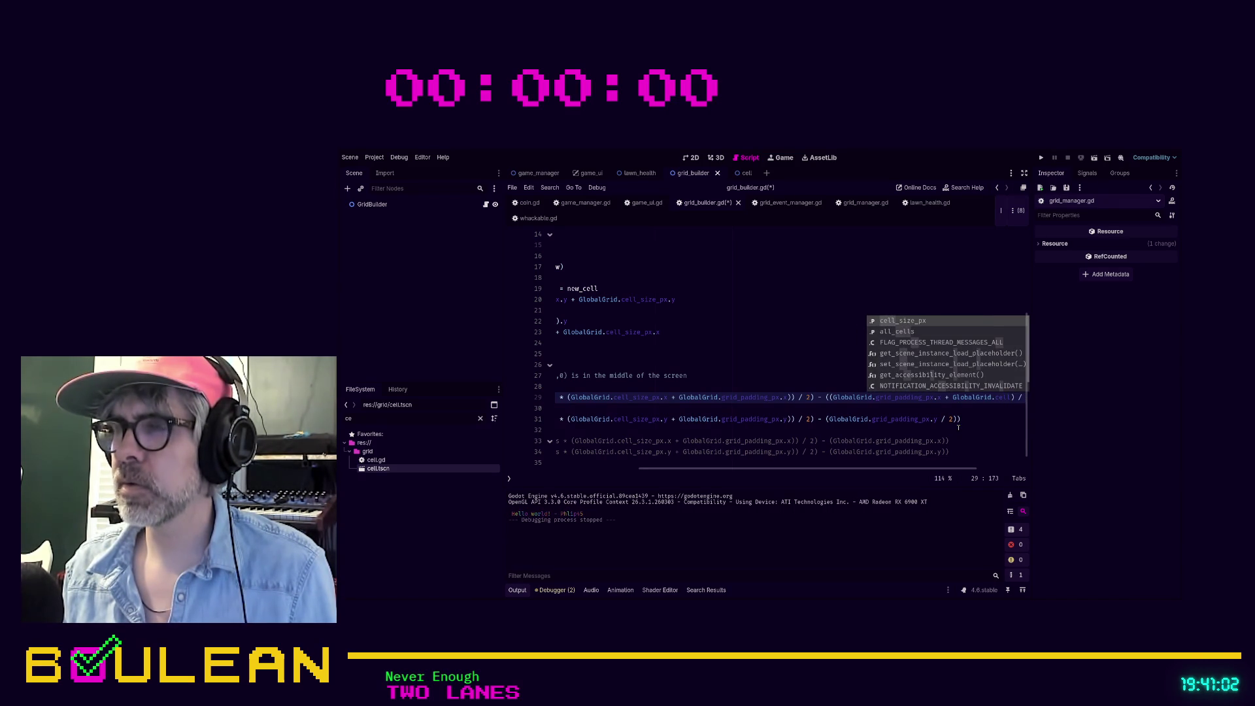
pyautogui.press('Return')
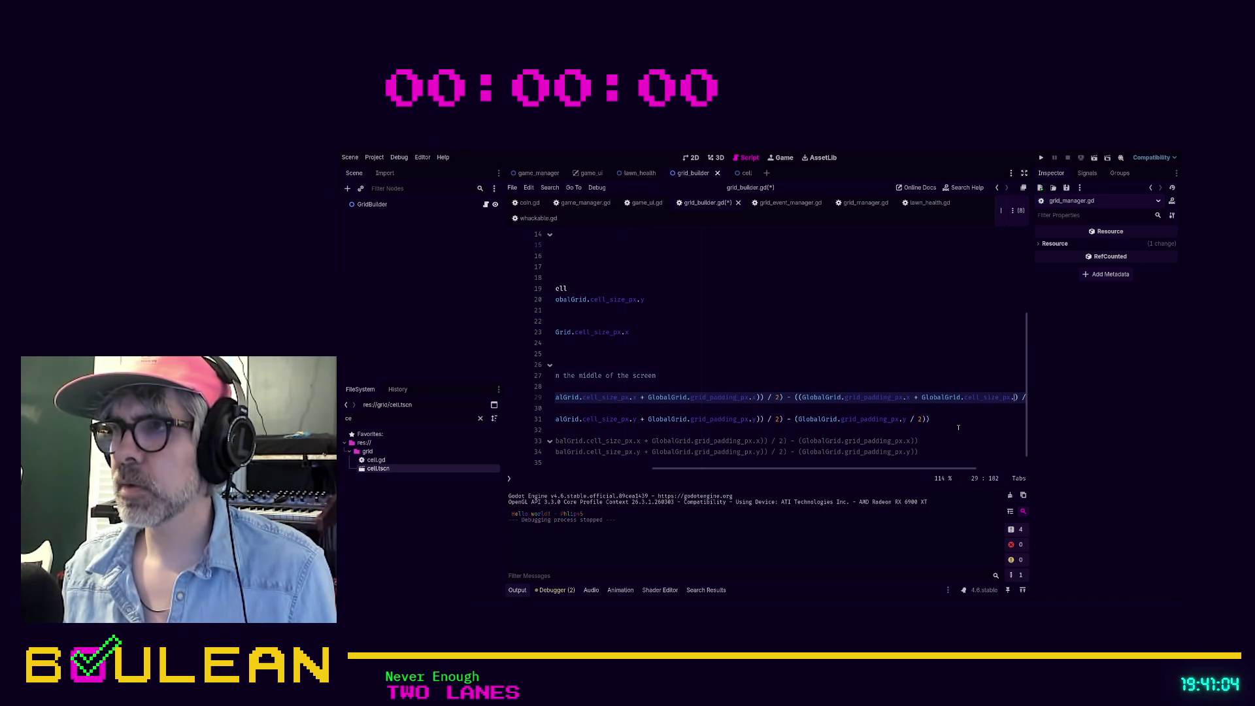
pyautogui.write('.x')
pyautogui.hotkey('ctrl', 'shift', 'Left')
pyautogui.hotkey('ctrl', 'shift', 'Left')
pyautogui.hotkey('ctrl', 'shift', 'Left')
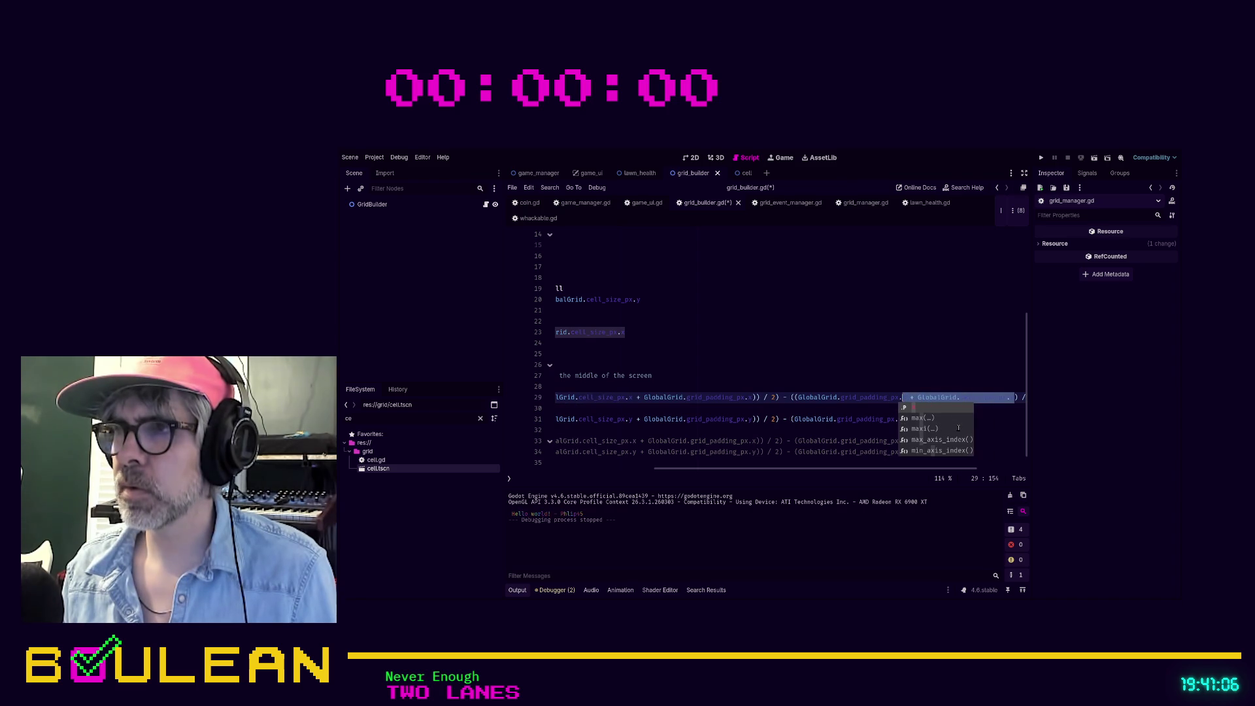
pyautogui.hotkey('ctrl', 'shift', 'Left')
pyautogui.hotkey('ctrl', 'shift', 'Left')
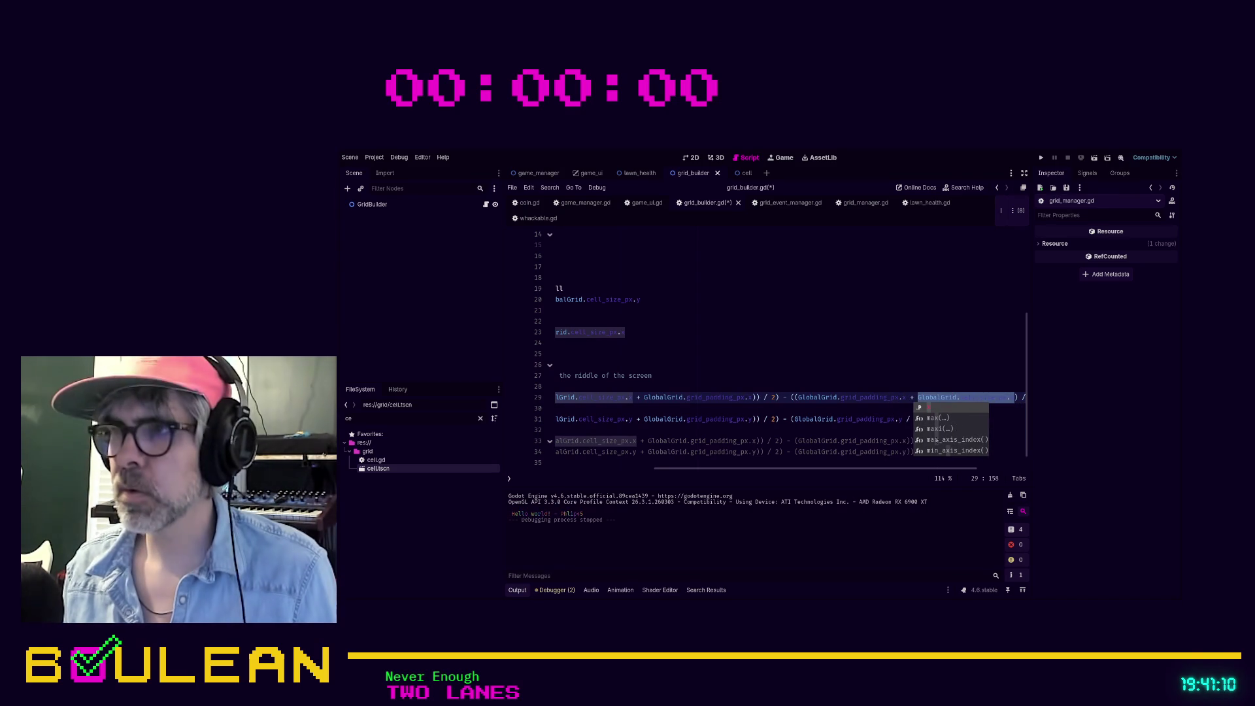
pyautogui.click(907, 428)
# Wrap line 31's padding in brackets, add '+ GlobalGrid.cell_size_px.y' and the missing '+', then run
pyautogui.moveTo(833, 469); pyautogui.dragTo(958, 469)
pyautogui.click(824, 419)
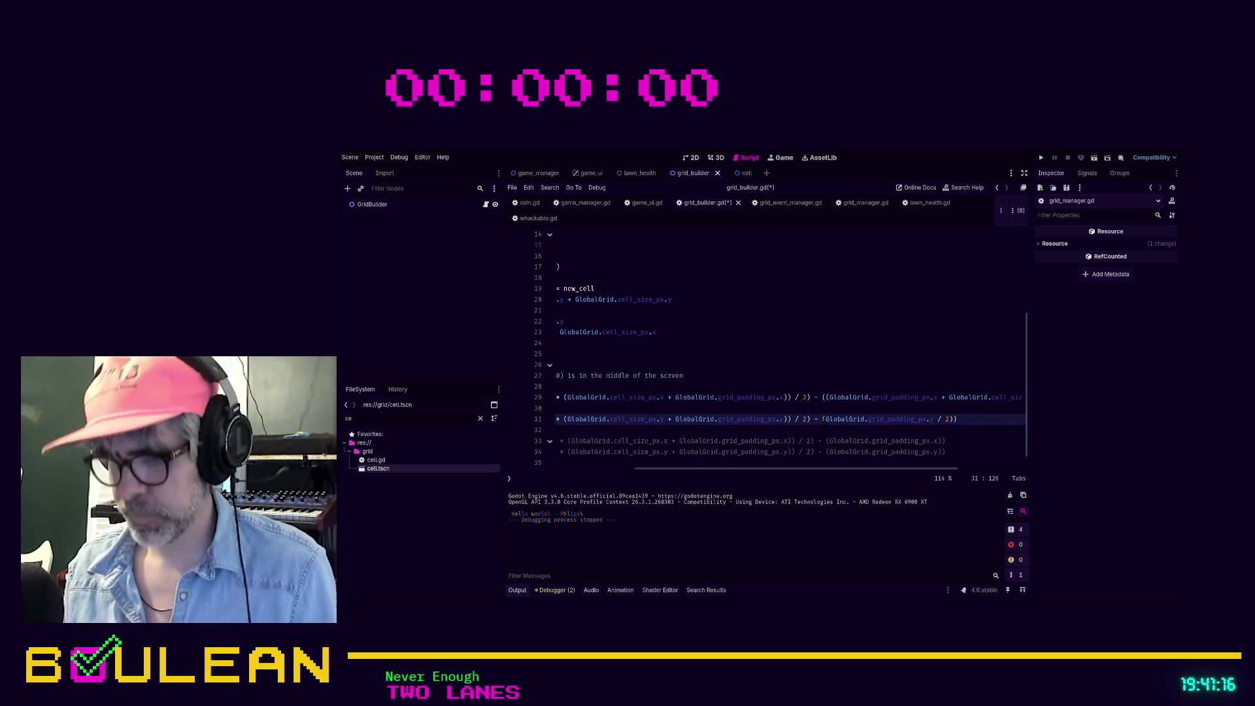
pyautogui.write('(')
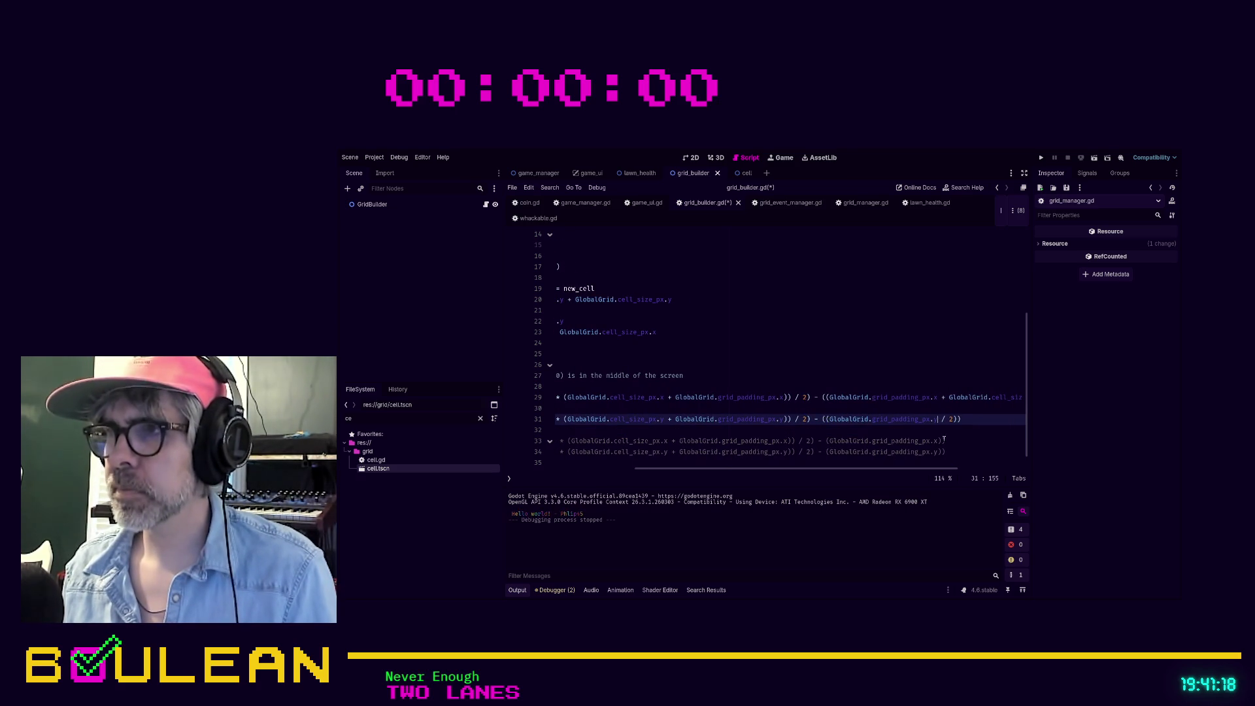
pyautogui.click(939, 419)
pyautogui.write('+ GlobalGrid.cell_size_px.y')
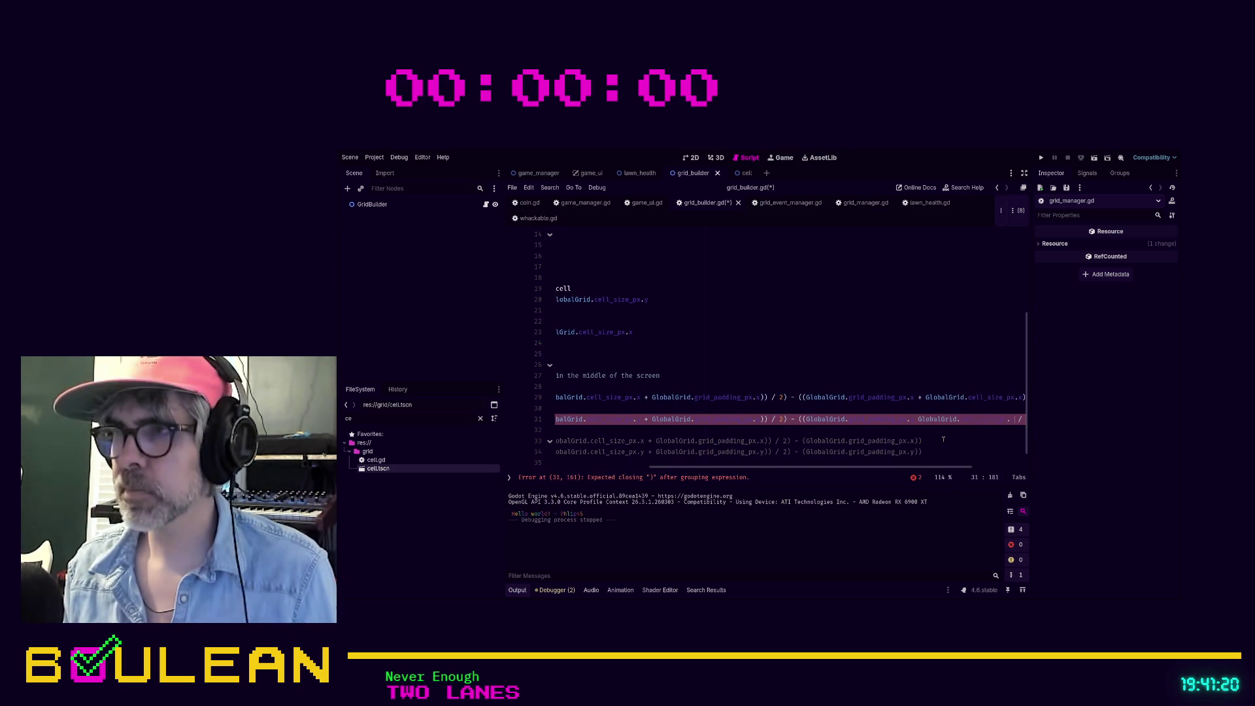
pyautogui.press('End')
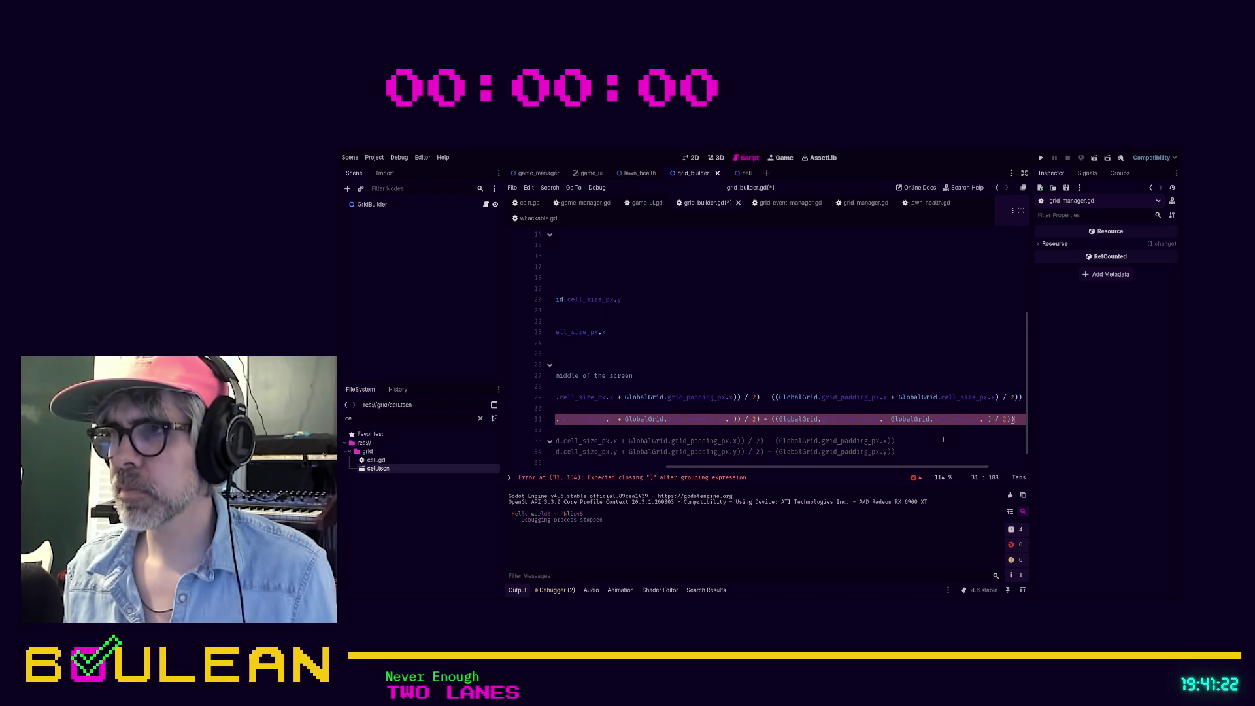
pyautogui.press('Left')
pyautogui.press('Left')
pyautogui.press('Left')
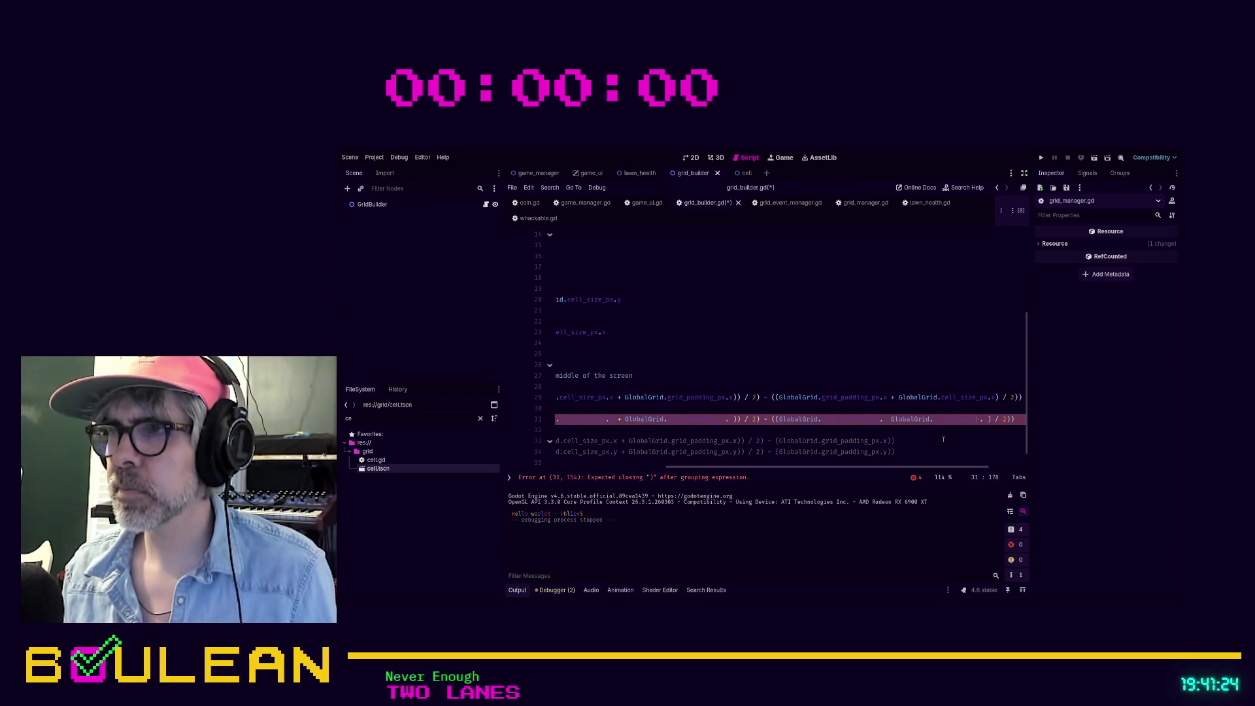
pyautogui.press('Right')
pyautogui.press('Right')
pyautogui.press('Right')
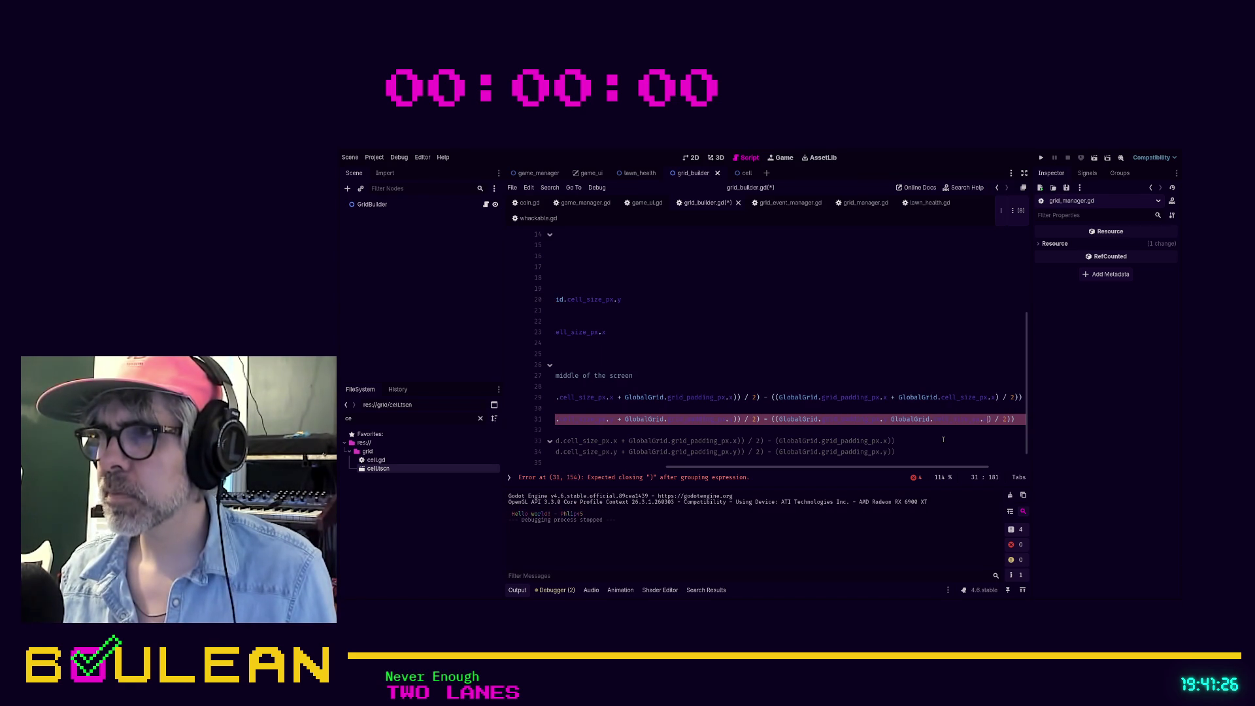
pyautogui.press('Left')
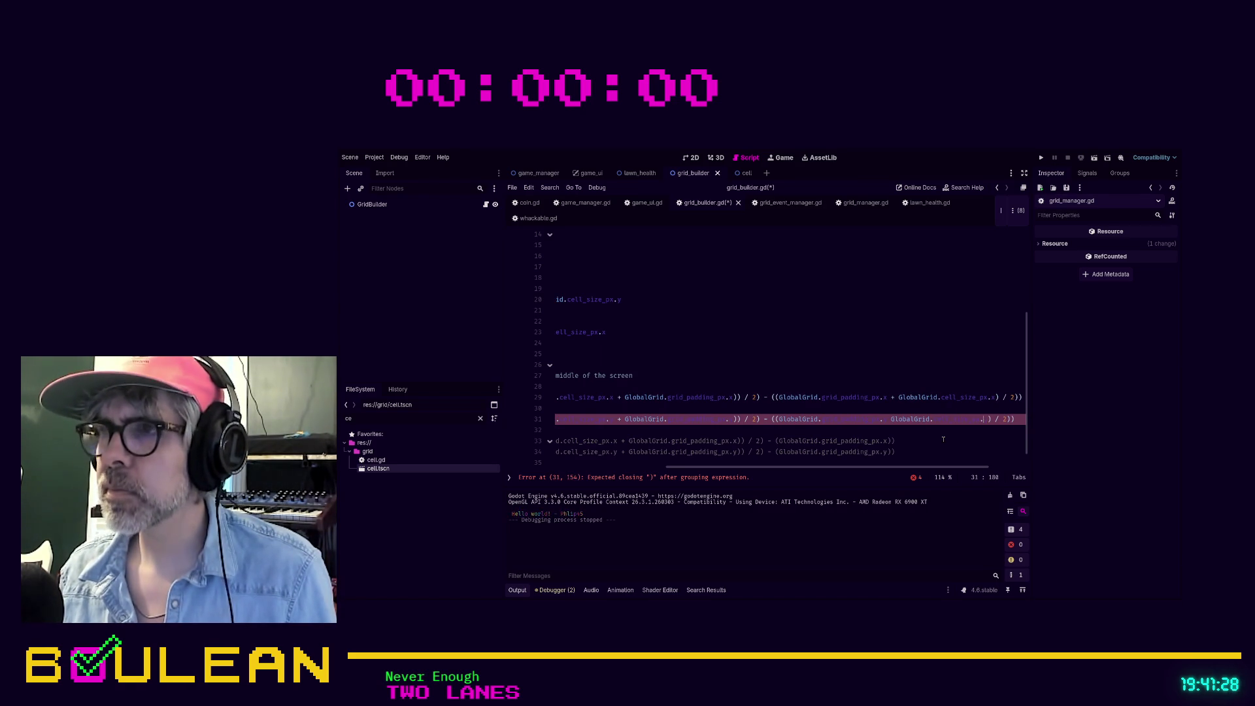
pyautogui.press('Left')
pyautogui.press('Left')
pyautogui.press('Left')
pyautogui.write('+')
pyautogui.press('F5')
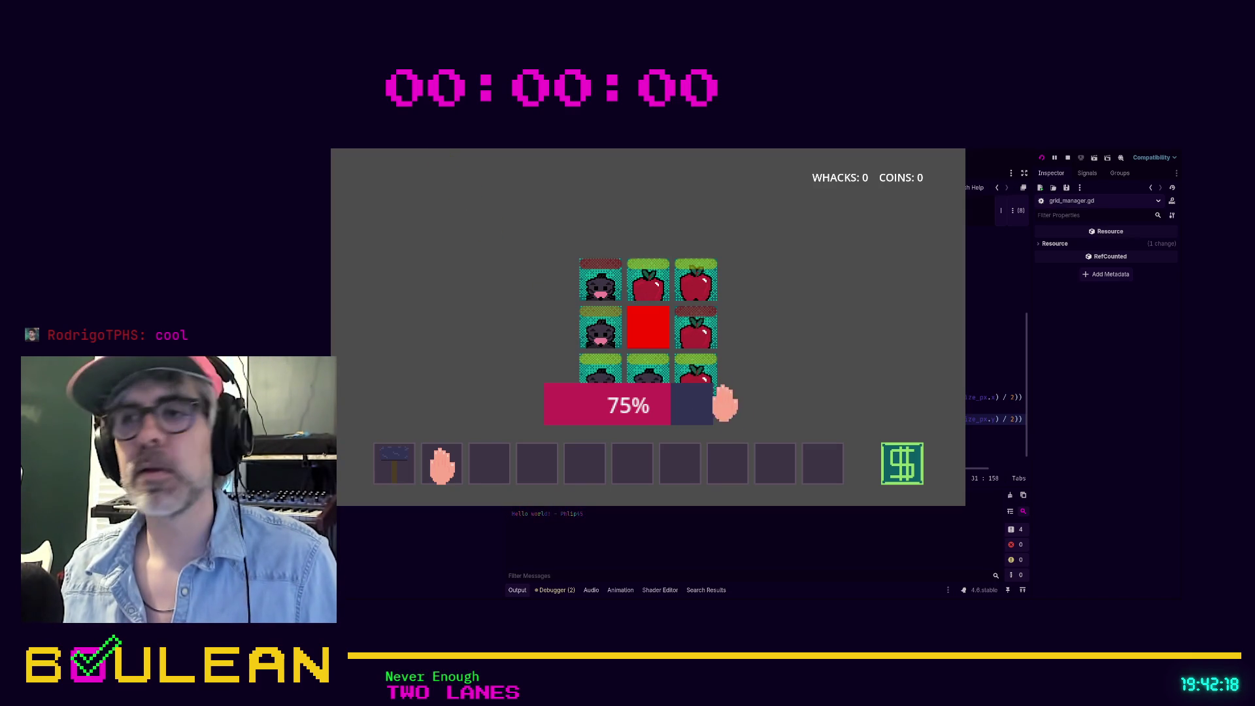
# Try the in-game shop, delete leftover start-position lines 33–34, and restart the test run
pyautogui.click(993, 450)
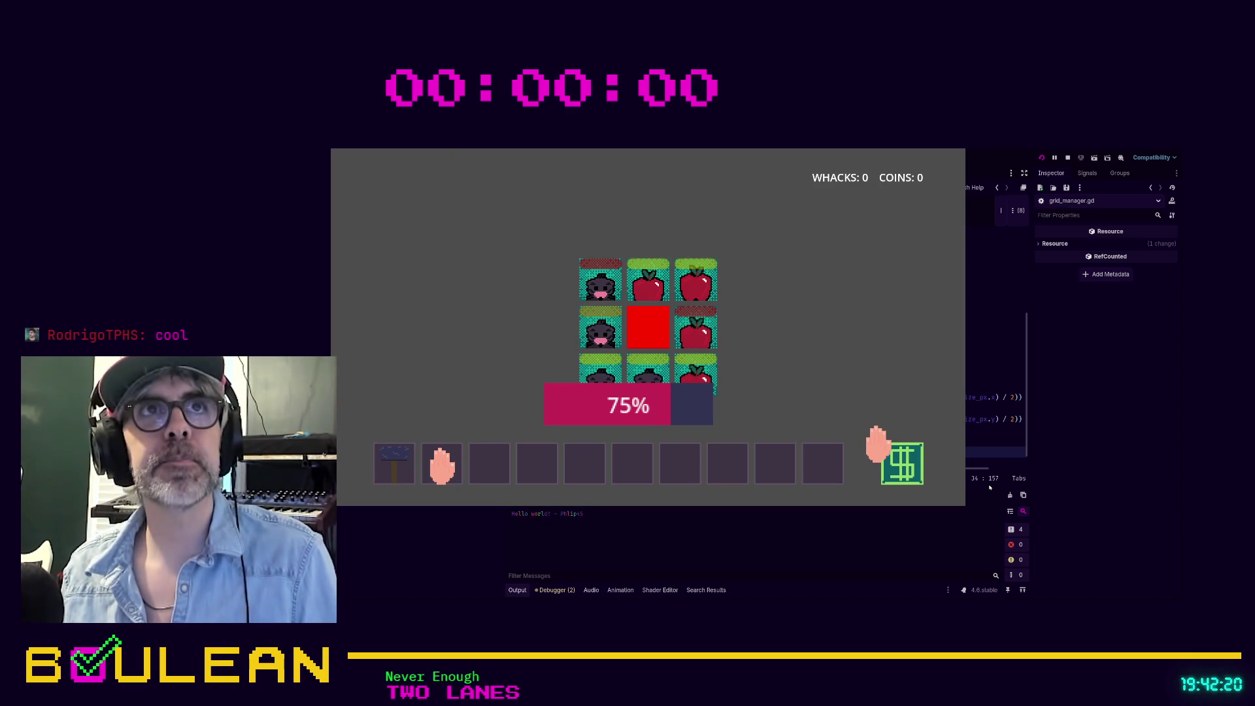
pyautogui.hotkey('ctrl', 'z')
pyautogui.hotkey('ctrl', 'z')
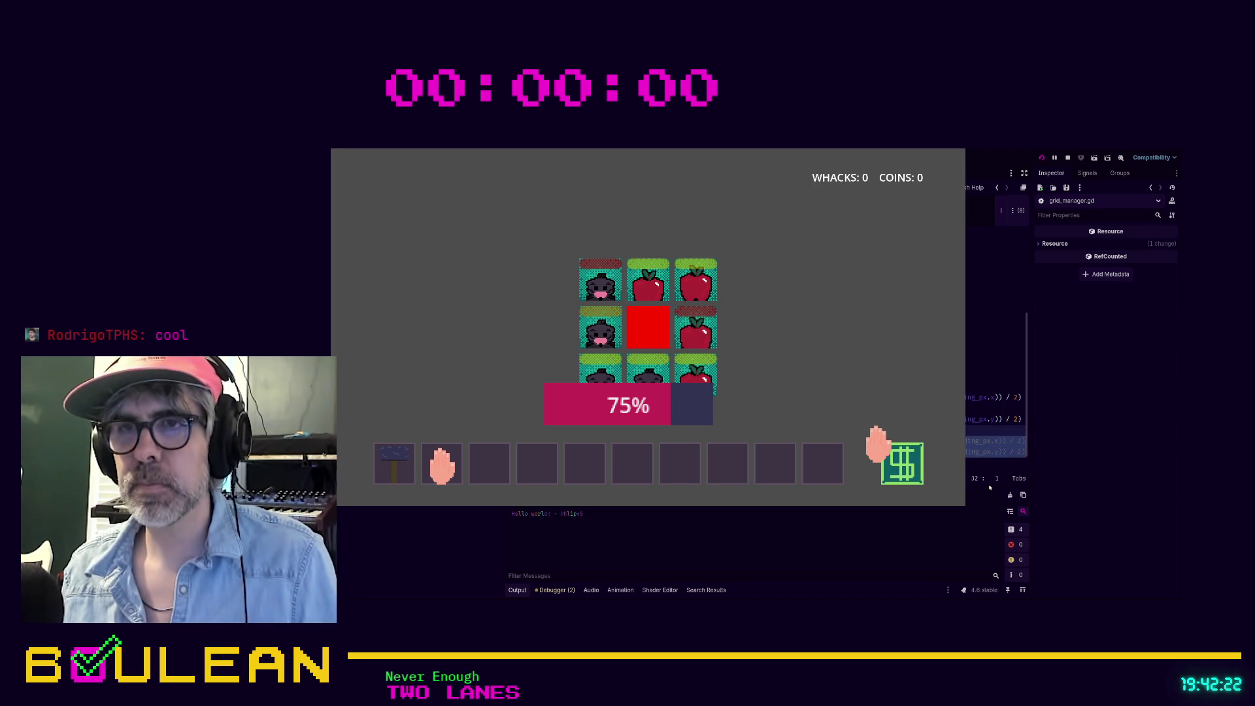
pyautogui.hotkey('ctrl', 'z')
pyautogui.hotkey('ctrl', 'z')
pyautogui.hotkey('ctrl', 'z')
pyautogui.hotkey('ctrl', 'z')
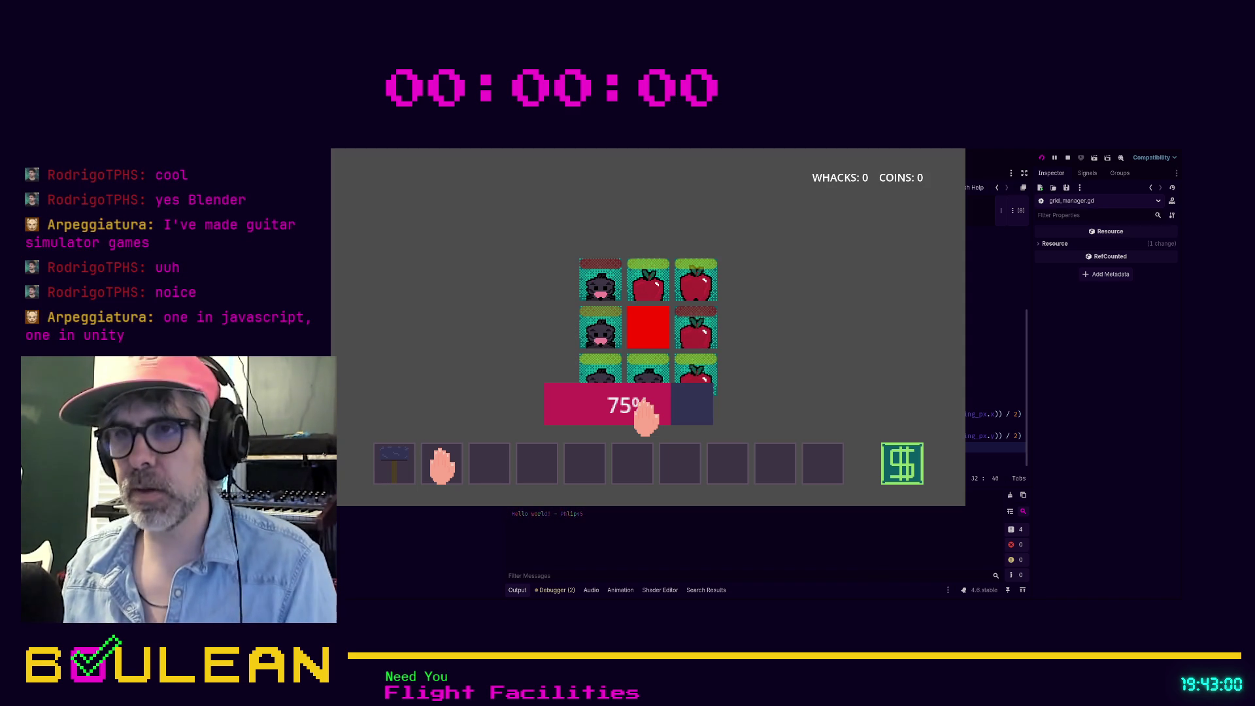
pyautogui.press('F8')
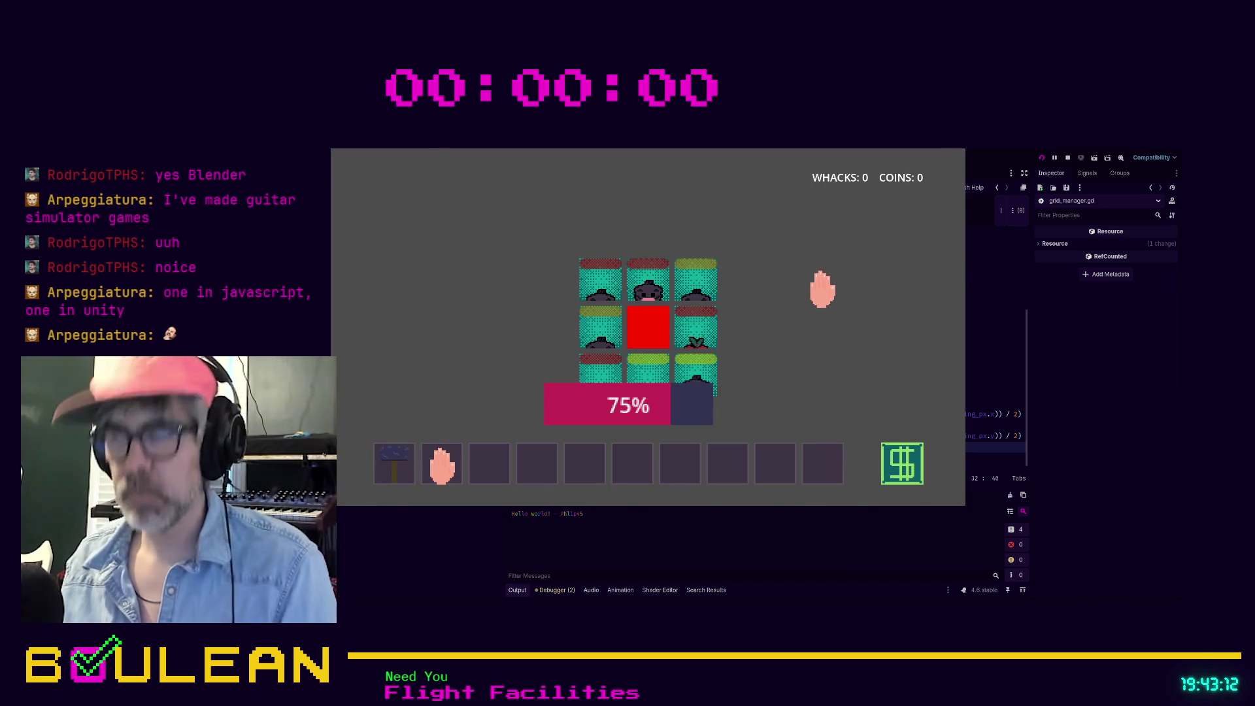
pyautogui.press('Escape')
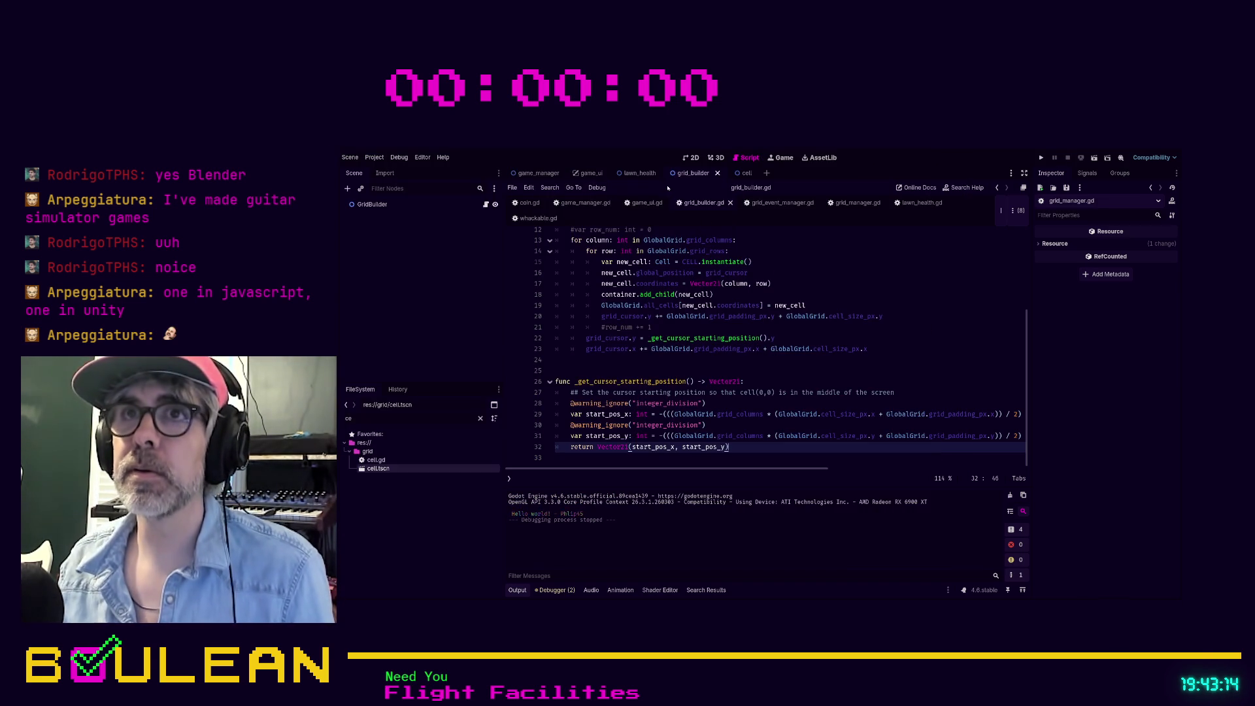
# Switch to the game_ui scene and show it in the 2D editor
pyautogui.click(585, 173)
pyautogui.hotkey('ctrl', 'F1')
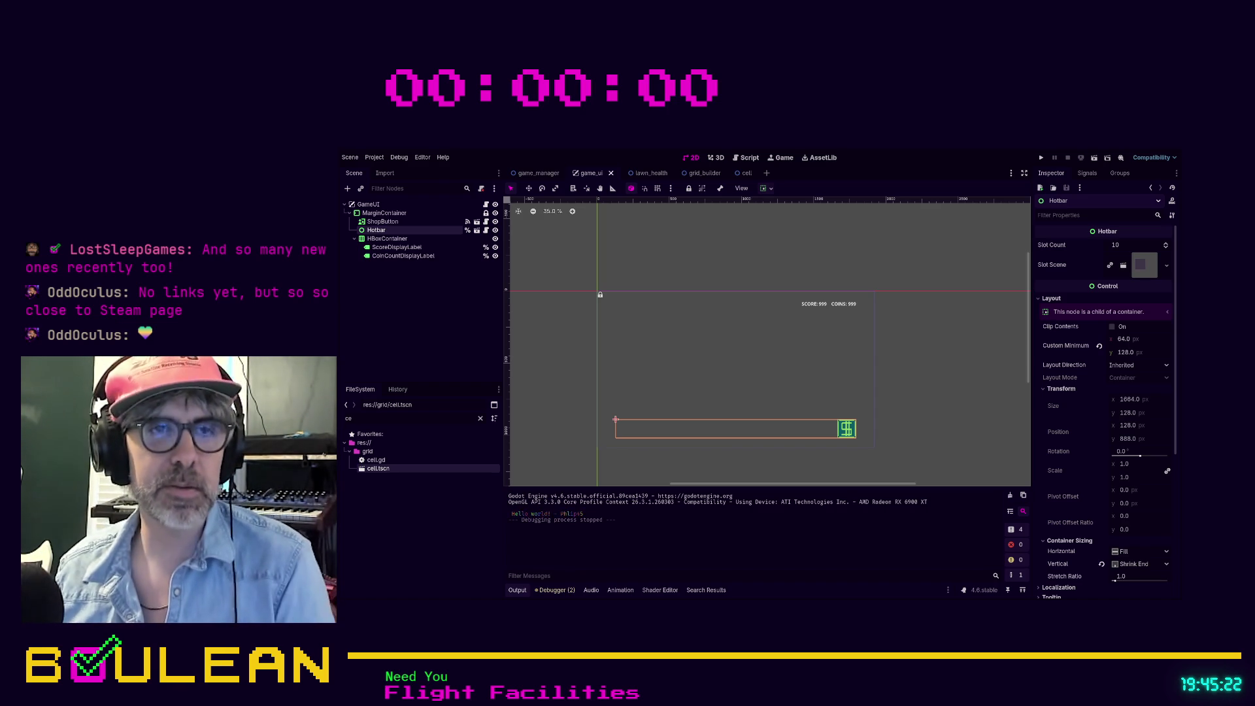
# Deselect the Hotbar node and launch the project with F5
pyautogui.click(685, 473)
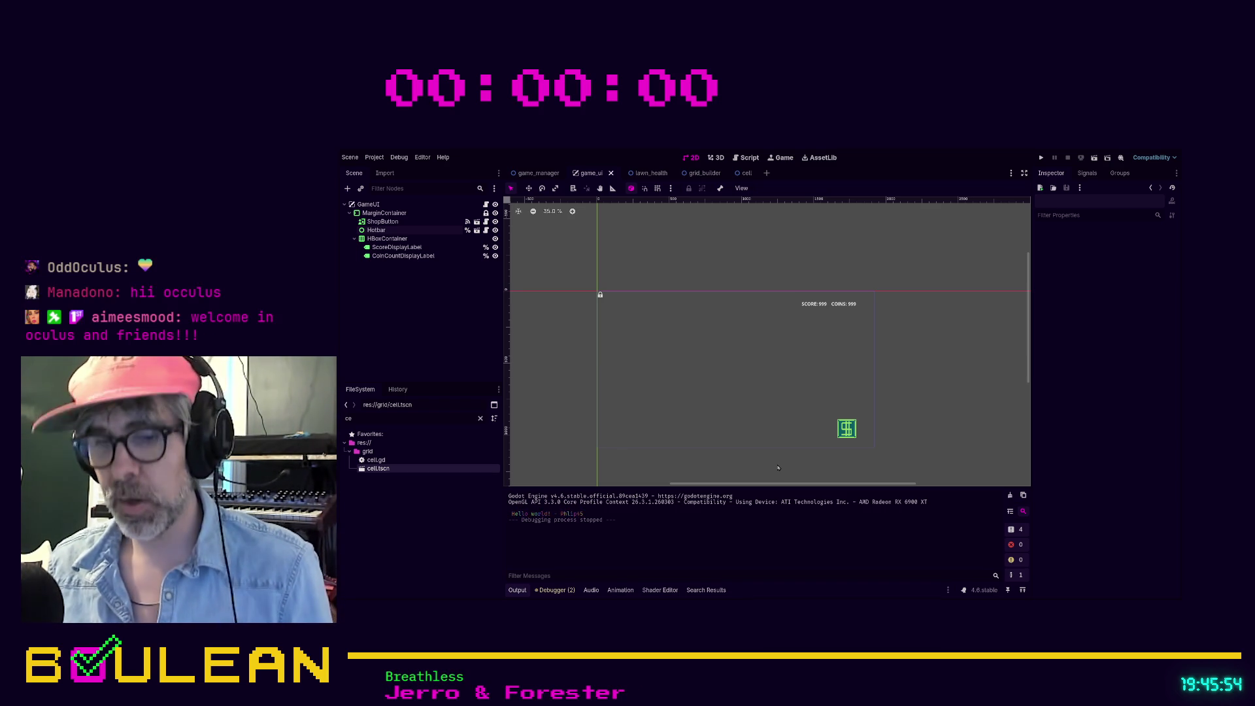
pyautogui.press('F5')
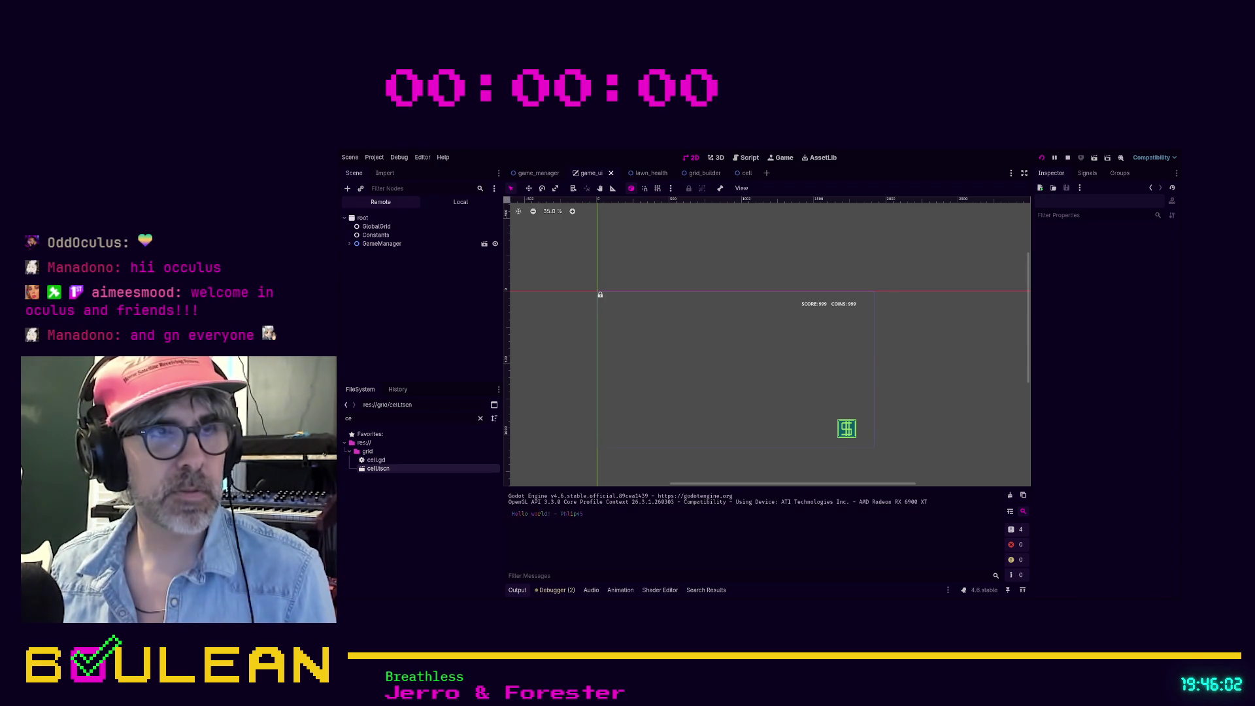
# Whack the top-left mole to reach WHACKS 1 and COINS 12, then stop the game
pyautogui.press('F5')
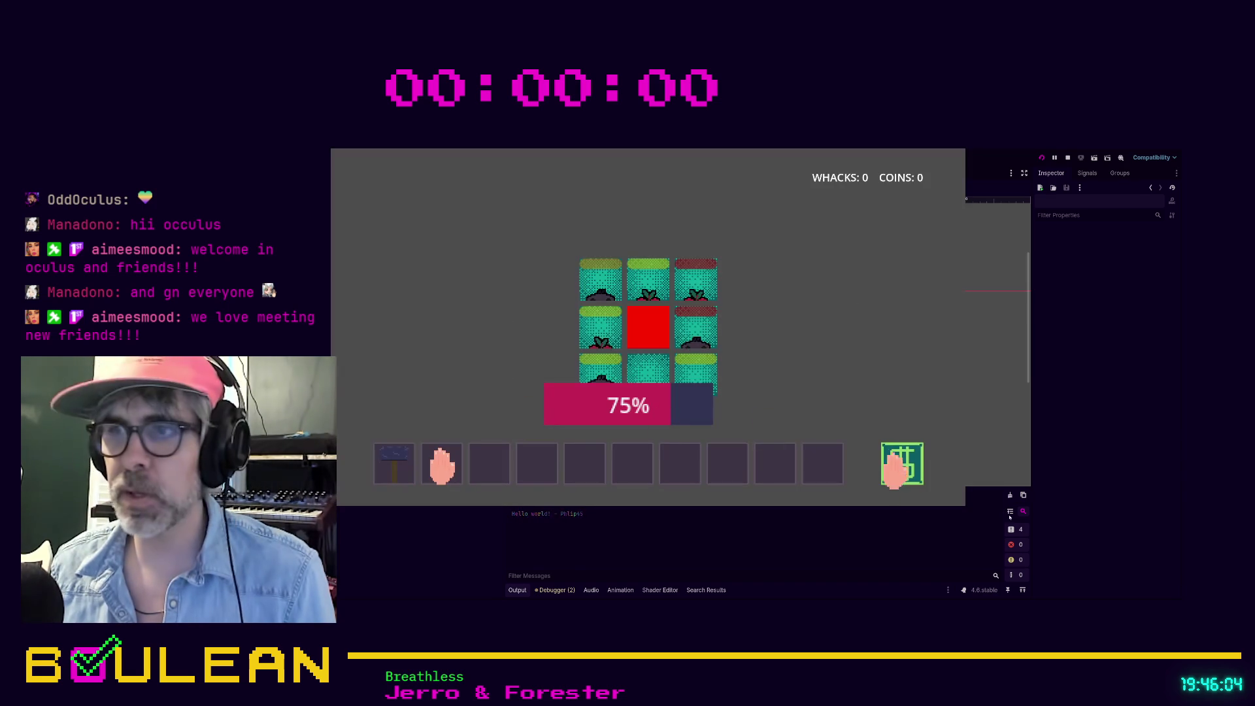
pyautogui.click(596, 314)
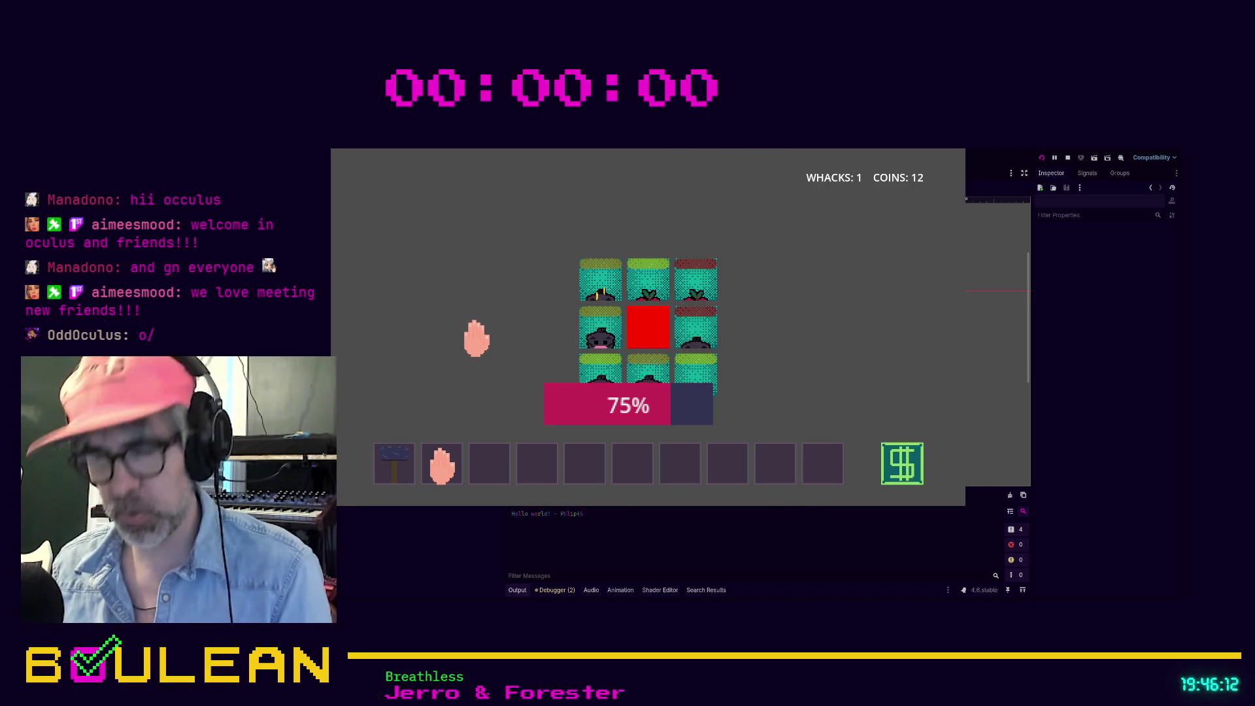
pyautogui.press('F8')
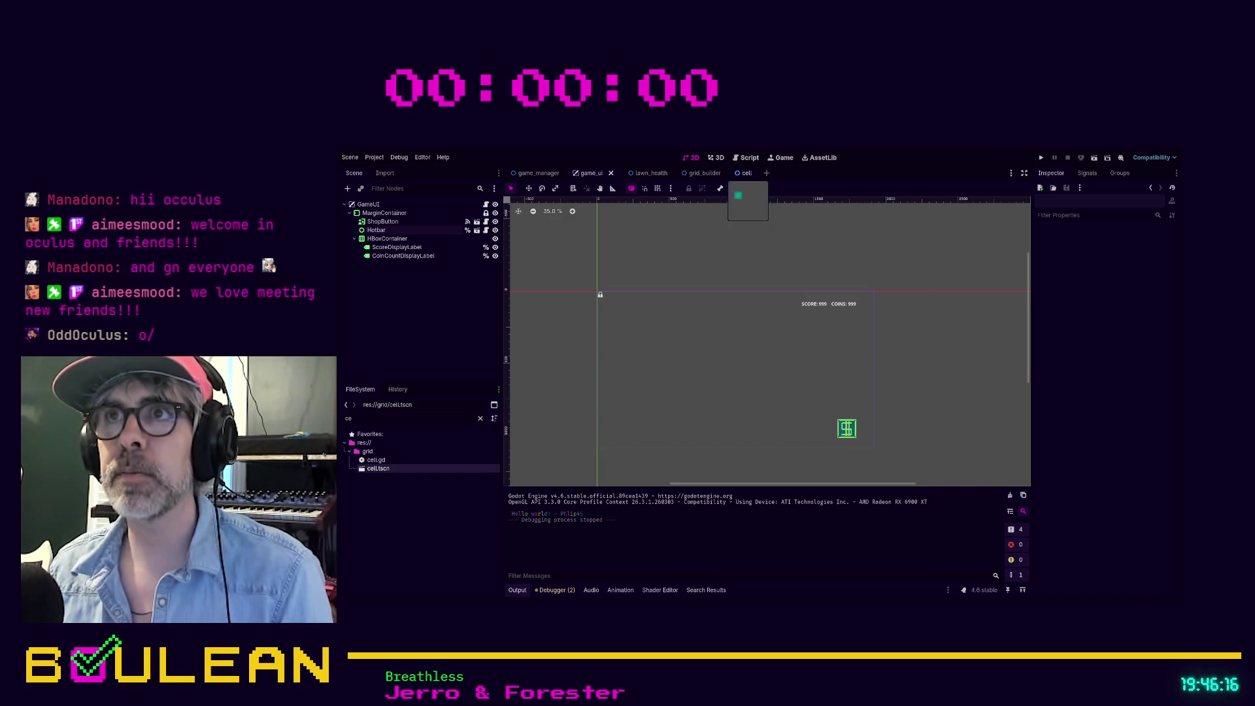
# Hide the Debug00 node in the game_manager scene and relaunch the game
pyautogui.click(536, 174)
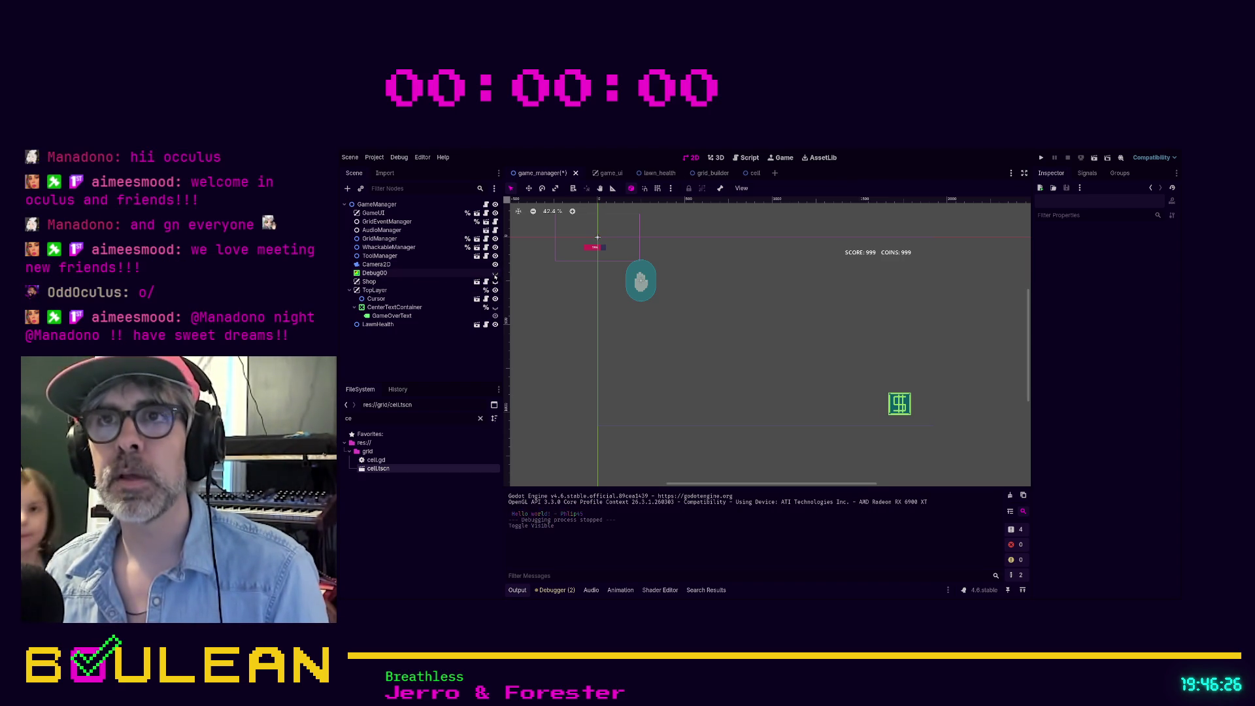
pyautogui.click(495, 273)
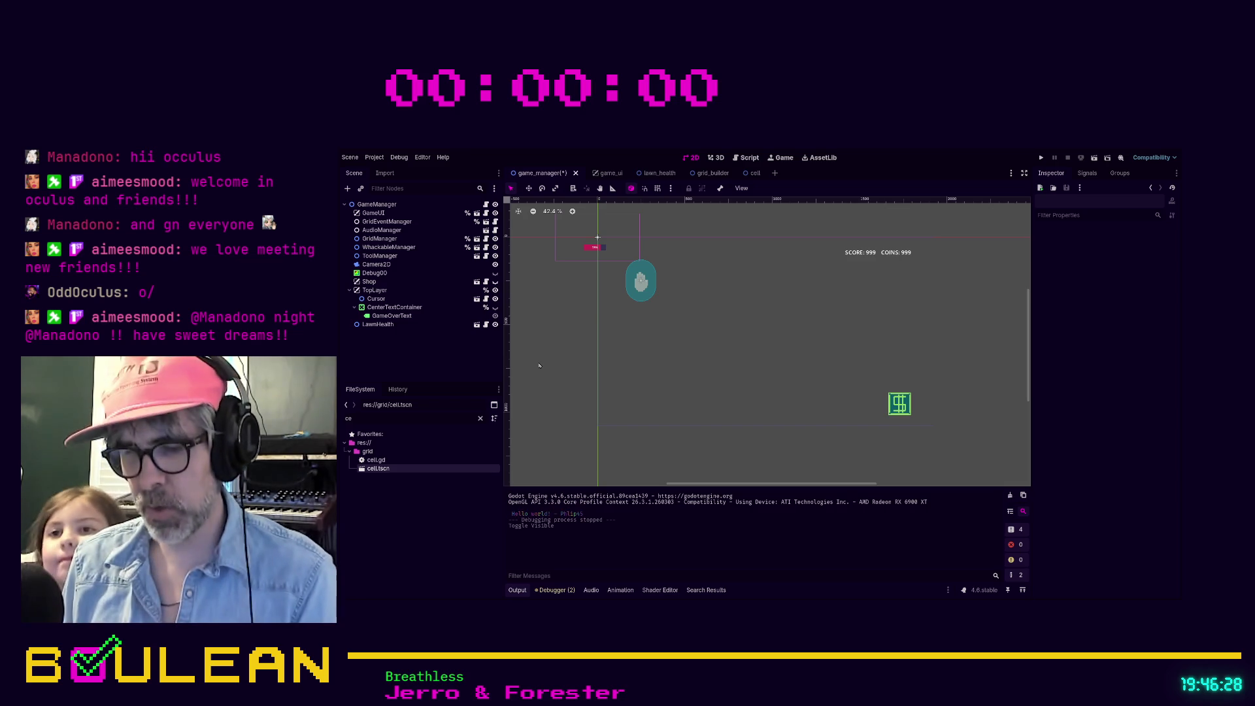
pyautogui.press('F5')
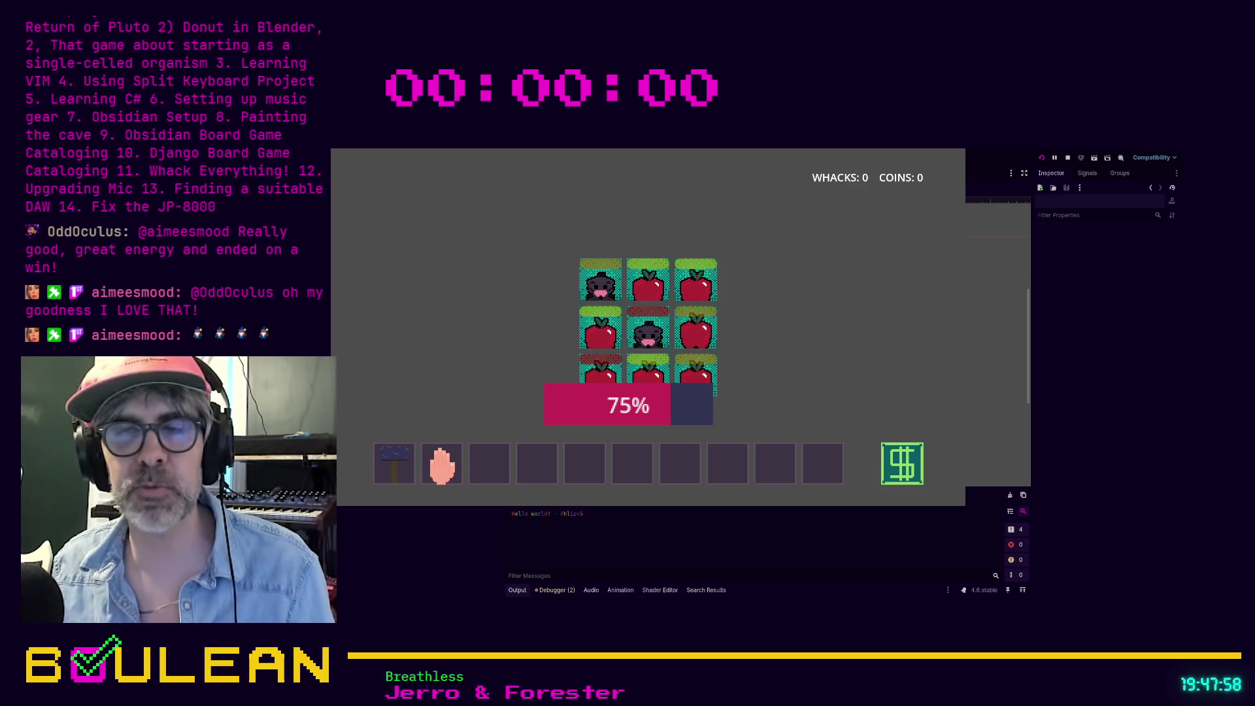
# Stop the game, then equip hotbar tools and whack moles until WHACKS 5 and COINS 31
pyautogui.press('F8')
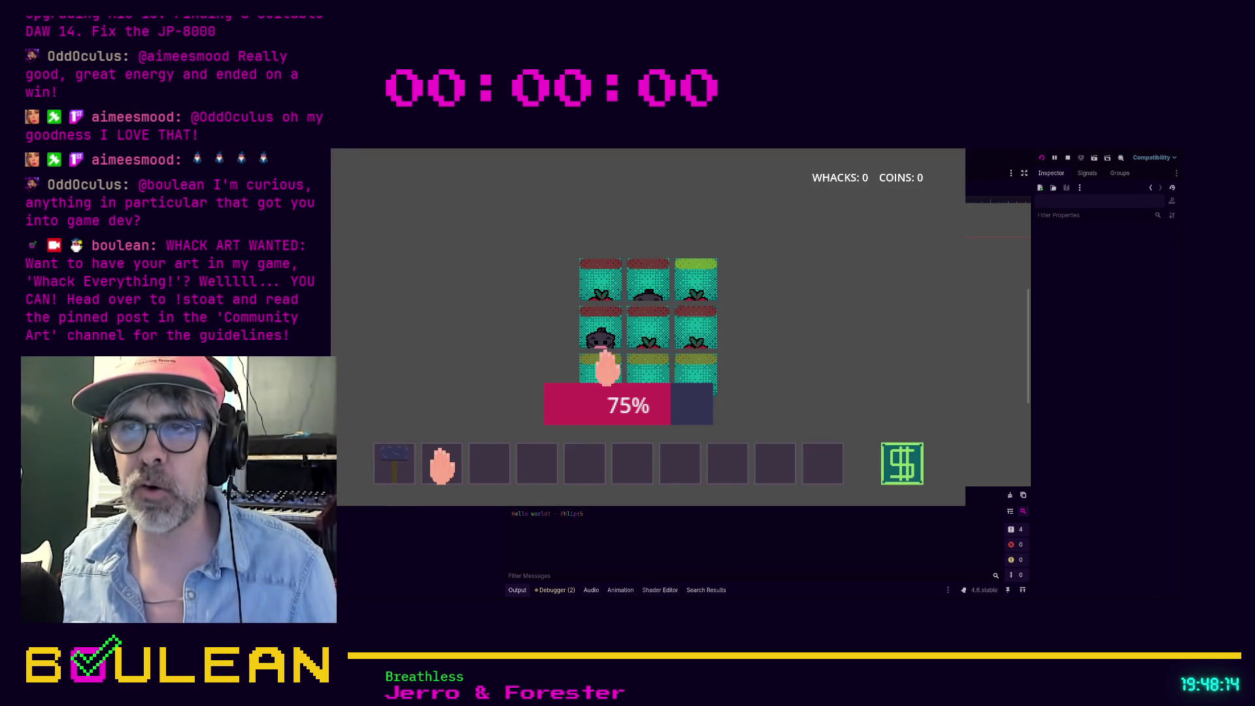
pyautogui.click(395, 461)
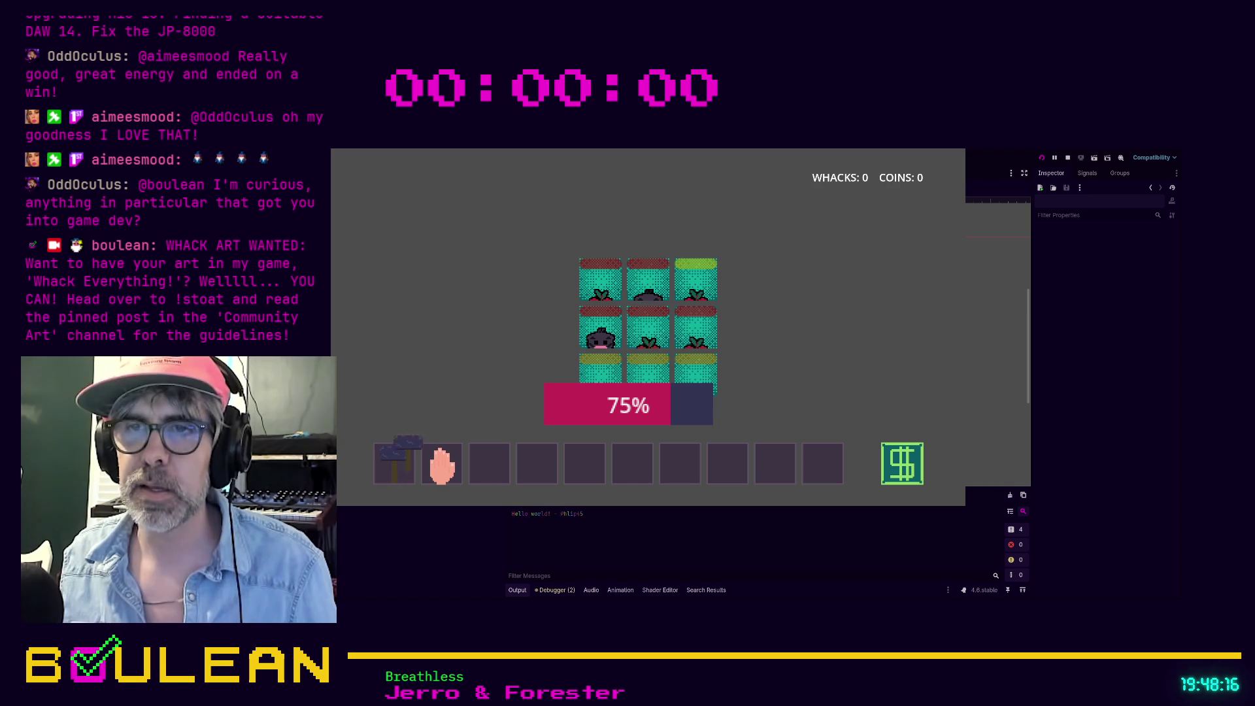
pyautogui.click(604, 330)
pyautogui.click(646, 327)
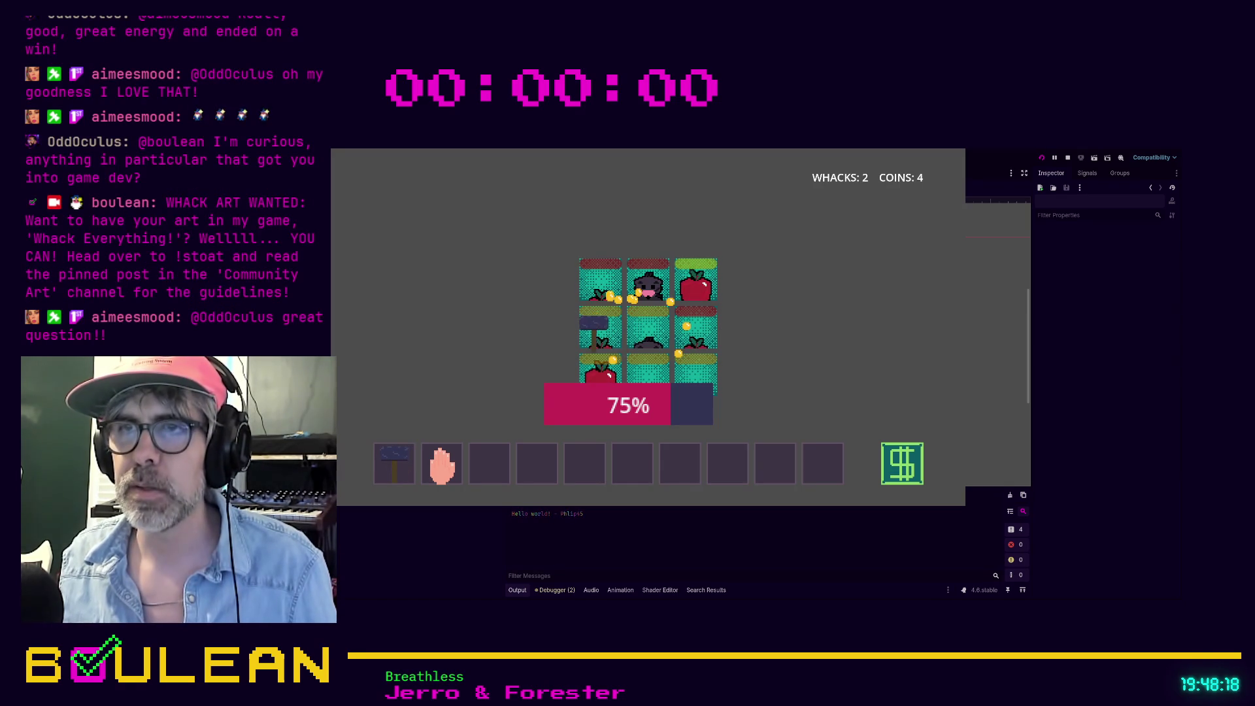
pyautogui.click(604, 330)
pyautogui.click(441, 465)
pyautogui.click(598, 328)
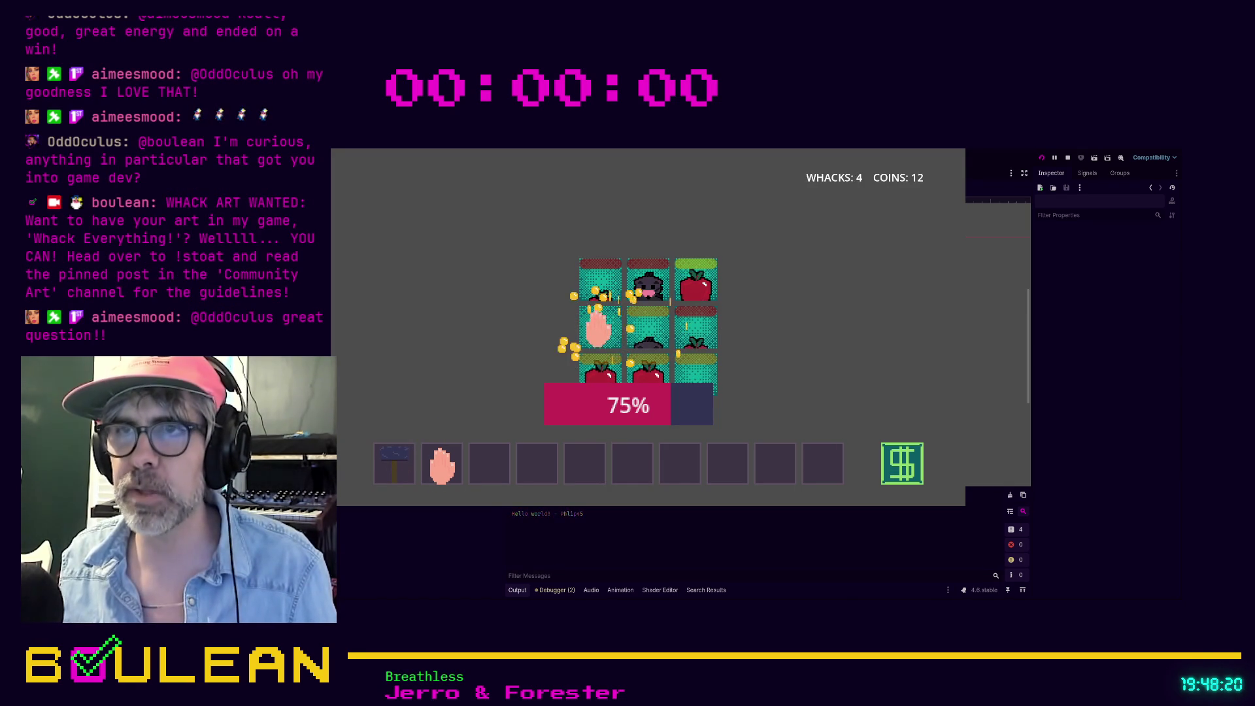
pyautogui.click(660, 327)
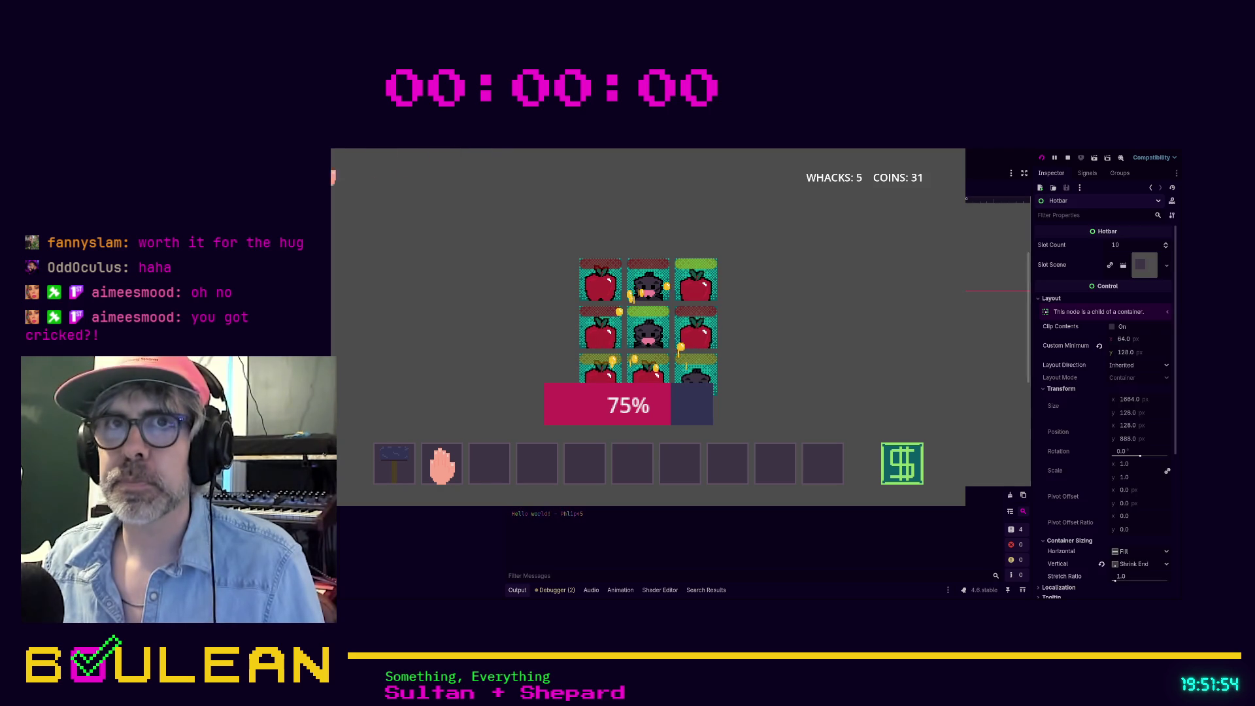
pyautogui.click(1067, 158)
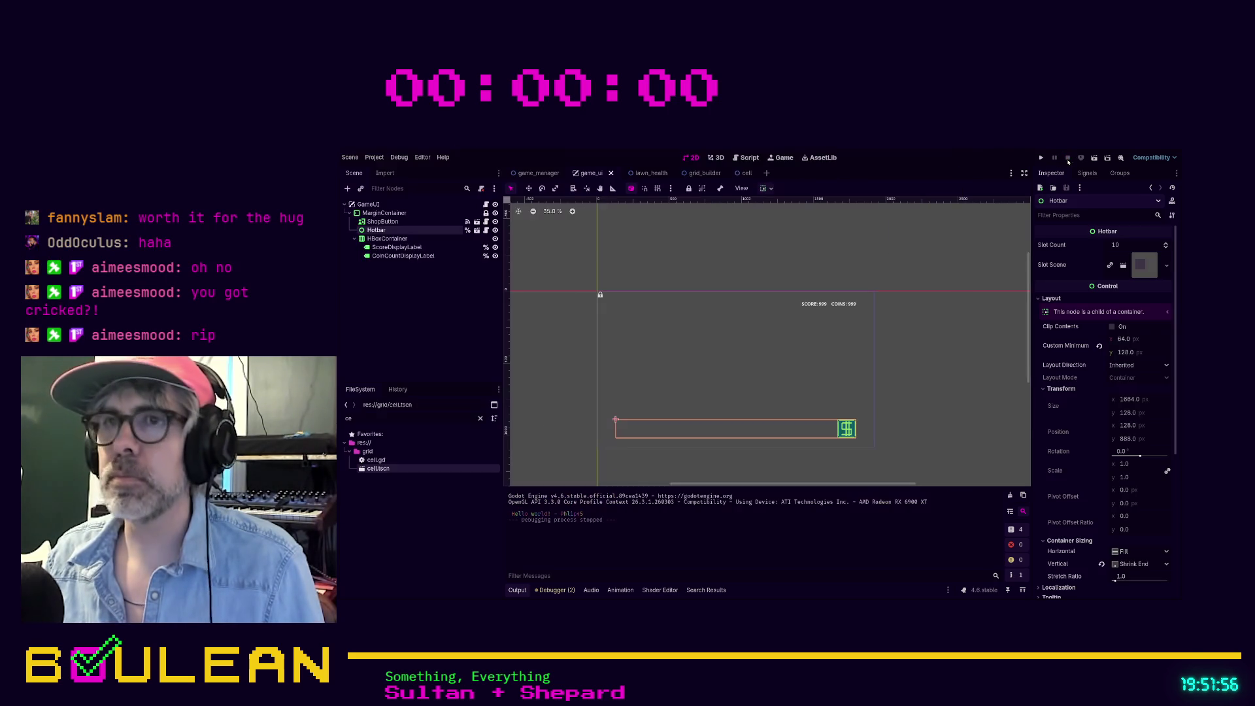
# Open the lawn_health scene from the LawnHealth node in game_manager
pyautogui.click(395, 239)
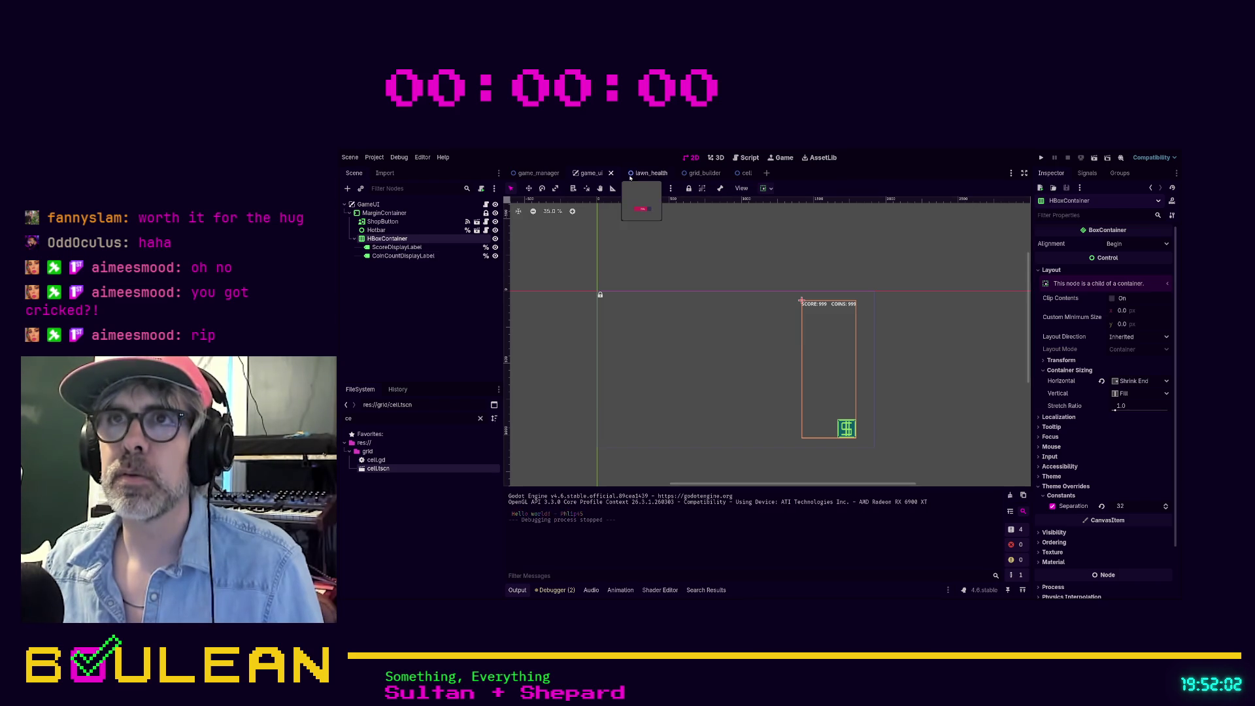
pyautogui.click(538, 172)
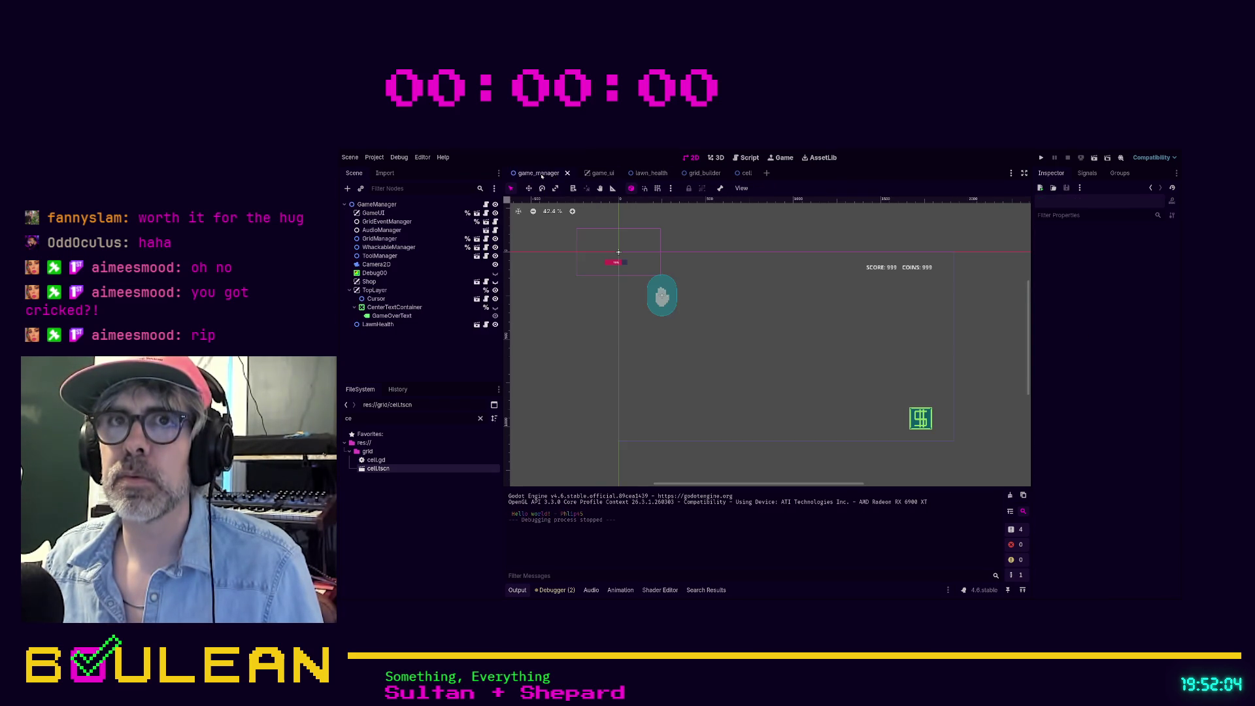
pyautogui.click(393, 325)
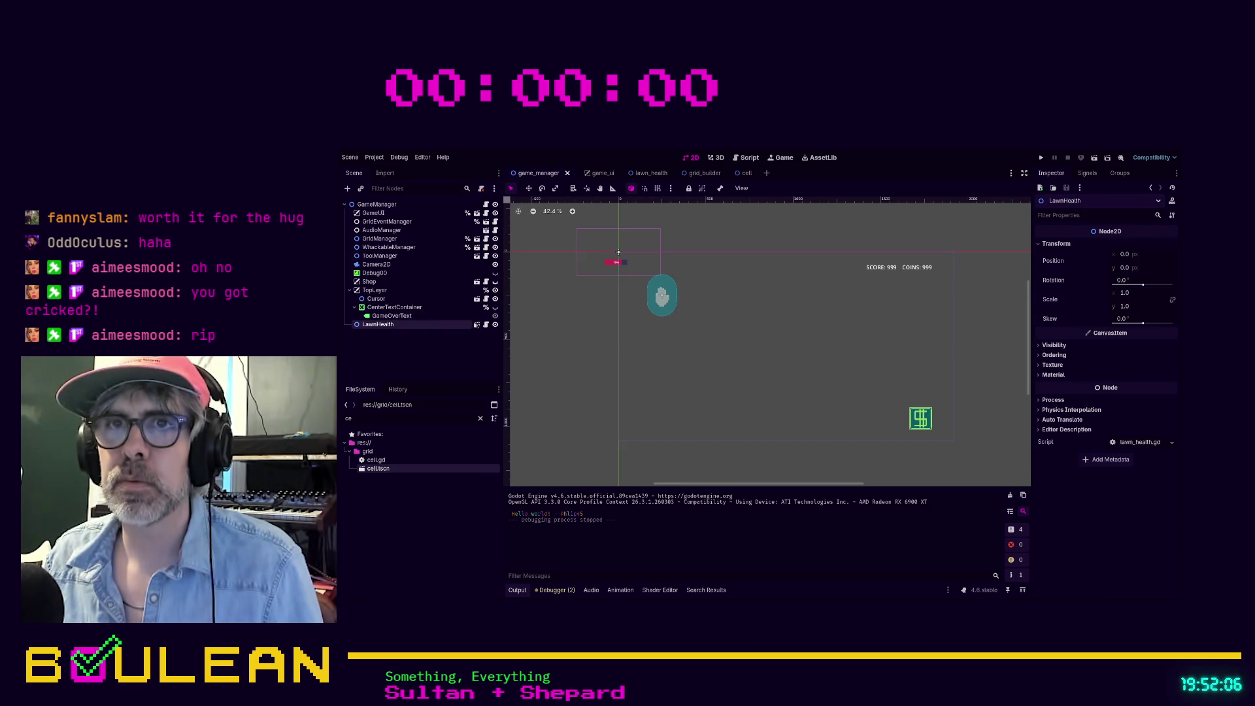
pyautogui.click(476, 324)
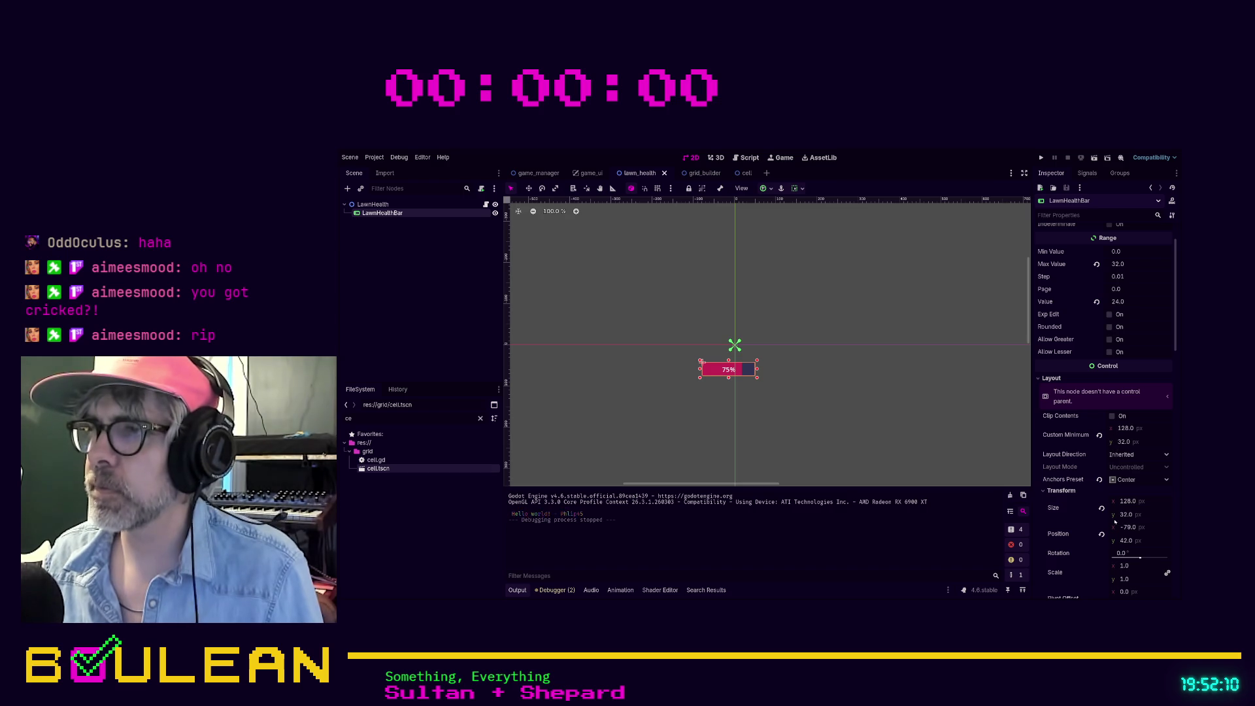
# Reset LawnHealthBar's position and try a full-rect anchor, then undo the anchor changes
pyautogui.click(1101, 534)
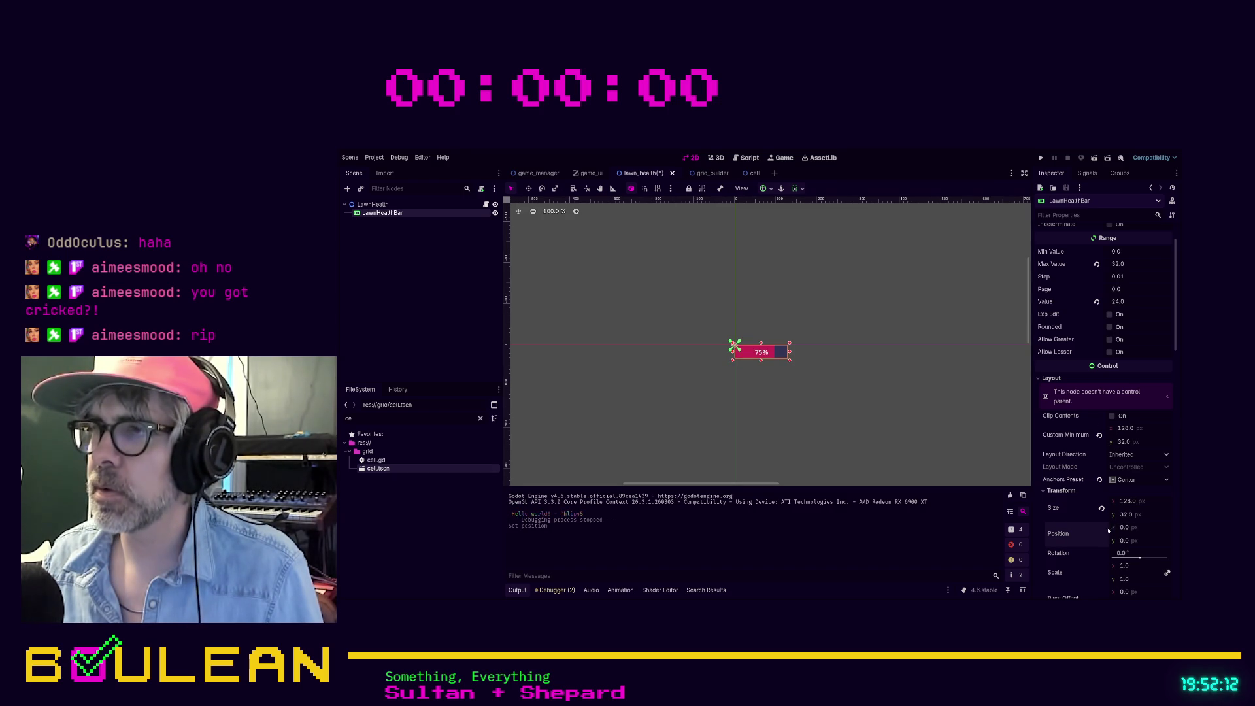
pyautogui.click(1137, 479)
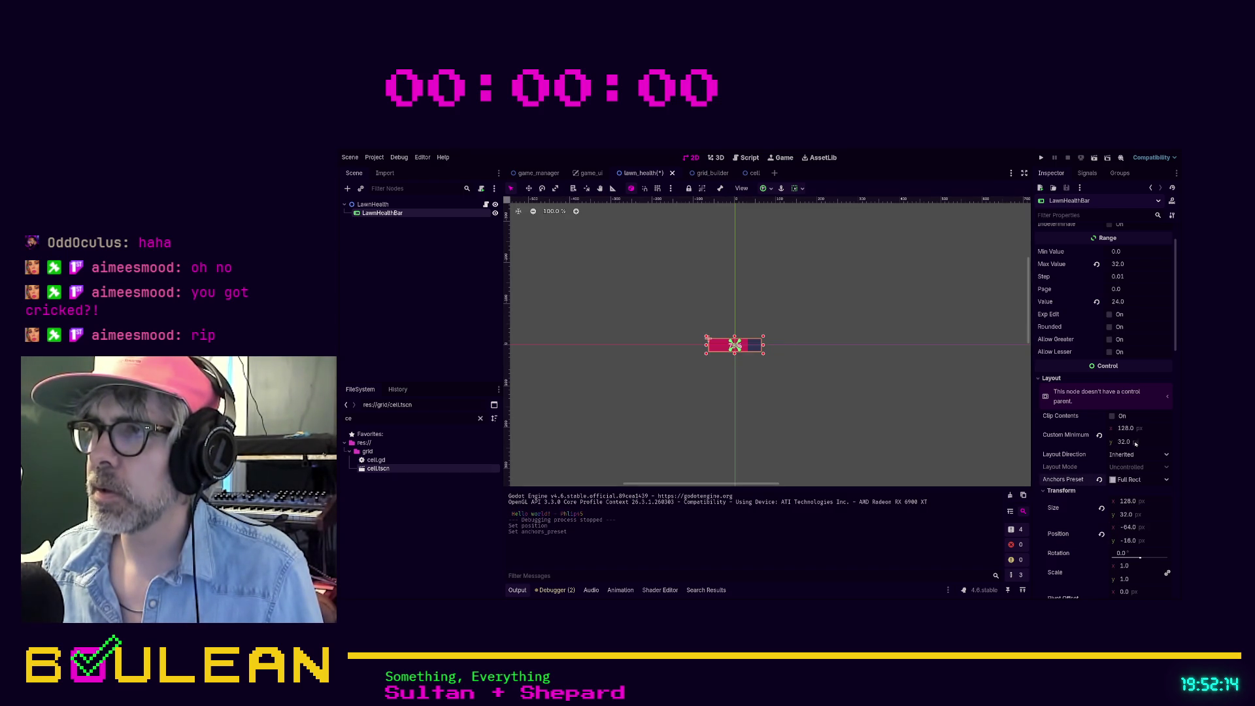
pyautogui.hotkey('ctrl', 'z')
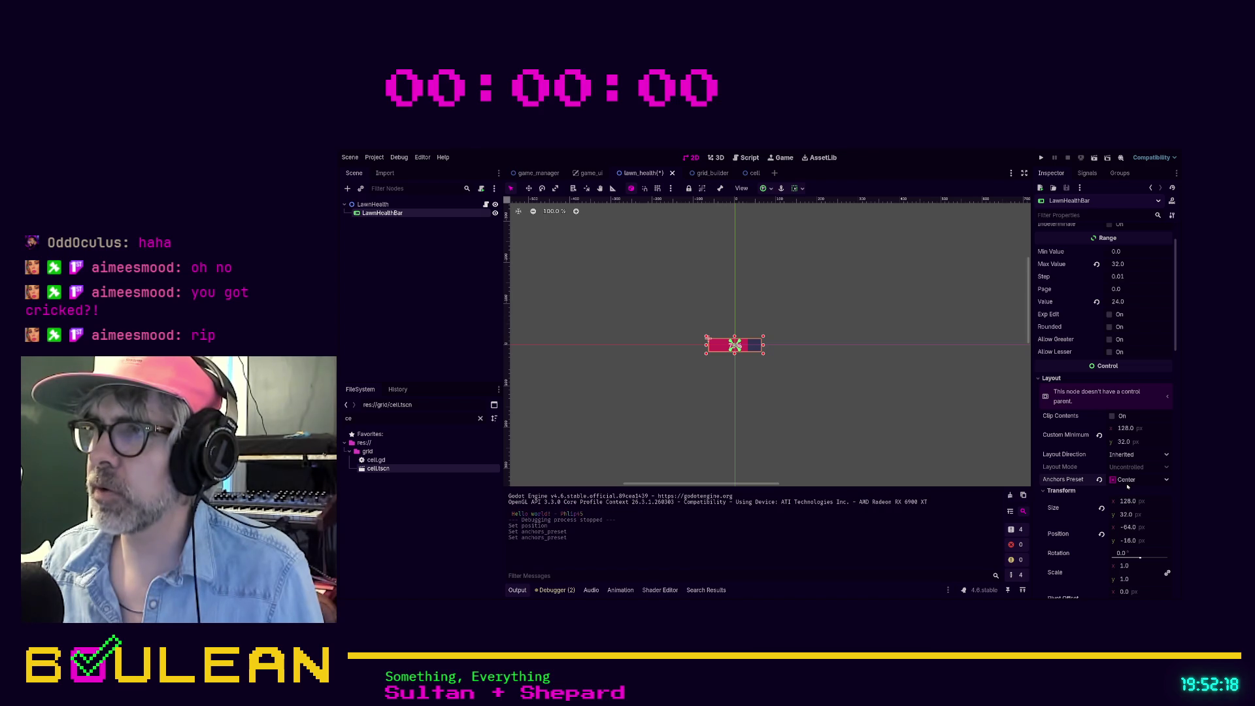
pyautogui.hotkey('ctrl', 'z')
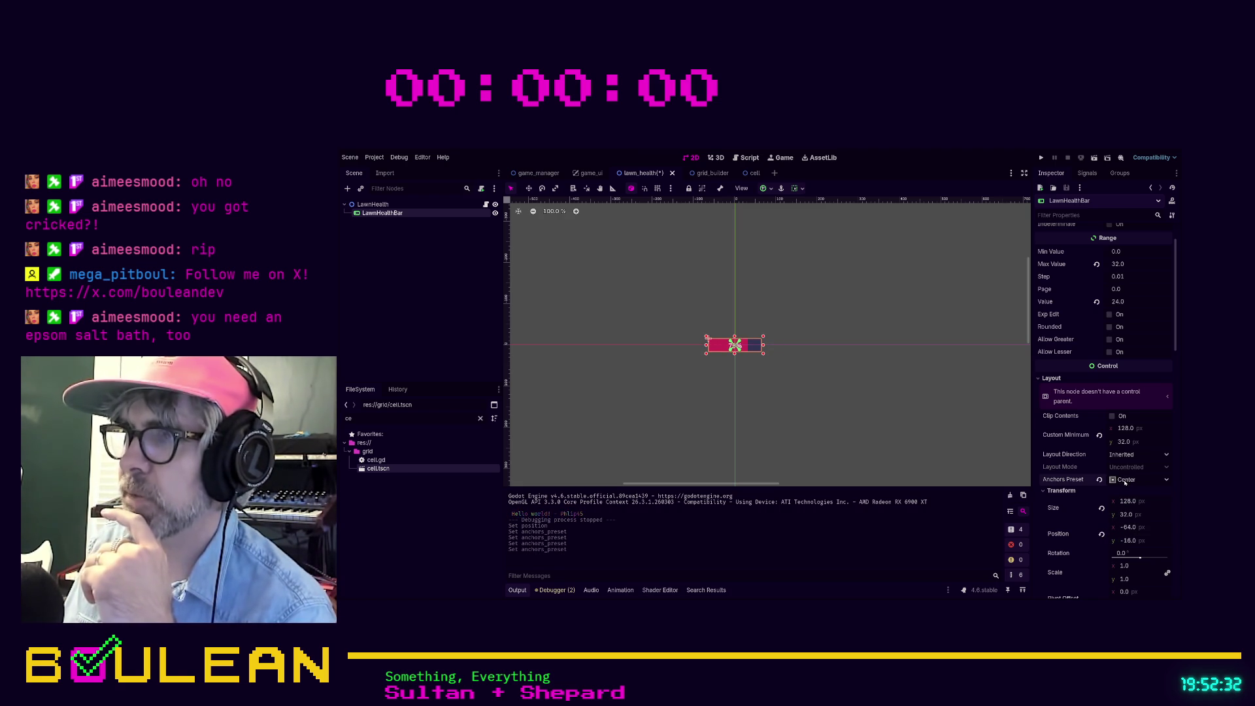
# Reset the bar's position, anchor it to Center Bottom, save, and run the game
pyautogui.click(1101, 534)
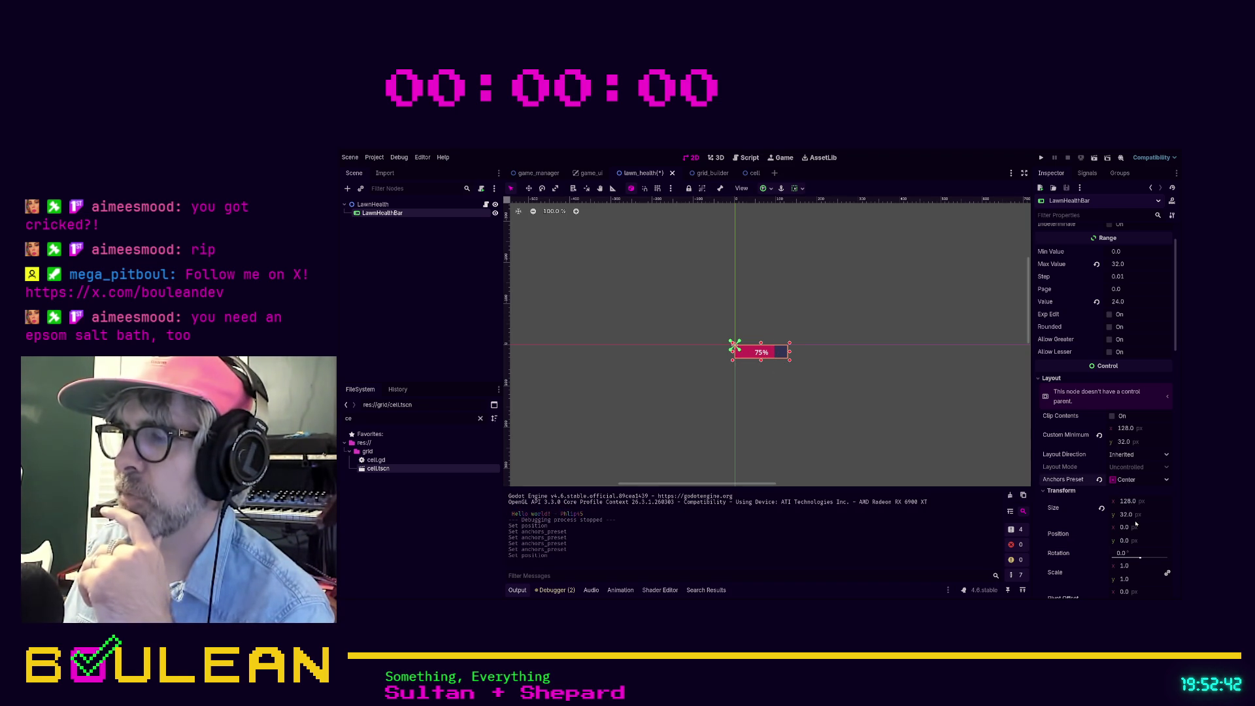
pyautogui.click(1137, 479)
pyautogui.click(1131, 484)
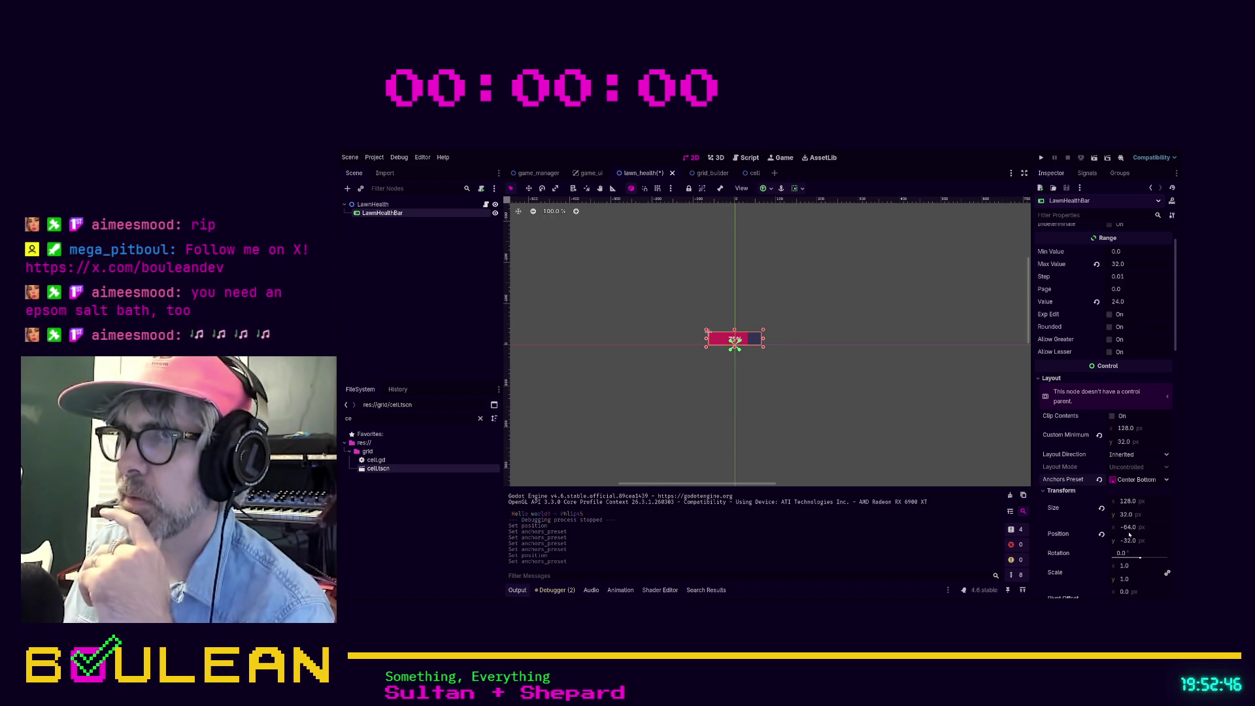
pyautogui.click(812, 426)
pyautogui.hotkey('ctrl', 's')
pyautogui.press('F5')
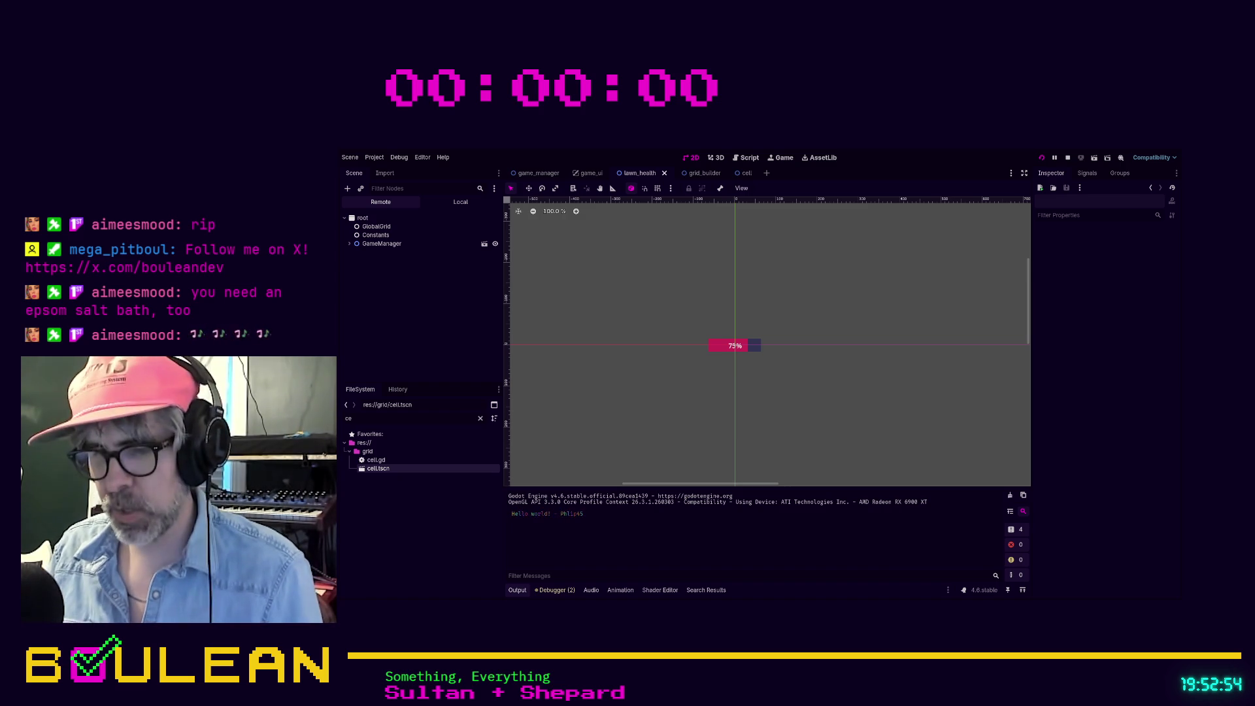
# Stop the game, check LawnHealth in game_manager, then reselect LawnHealthBar in lawn_health
pyautogui.press('F8')
pyautogui.click(372, 205)
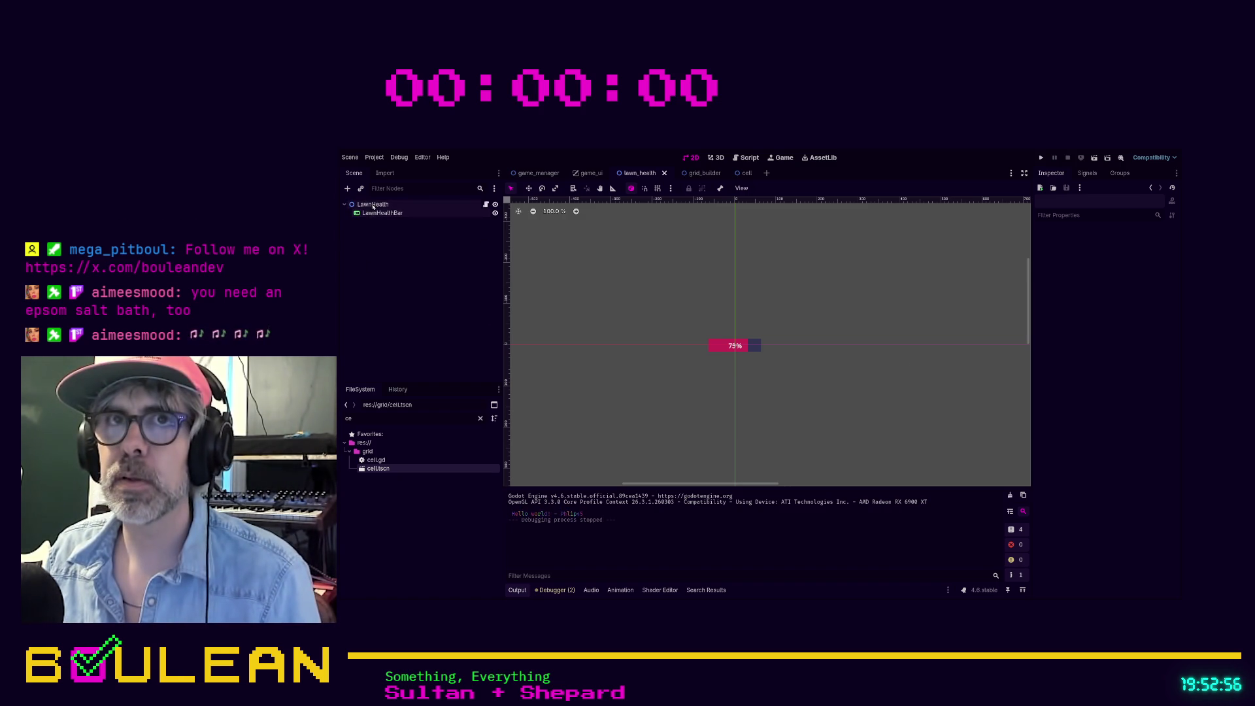
pyautogui.click(537, 173)
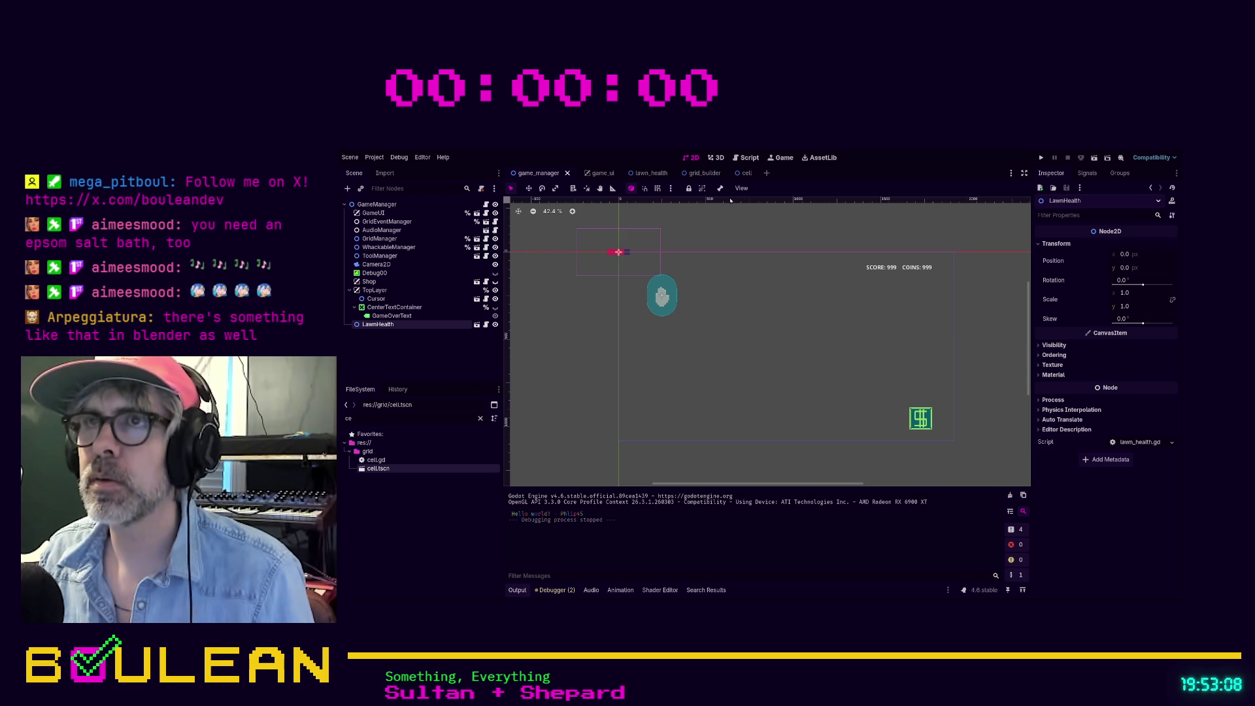
pyautogui.click(643, 173)
pyautogui.click(379, 213)
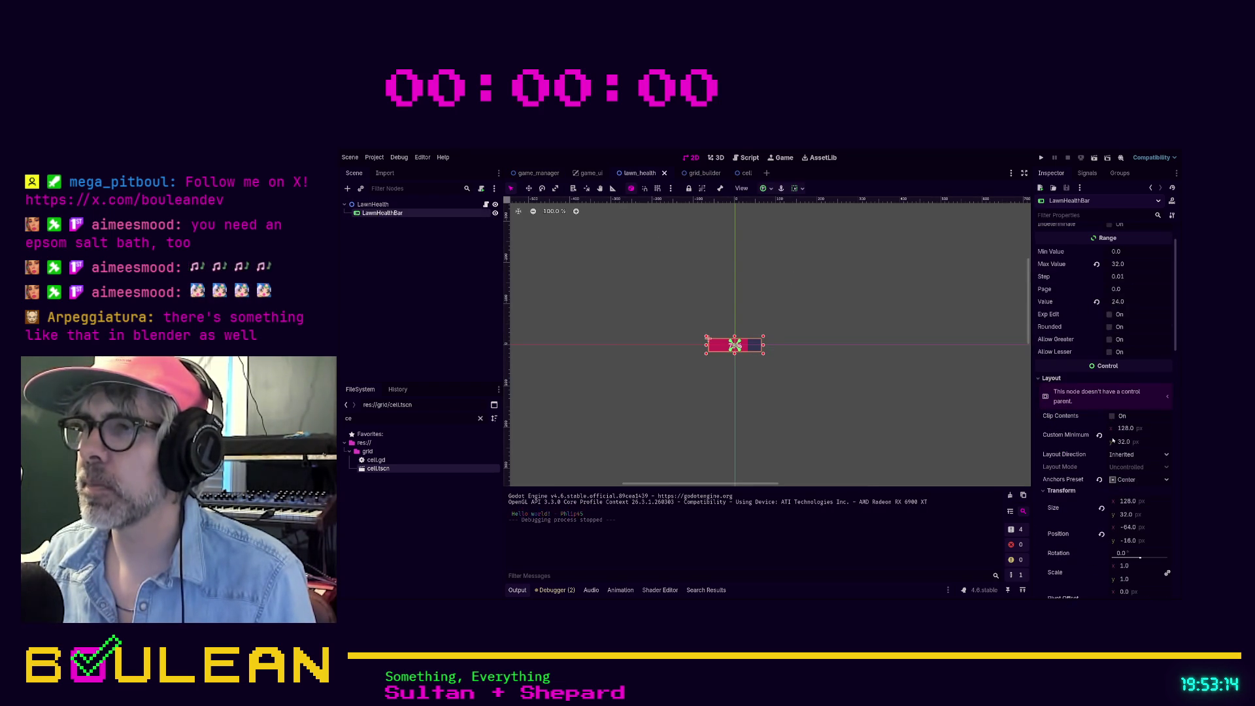
# Set LawnHealthBar's Position y to -128 and run the game to view it
pyautogui.click(1128, 540)
pyautogui.write('-128')
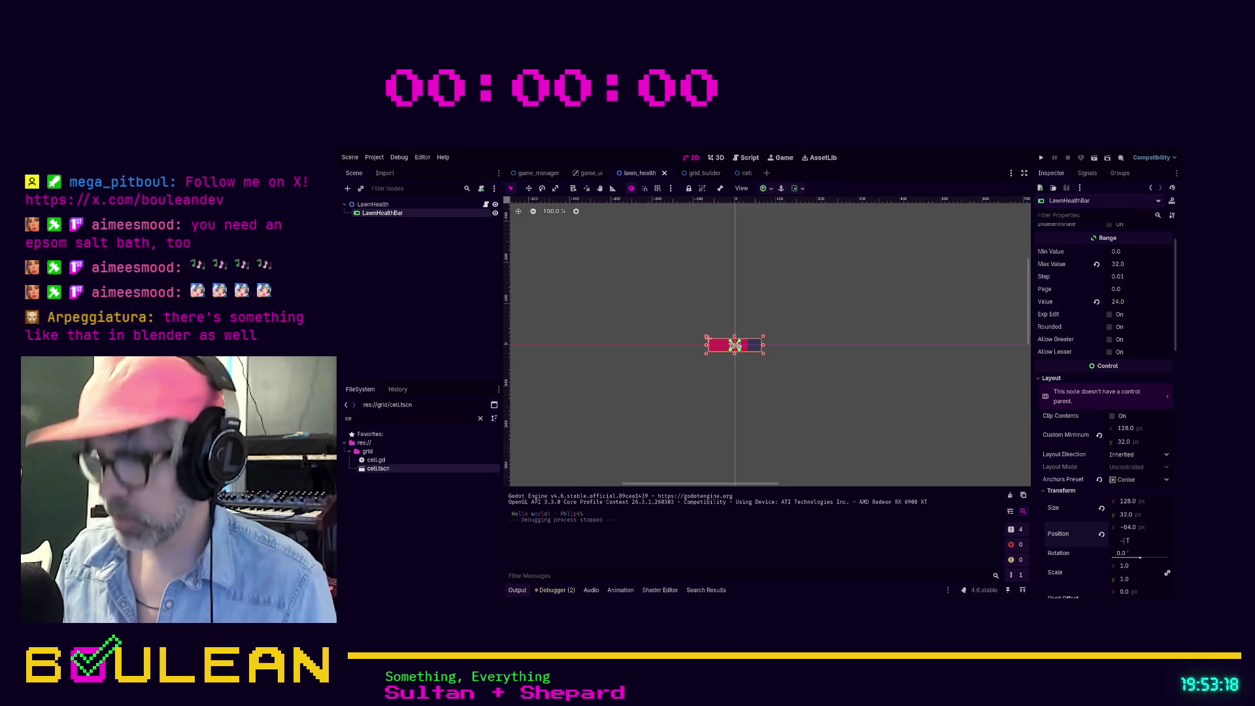
pyautogui.press('Return')
pyautogui.press('F5')
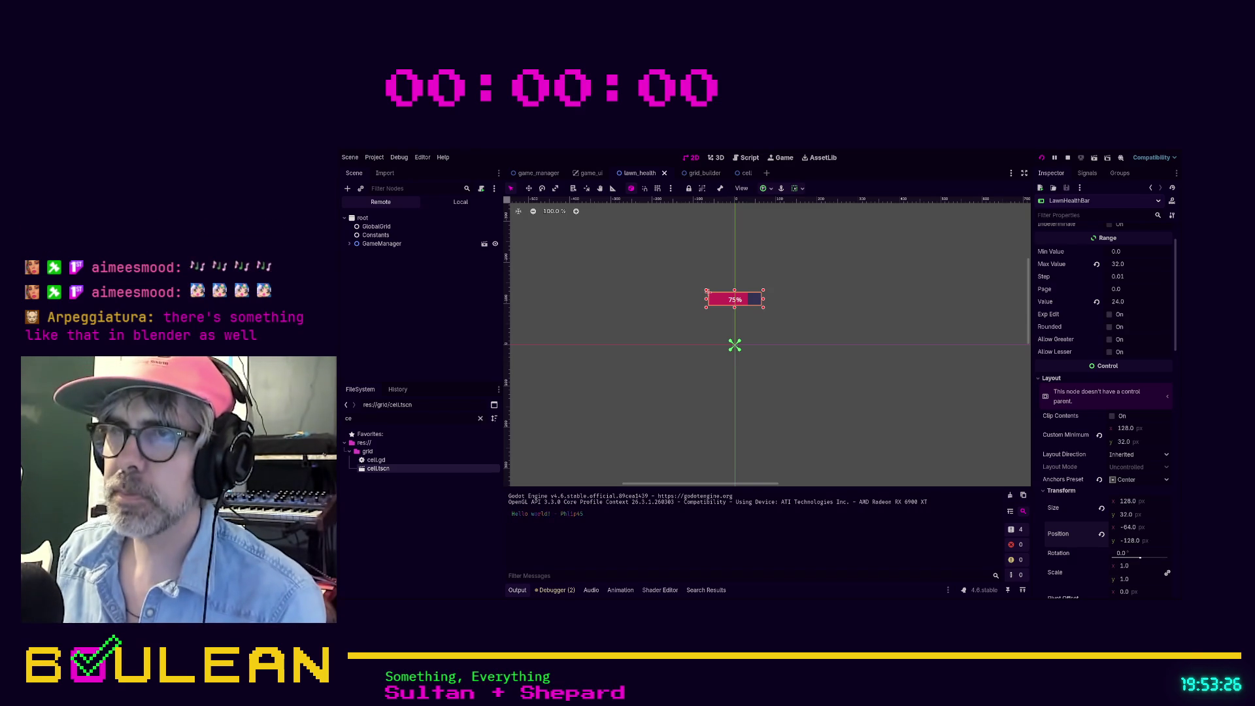
pyautogui.press('F5')
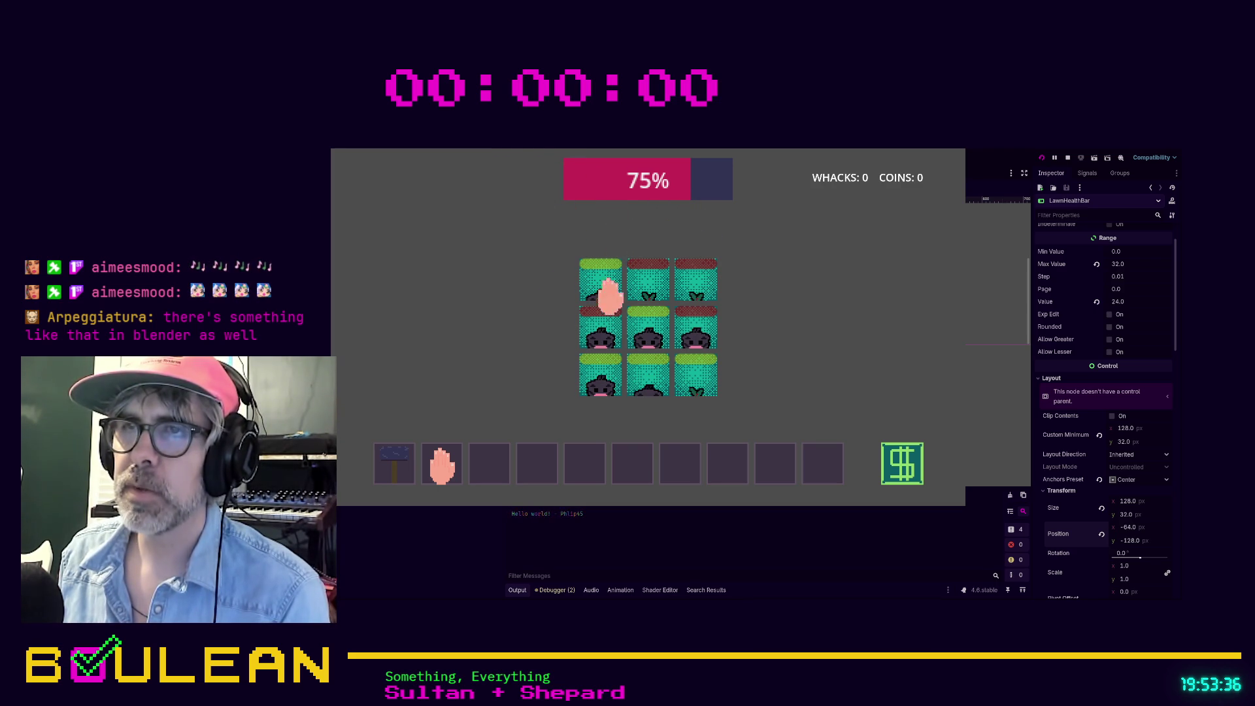
# Whack moles in the centre, right-column and bottom-row cells to raise the whack and coin counters
pyautogui.click(597, 342)
pyautogui.click(644, 336)
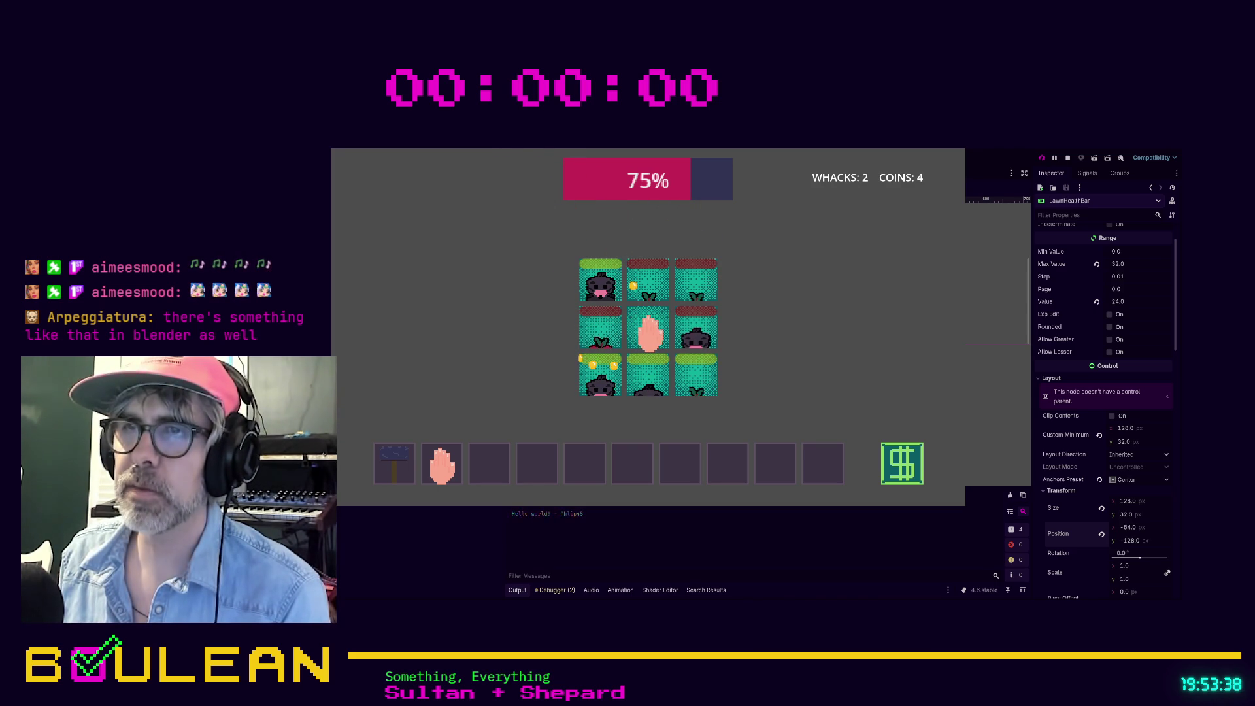
pyautogui.click(694, 330)
pyautogui.click(694, 372)
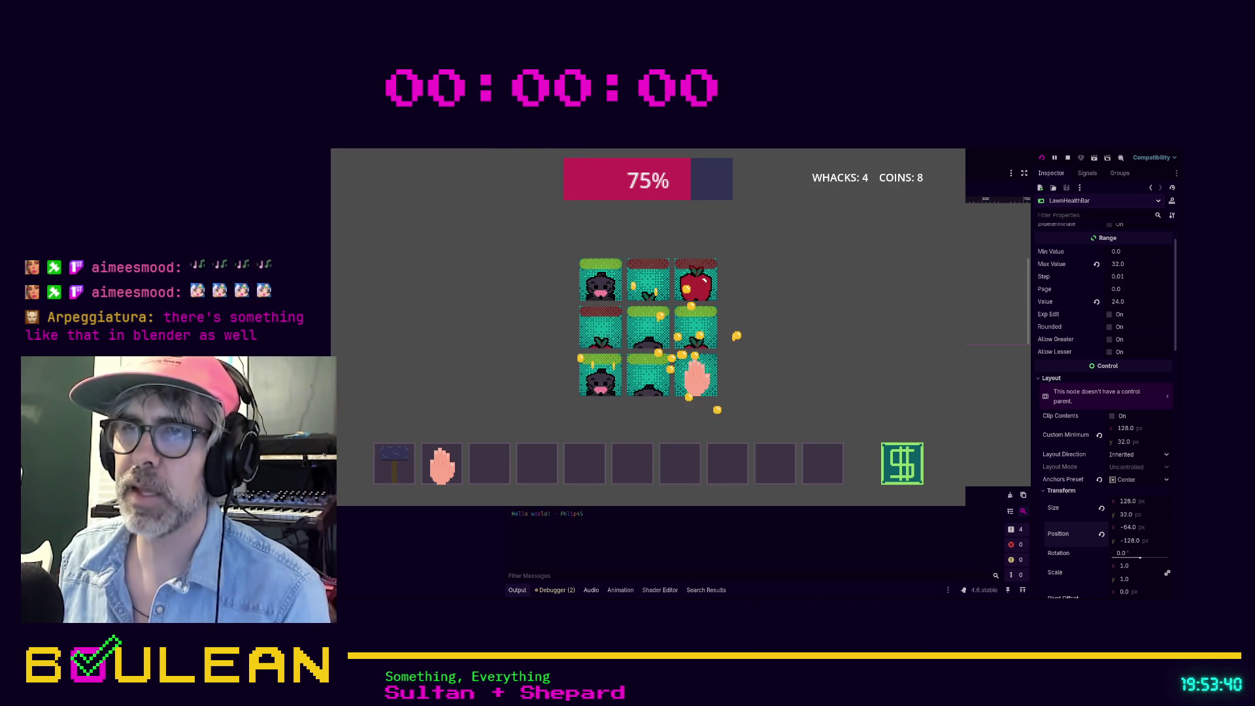
pyautogui.click(641, 377)
pyautogui.click(596, 372)
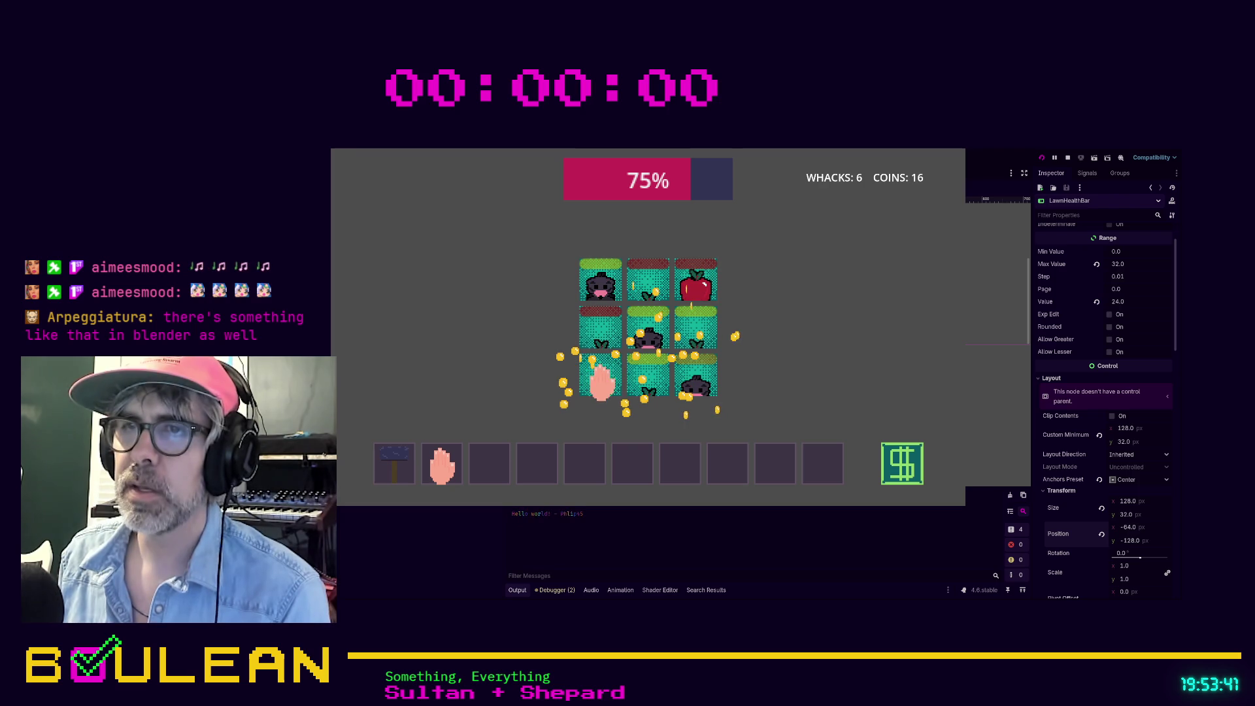
pyautogui.click(643, 330)
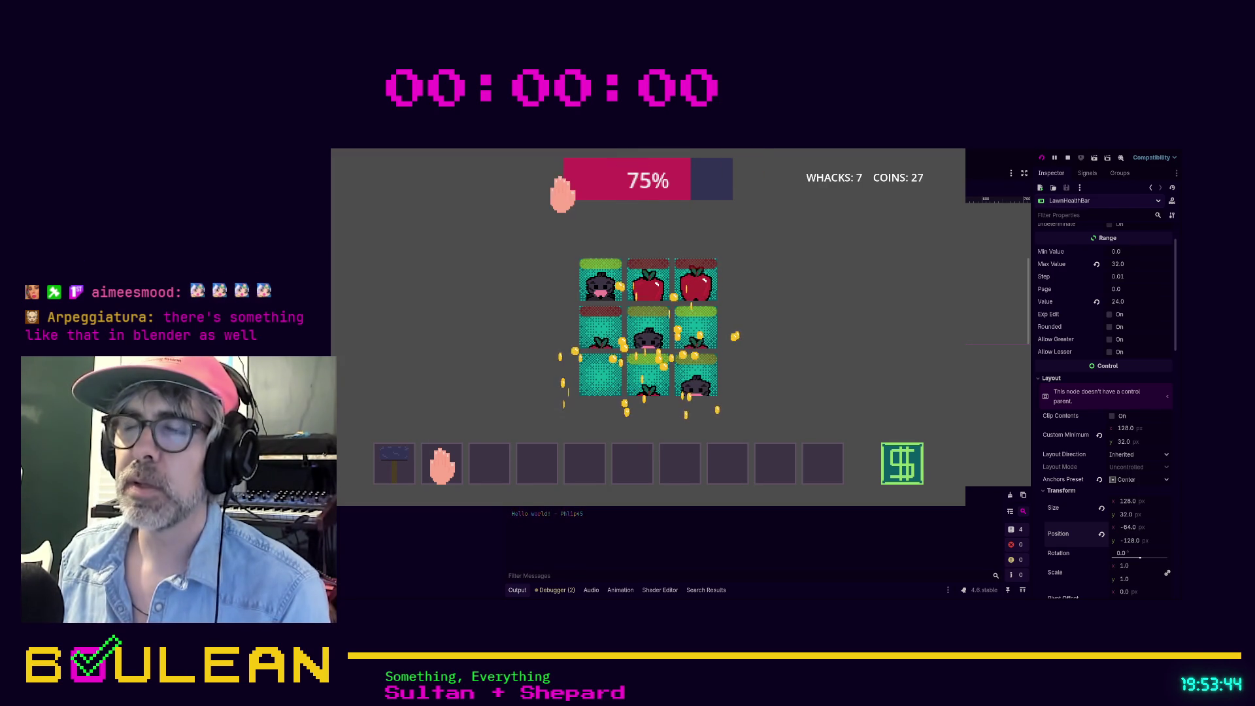
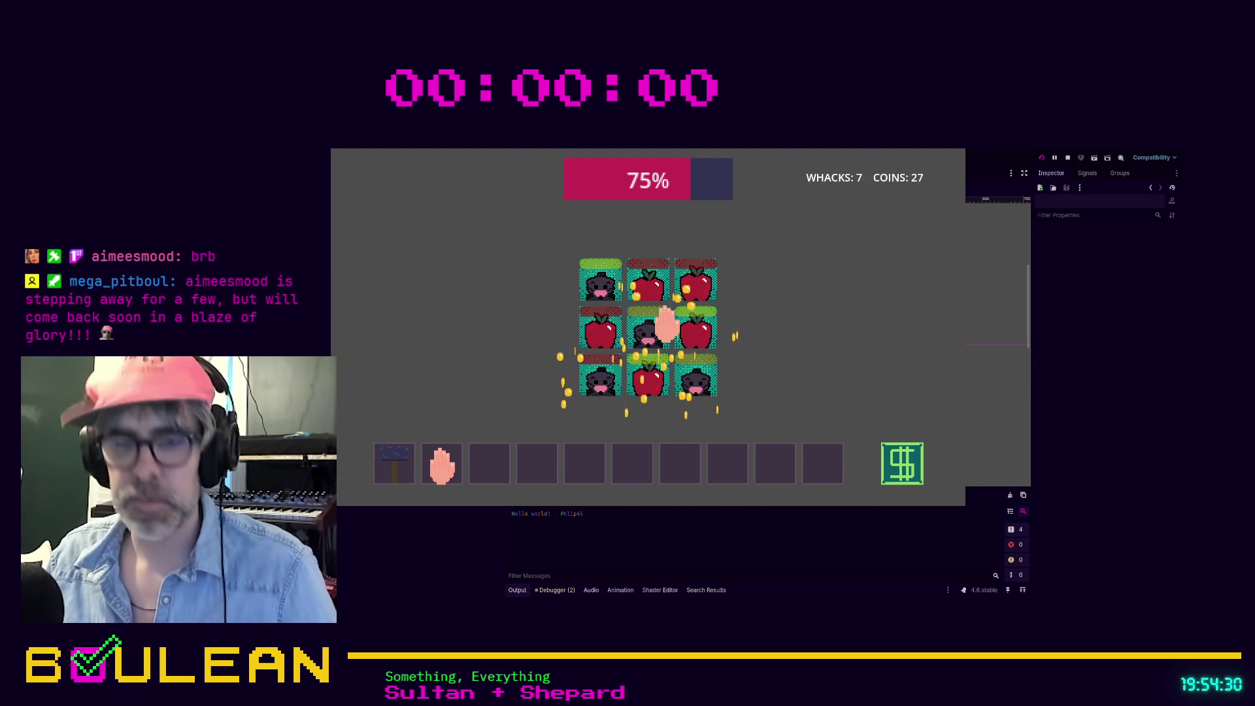
# Restart the game and harvest the bottom-left and bottom-middle apples
pyautogui.press('F8')
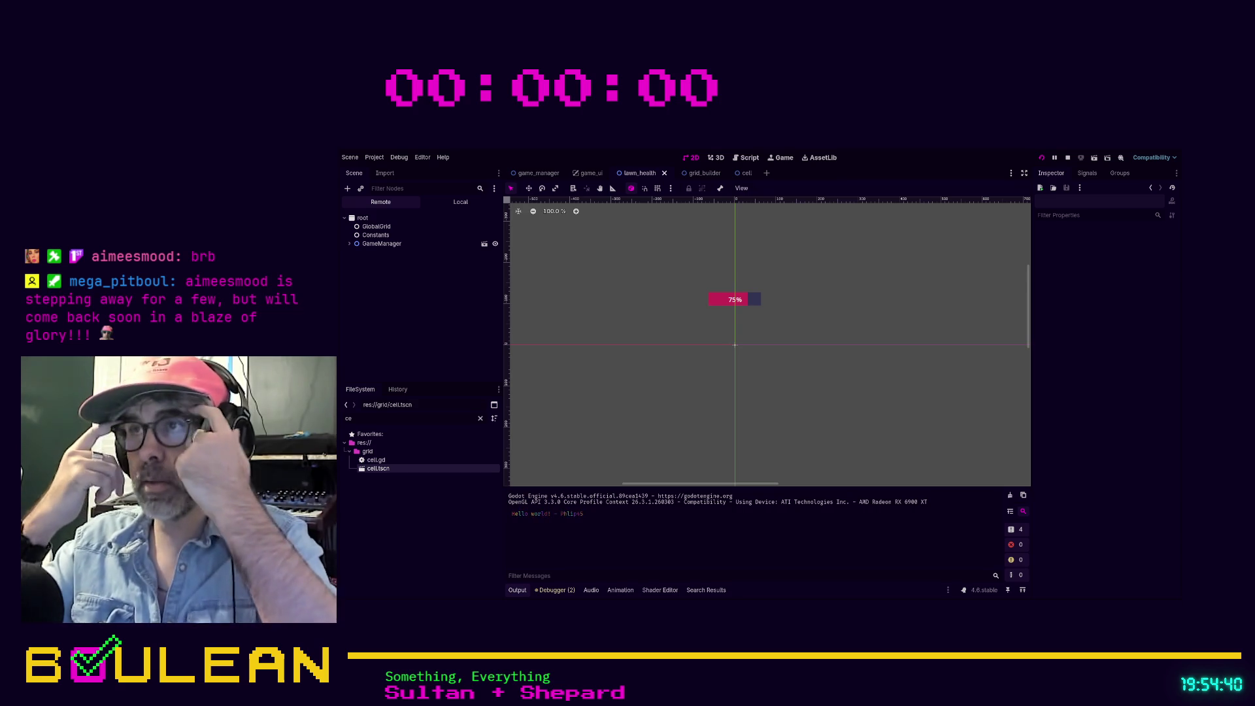
pyautogui.click(600, 337)
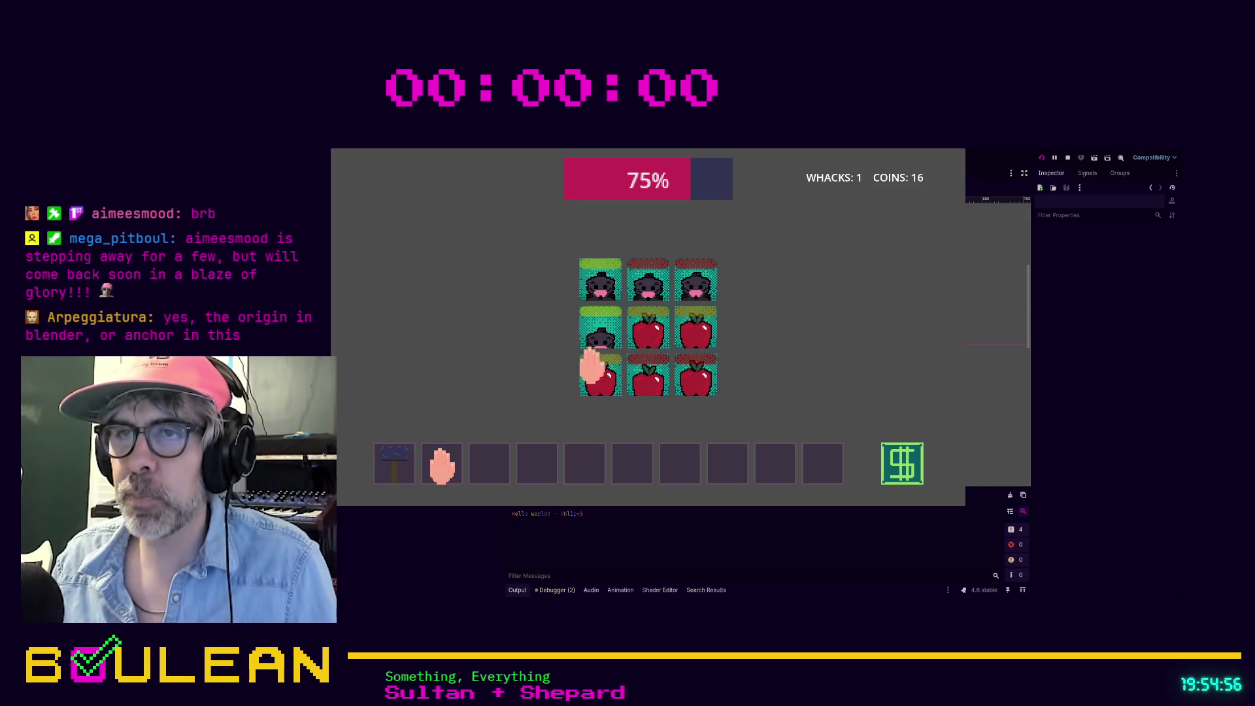
pyautogui.click(595, 380)
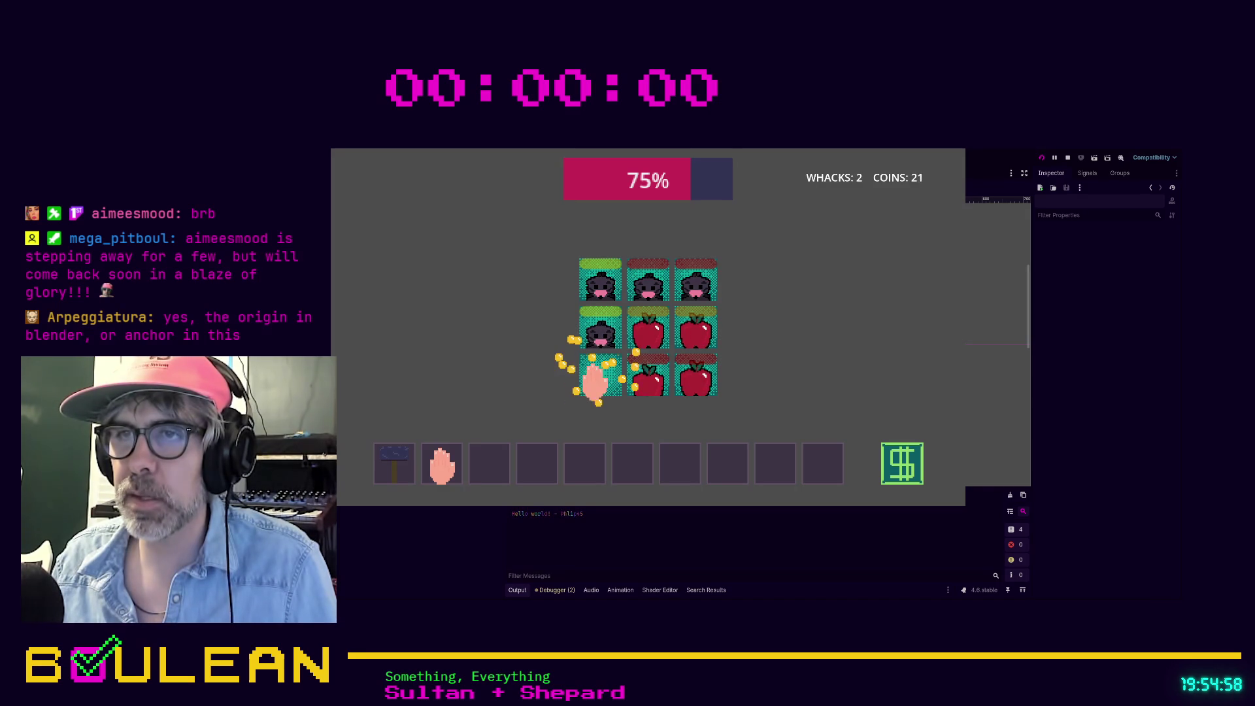
pyautogui.click(389, 461)
pyautogui.click(647, 375)
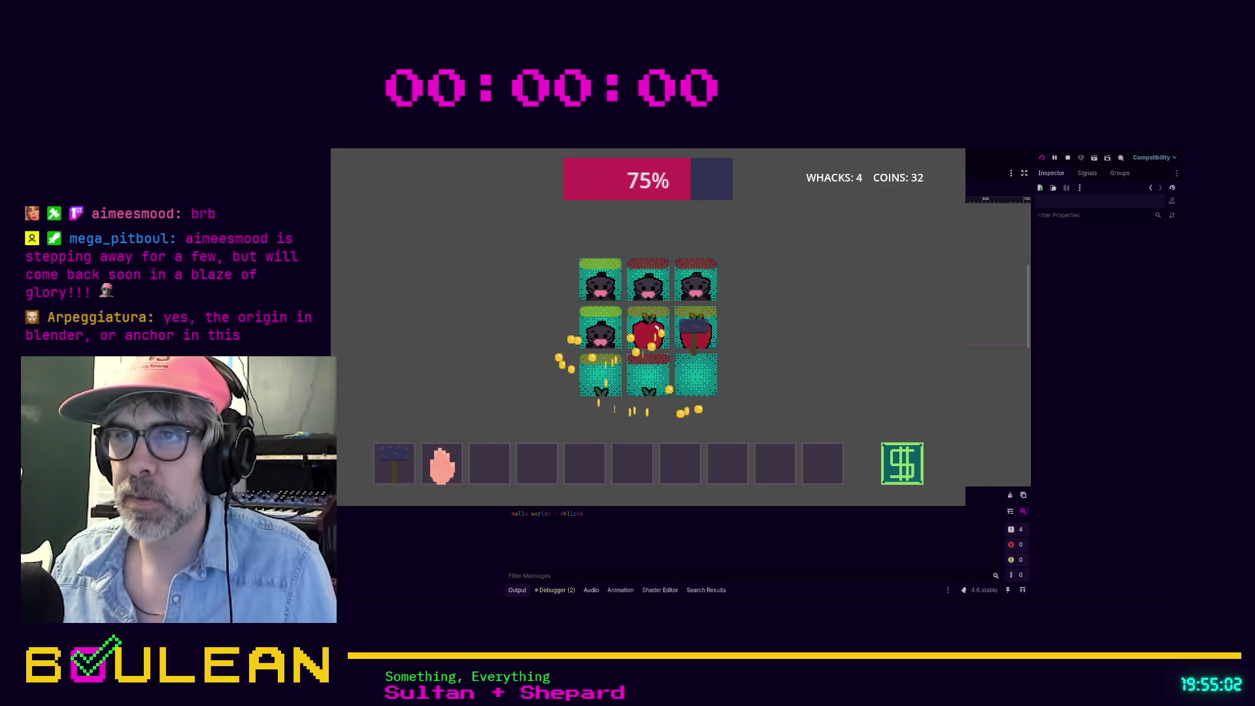
# Whack the middle-left, top-left, top-right and top-middle moles with the hammer
pyautogui.click(597, 326)
pyautogui.click(596, 281)
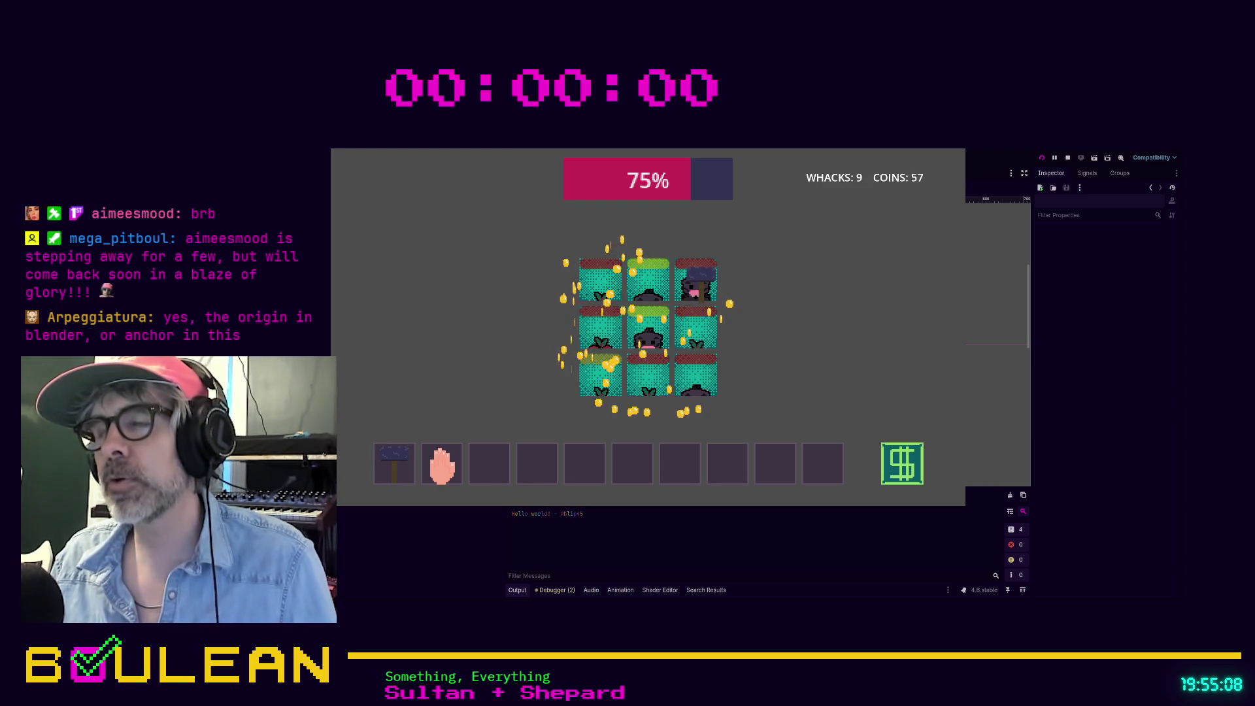
pyautogui.click(699, 277)
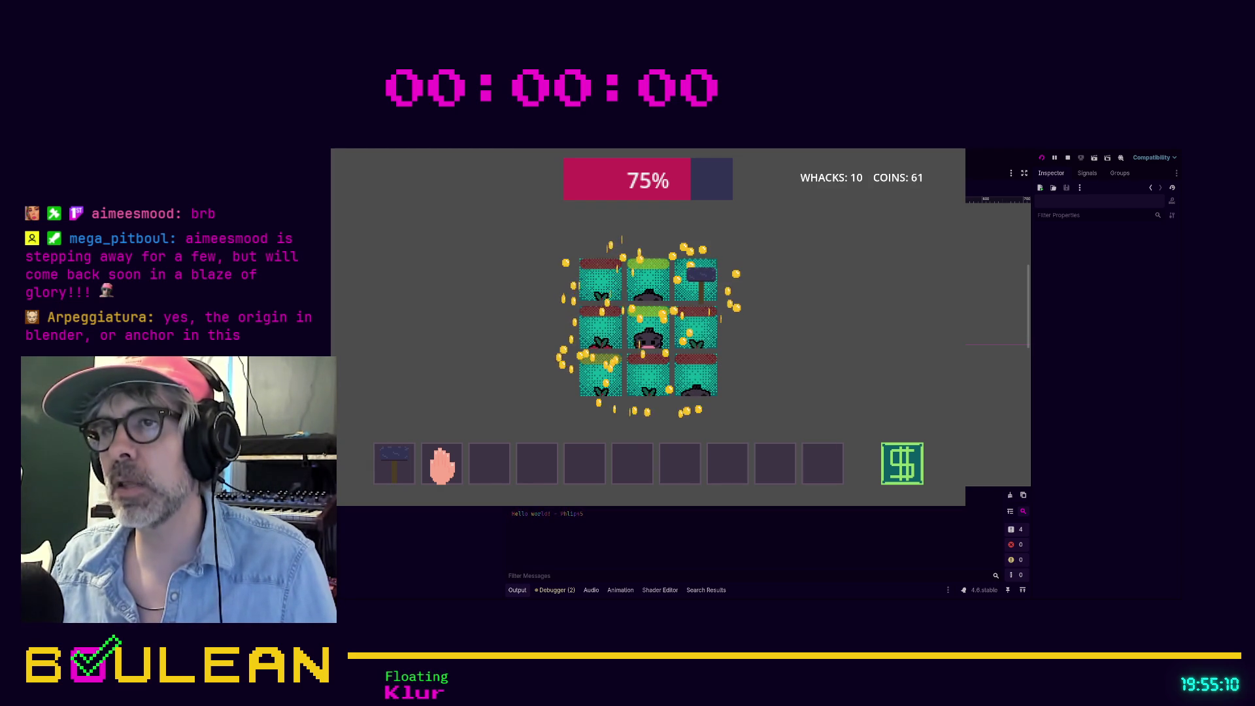
pyautogui.click(646, 280)
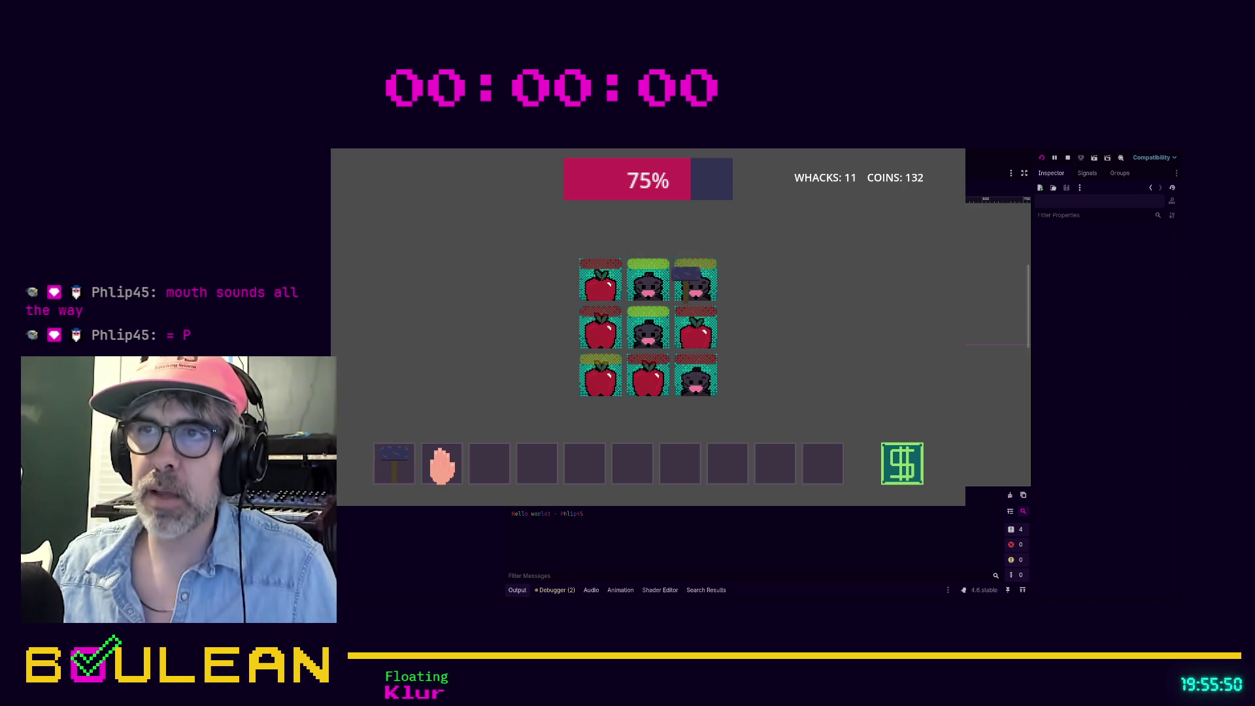
# Whack the top-middle mole once more, then stop the game with F8
pyautogui.click(642, 274)
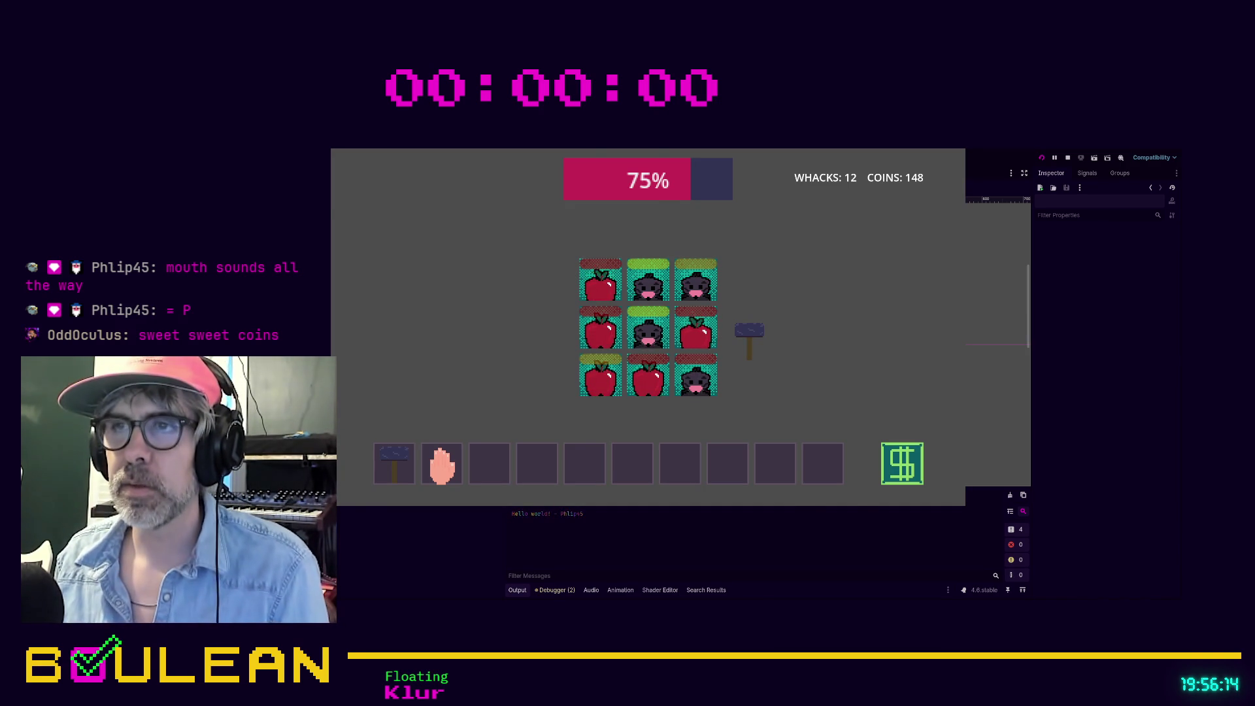
pyautogui.press('F8')
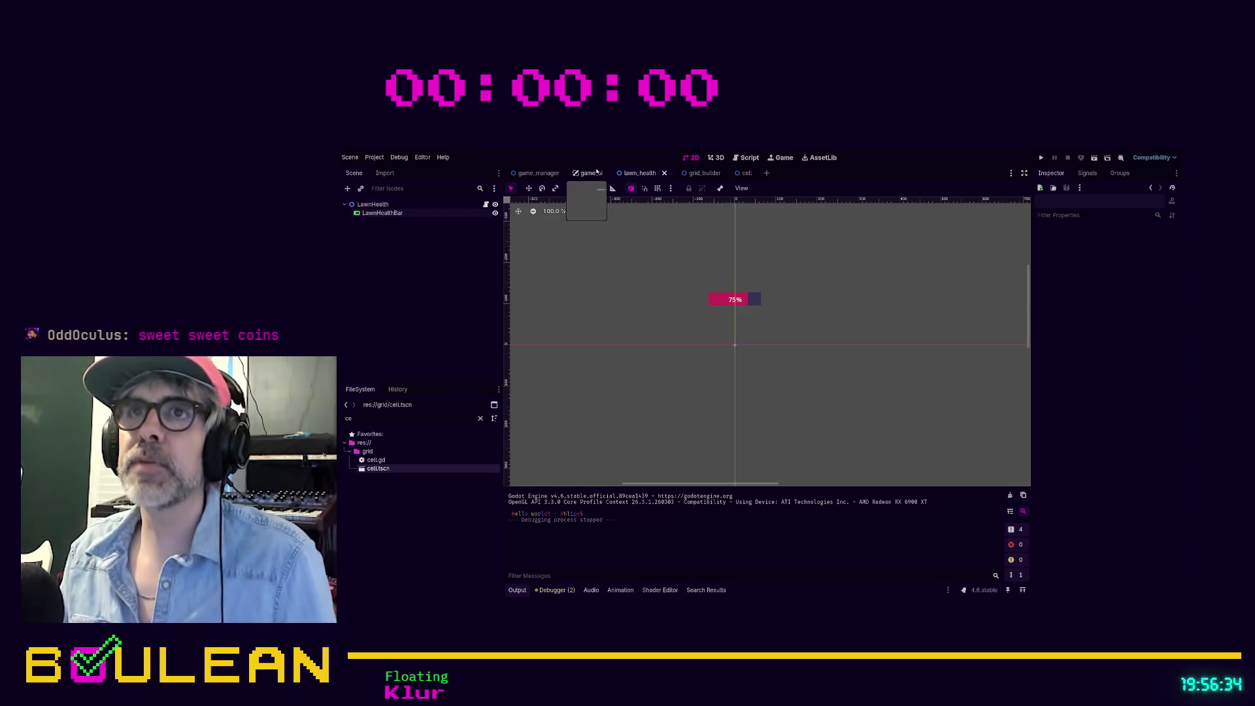
# In the game_manager scene, open the GridEventManager node's scene and script
pyautogui.click(543, 174)
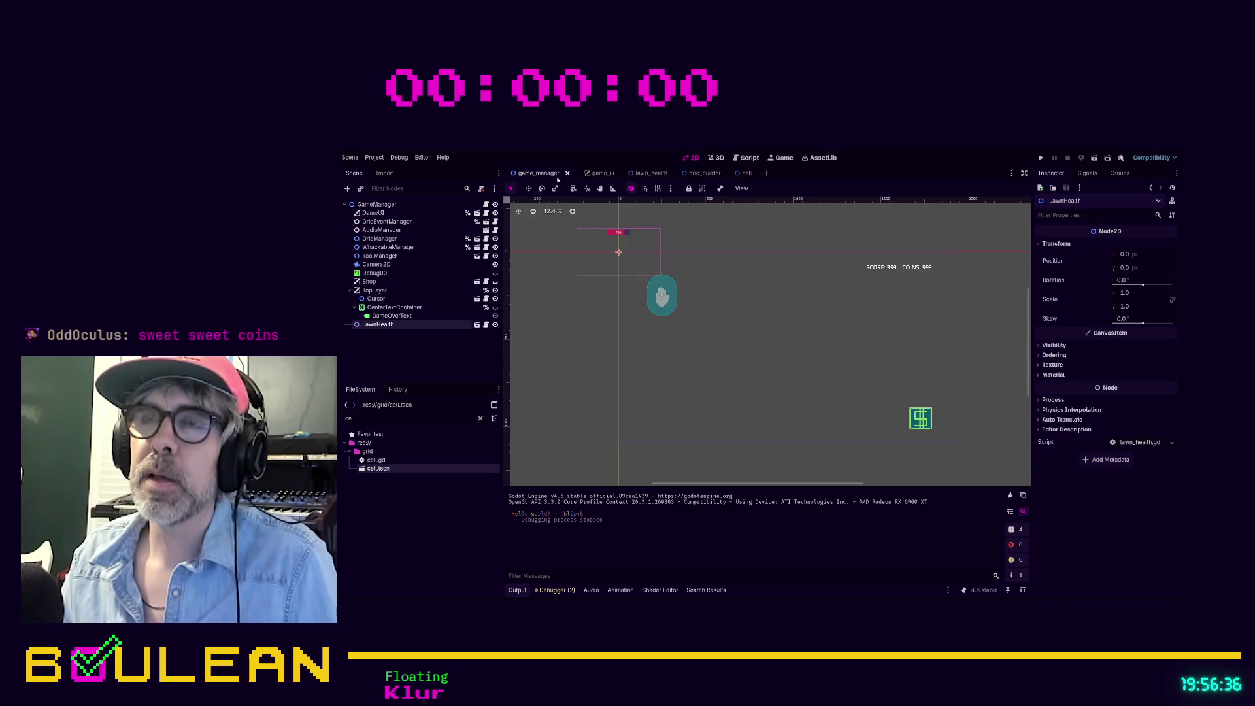
pyautogui.click(413, 222)
pyautogui.click(485, 222)
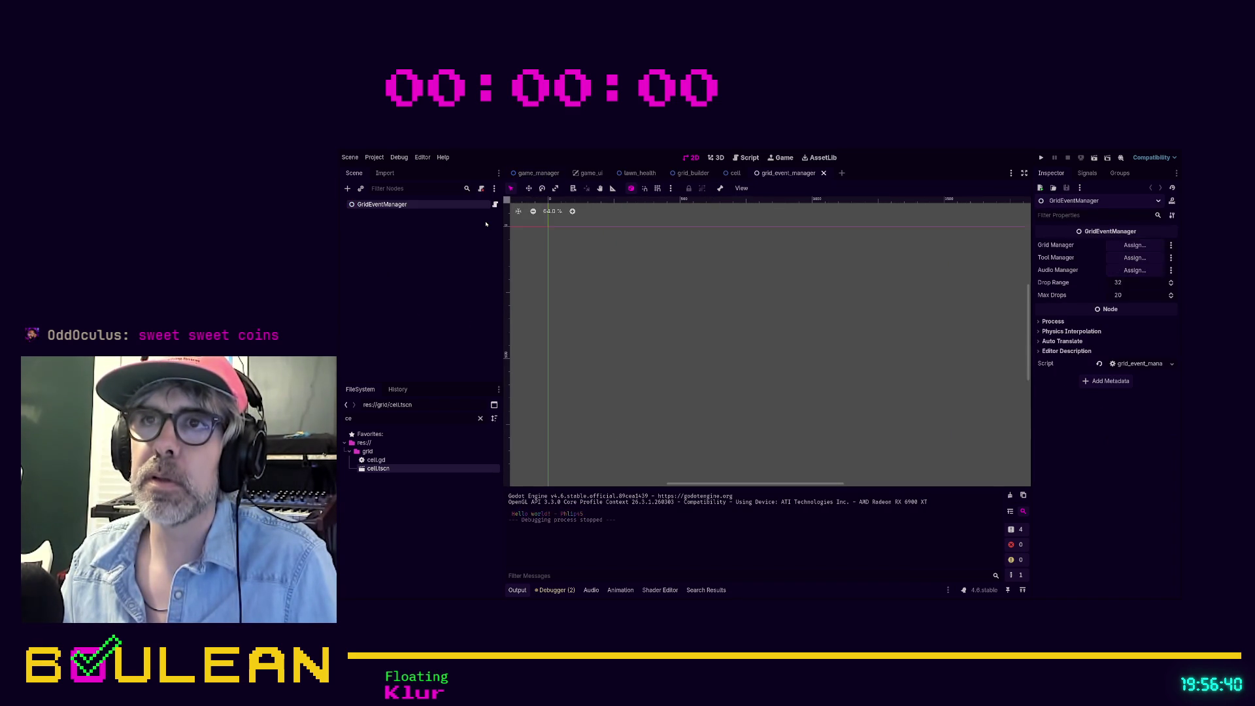
pyautogui.click(496, 204)
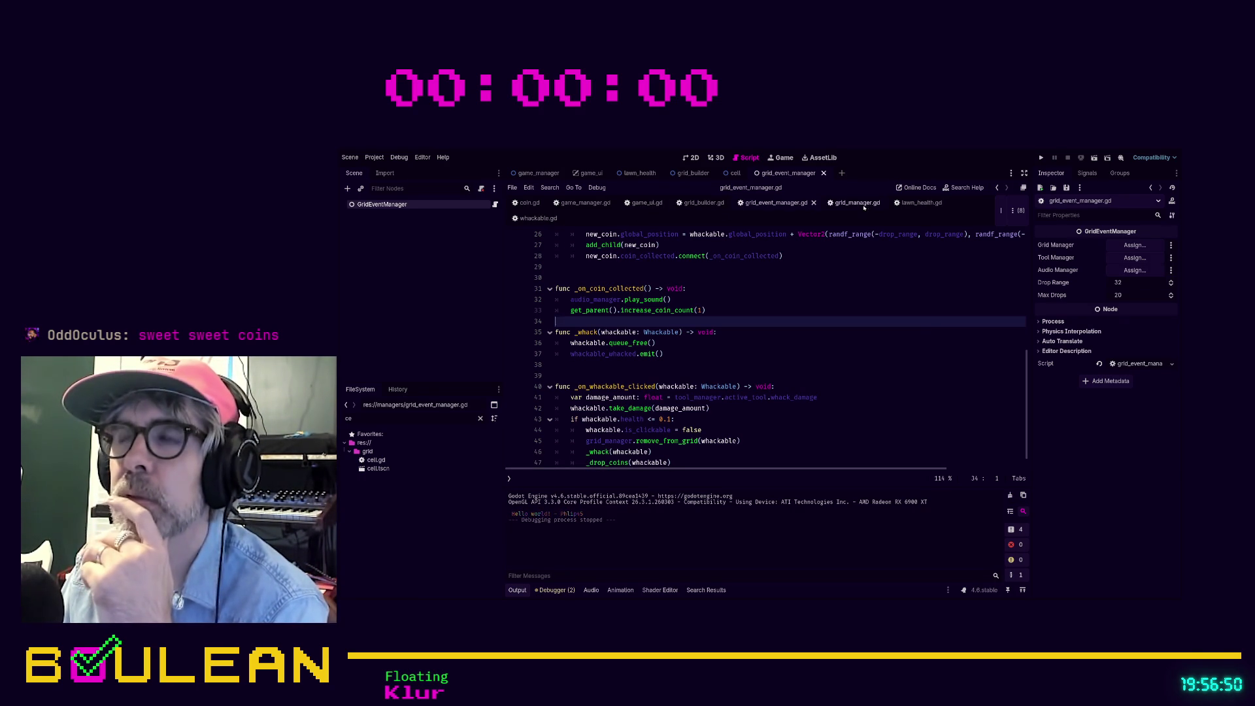
# Read grid_manager.gd's add_to_grid function and clear the FileSystem filter
pyautogui.click(862, 205)
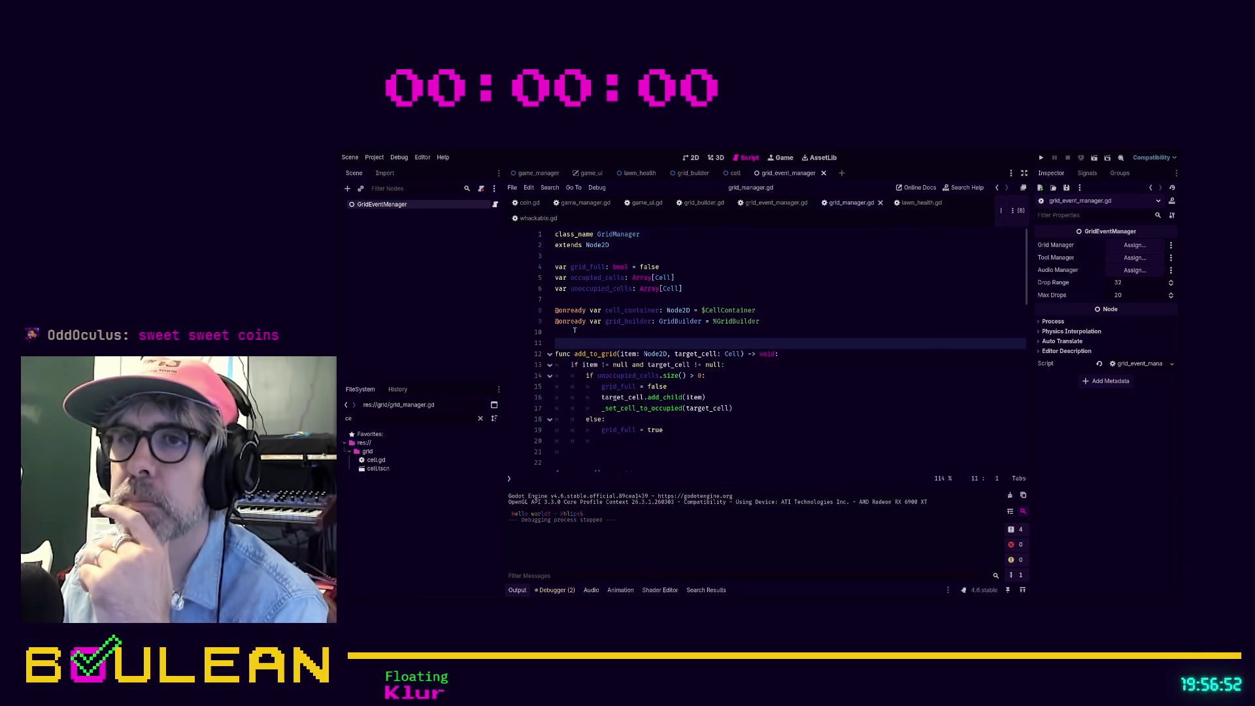
pyautogui.scroll(-1, 575, 330)
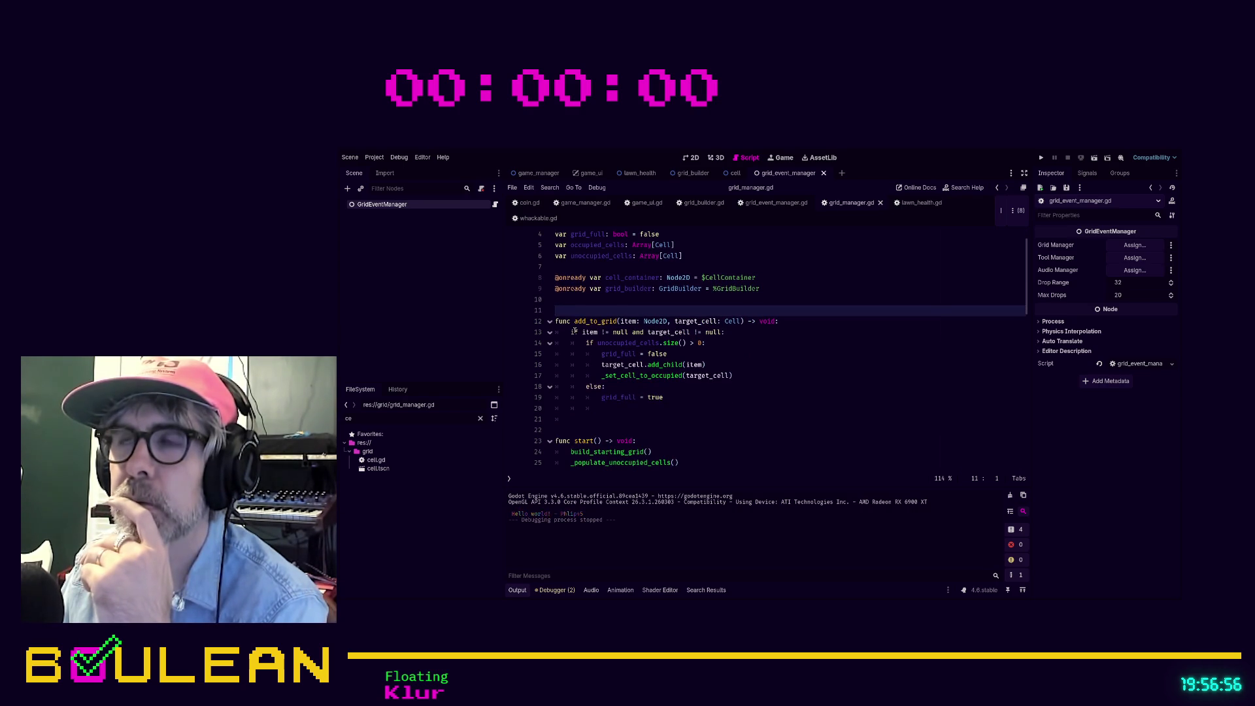
pyautogui.scroll(1, 574, 330)
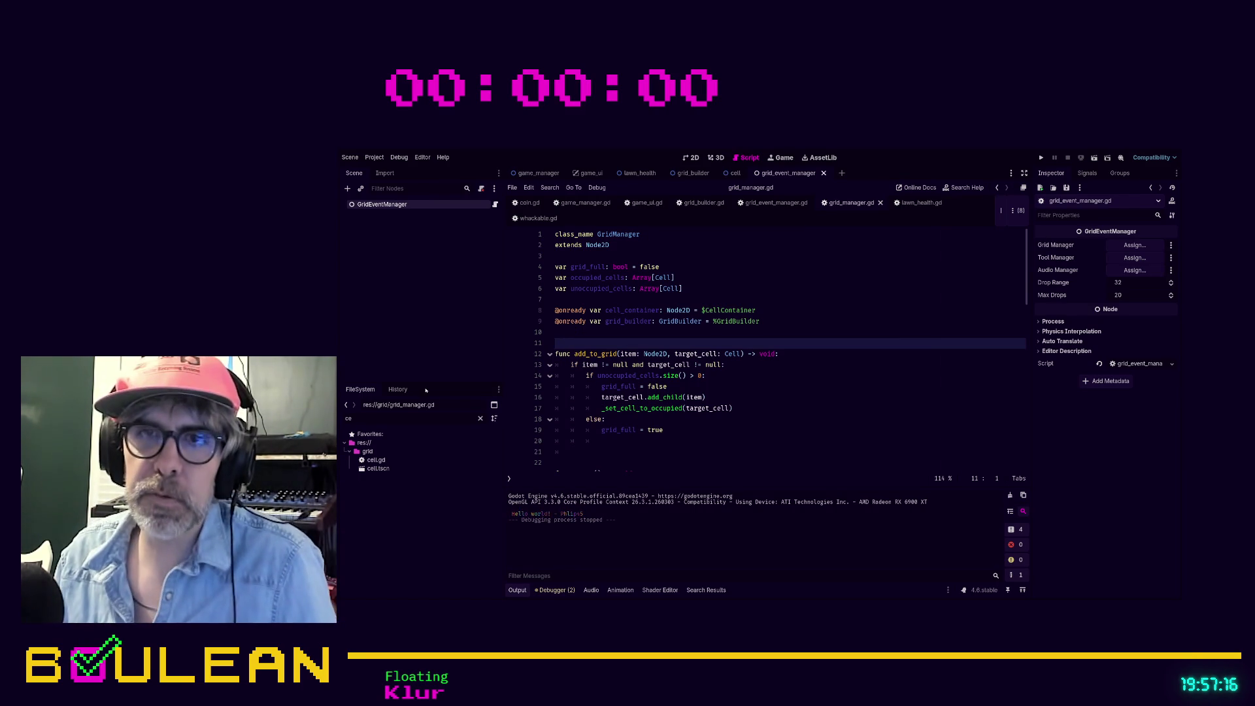
pyautogui.click(480, 419)
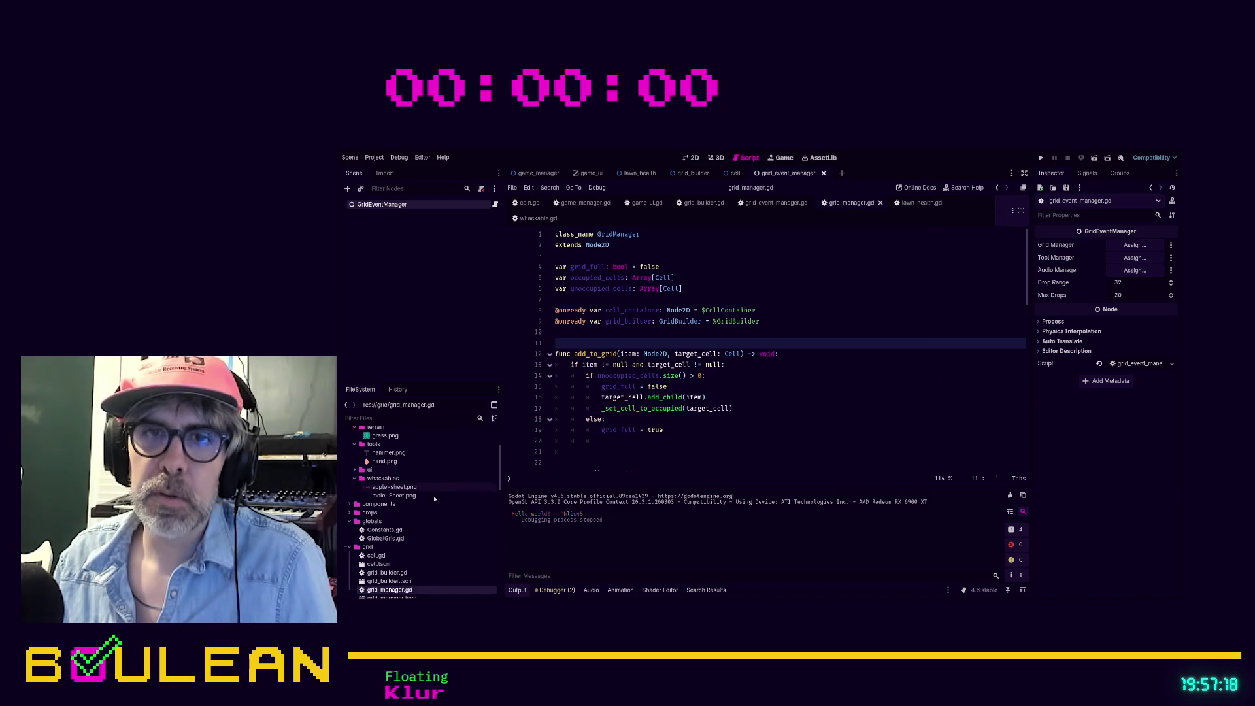
# In the grid folder, open lawn_manager.tscn and select its LawnManager root node
pyautogui.scroll(-1, 439, 502)
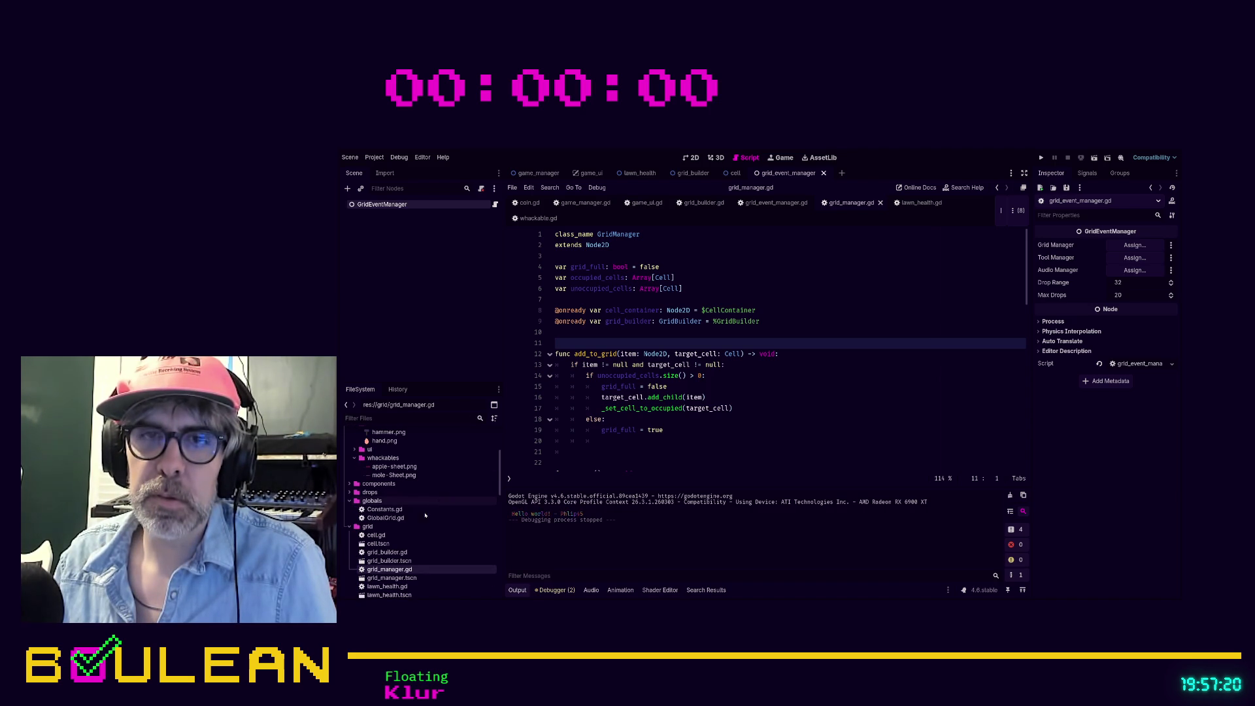
pyautogui.click(435, 526)
pyautogui.scroll(-1, 439, 484)
pyautogui.scroll(-1, 439, 483)
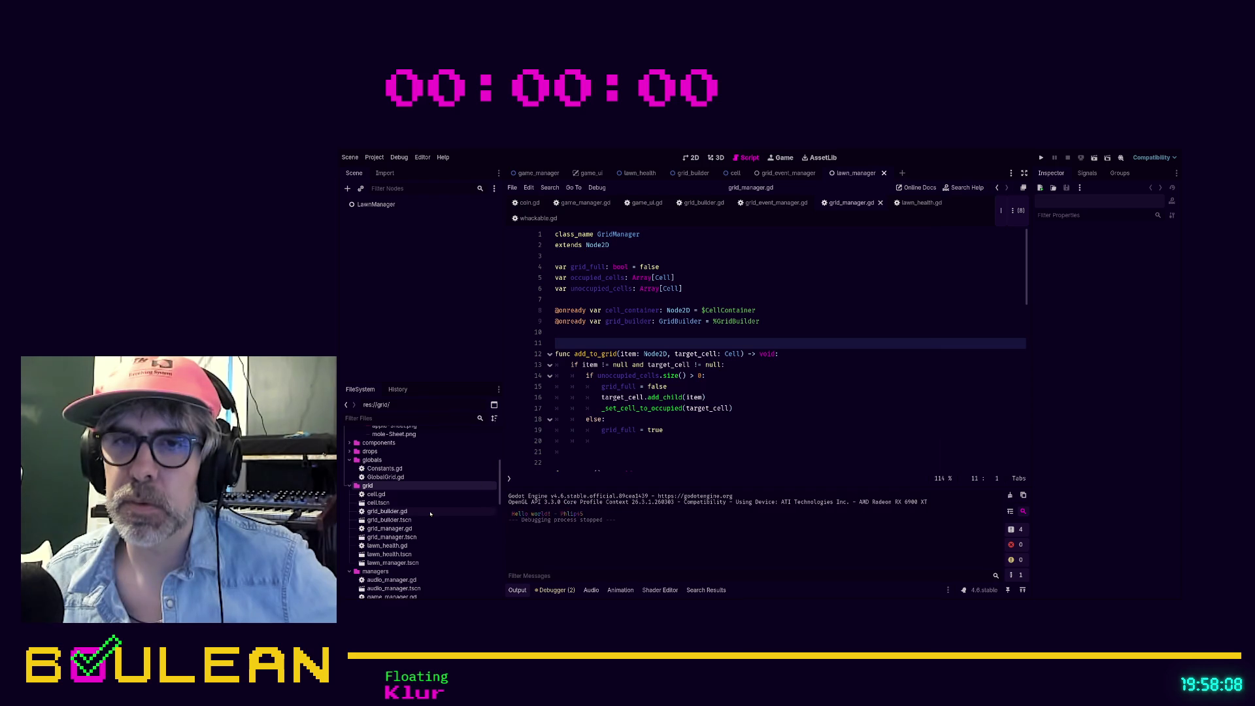
pyautogui.scroll(-1, 400, 522)
pyautogui.click(400, 542)
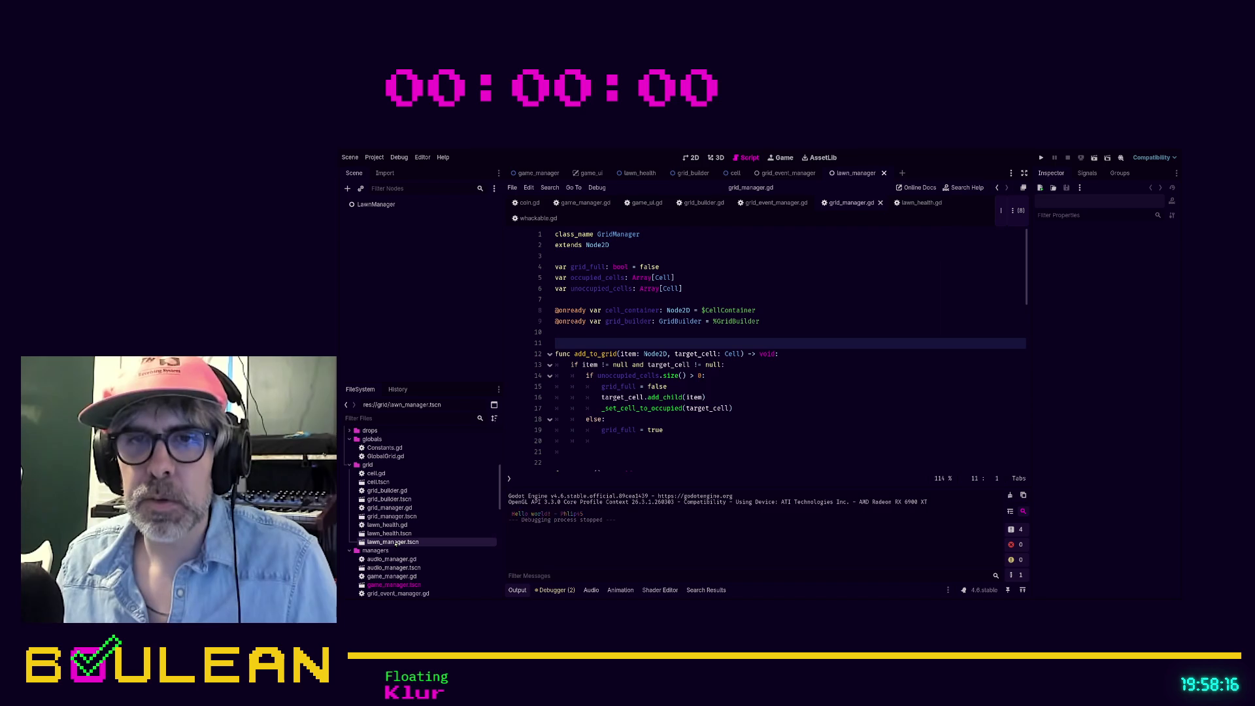
pyautogui.click(391, 205)
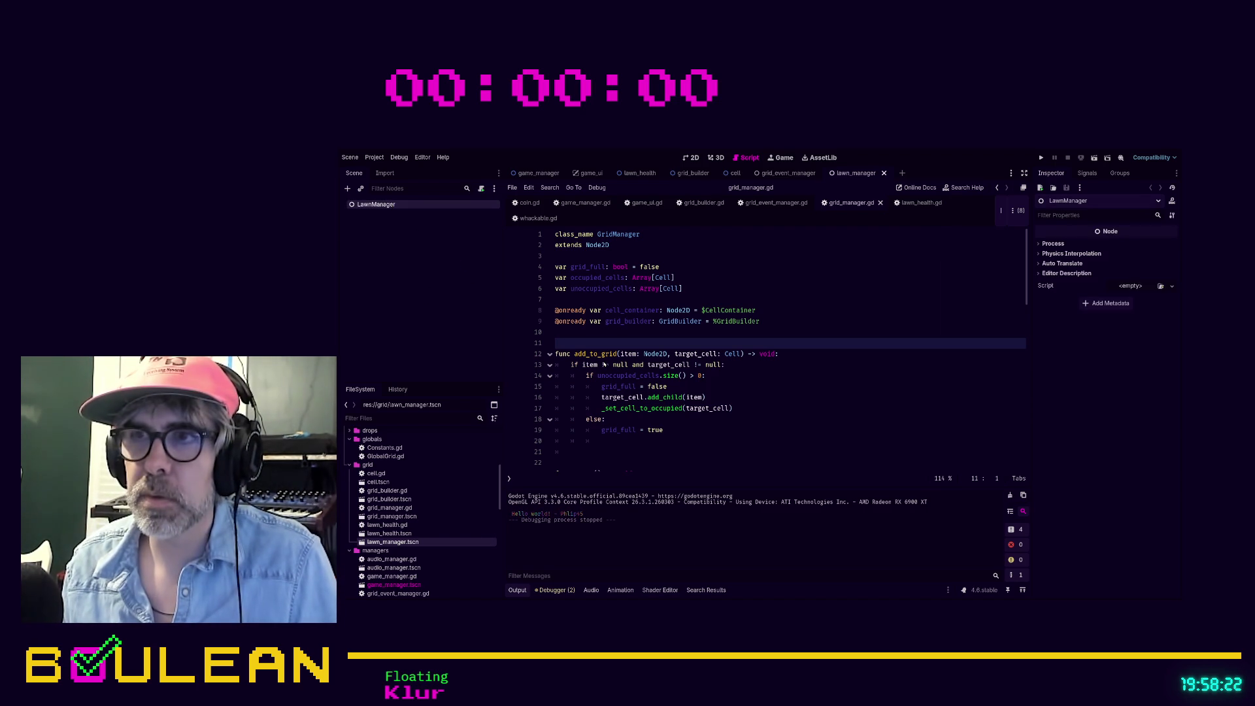
# Attach lawn_manager.gd to LawnManager with 'class_name LawnManager' above 'extends Node', and save
pyautogui.press('Return')
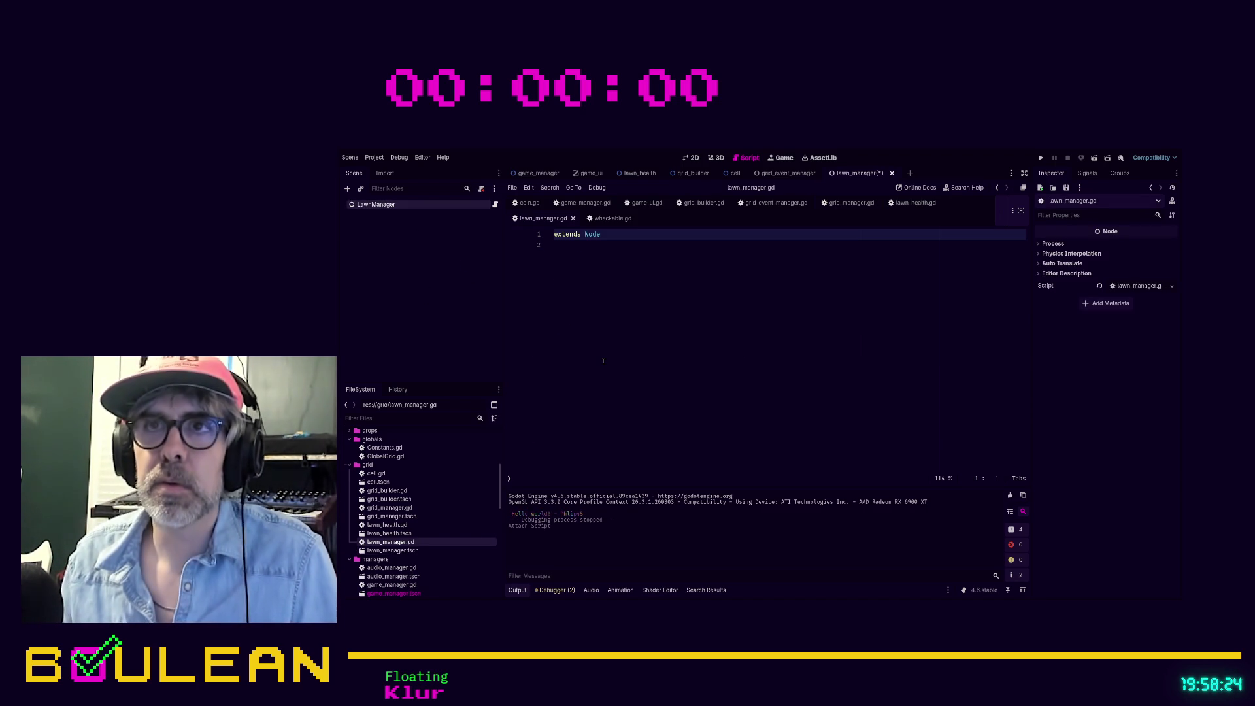
pyautogui.press('Return')
pyautogui.press('Up')
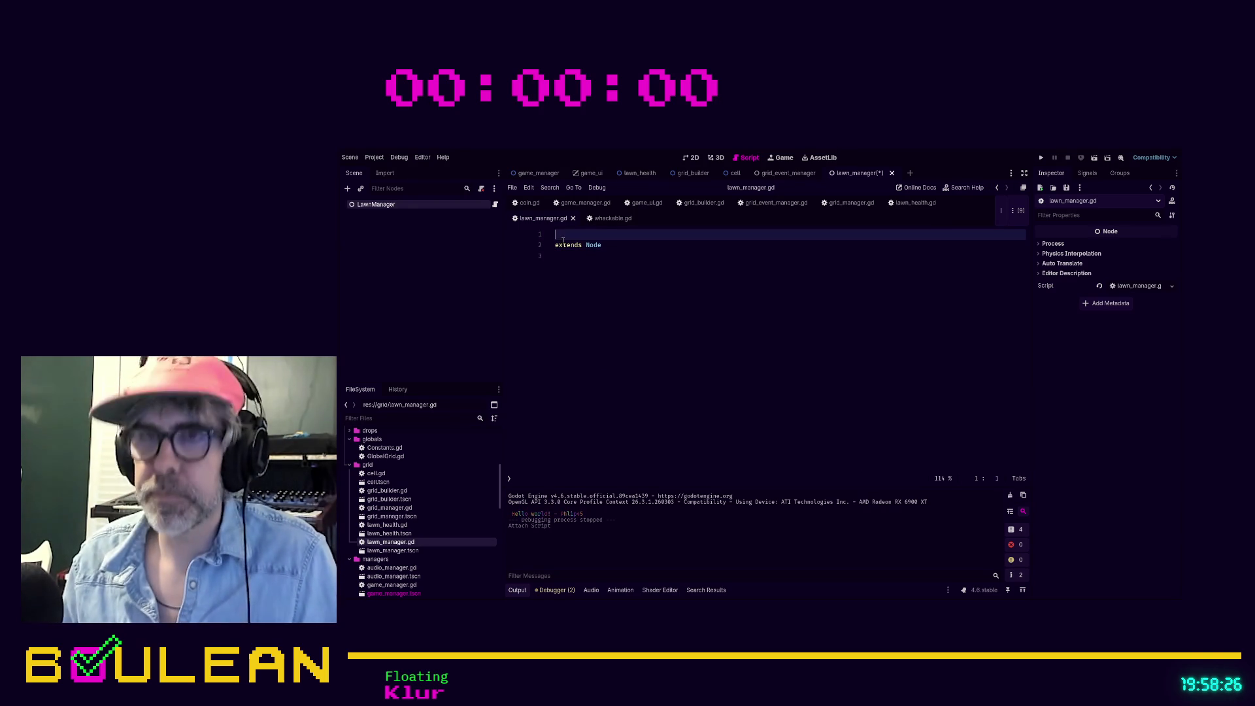
pyautogui.write('lass_name Lawn')
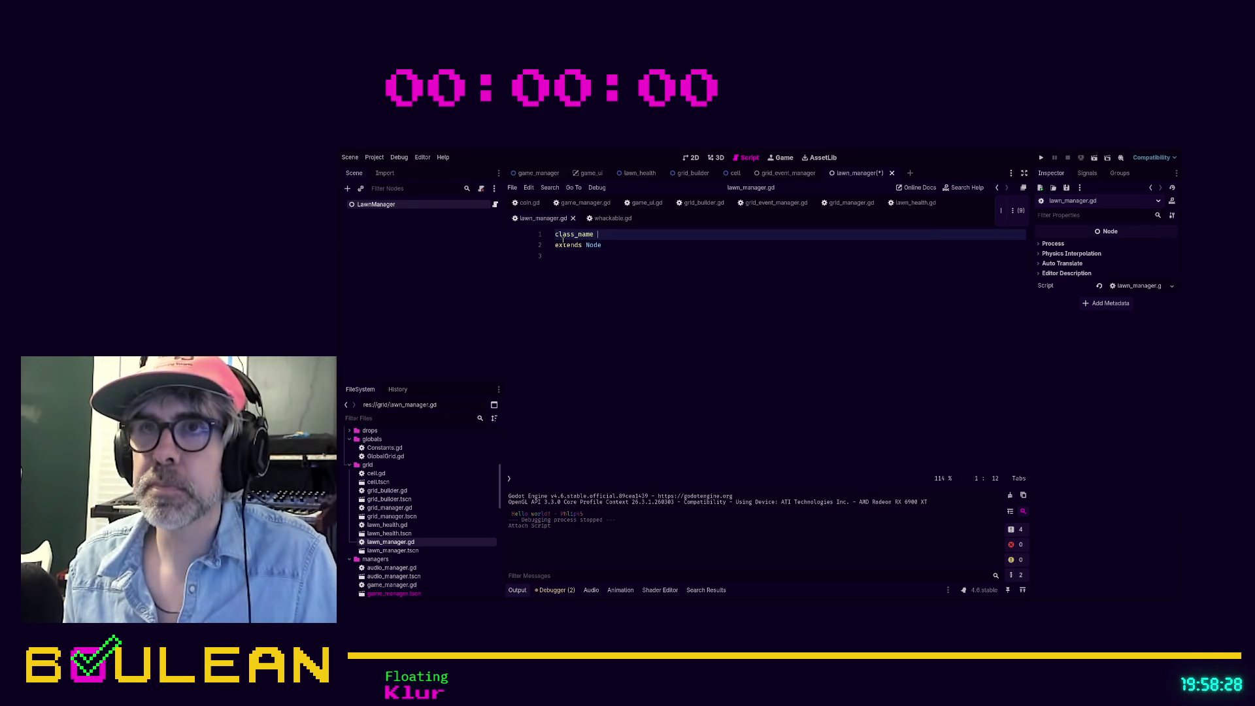
pyautogui.write('Manager')
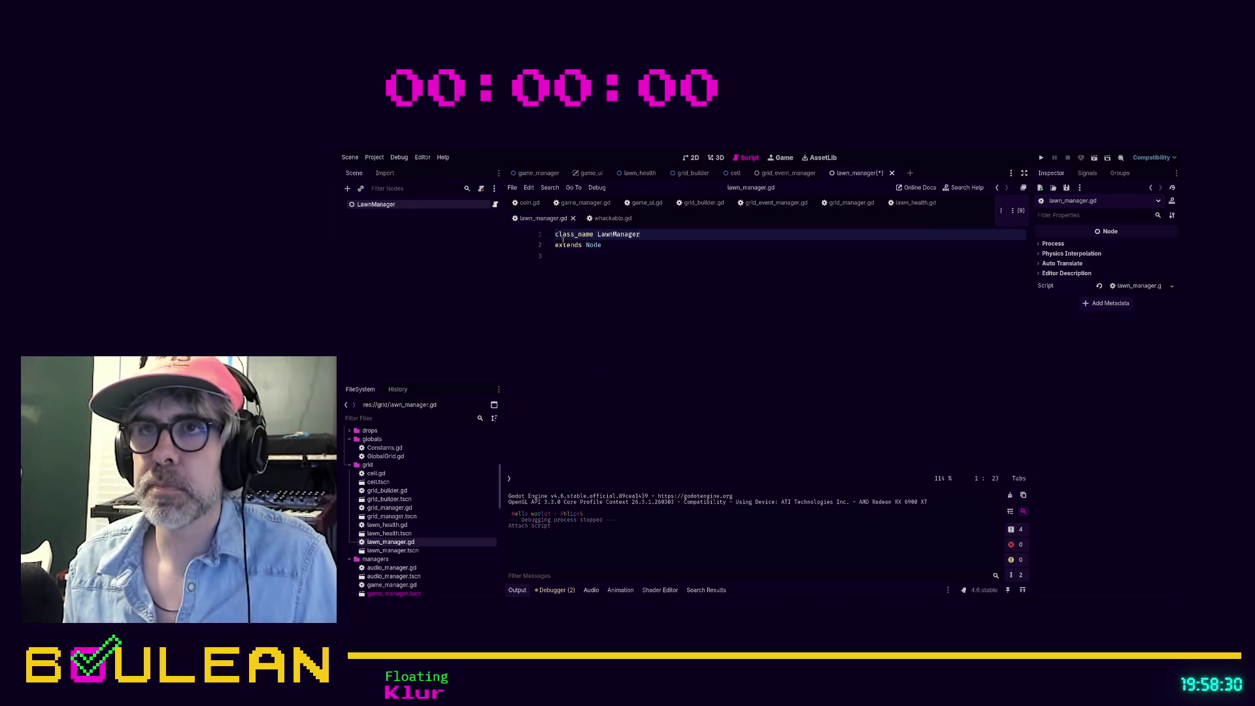
pyautogui.press('Down')
pyautogui.press('Down')
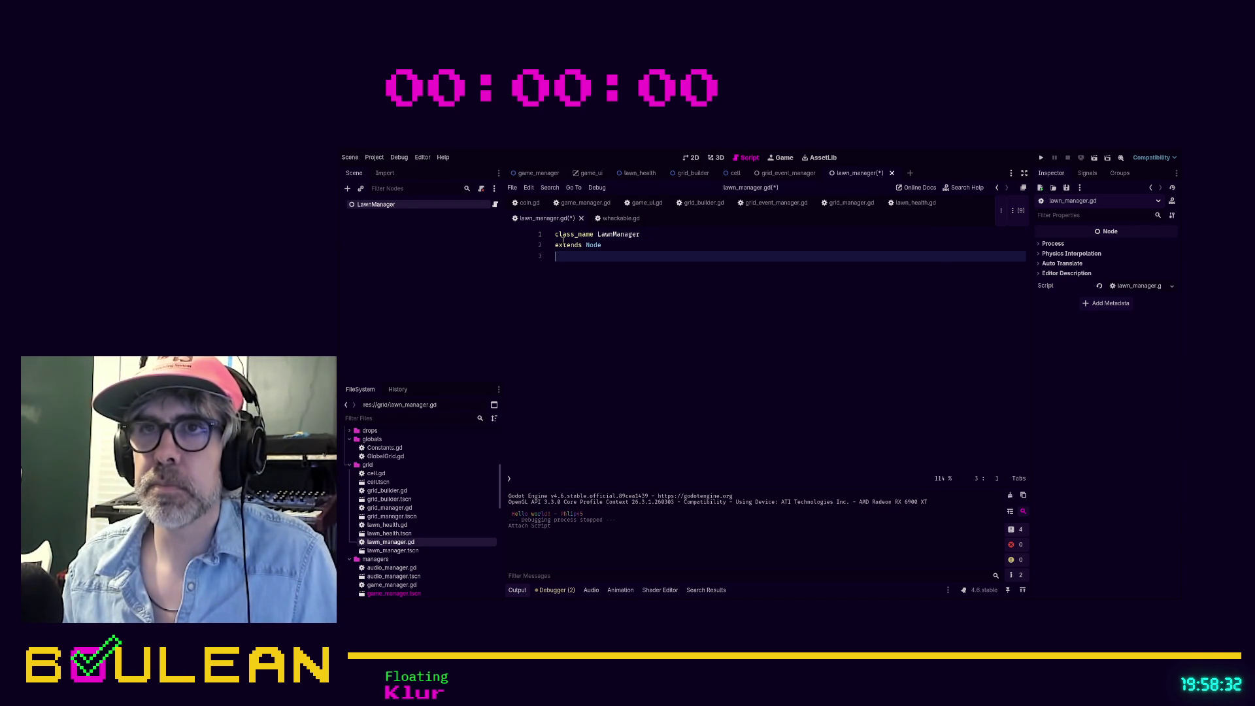
pyautogui.press('Return')
pyautogui.hotkey('ctrl', 's')
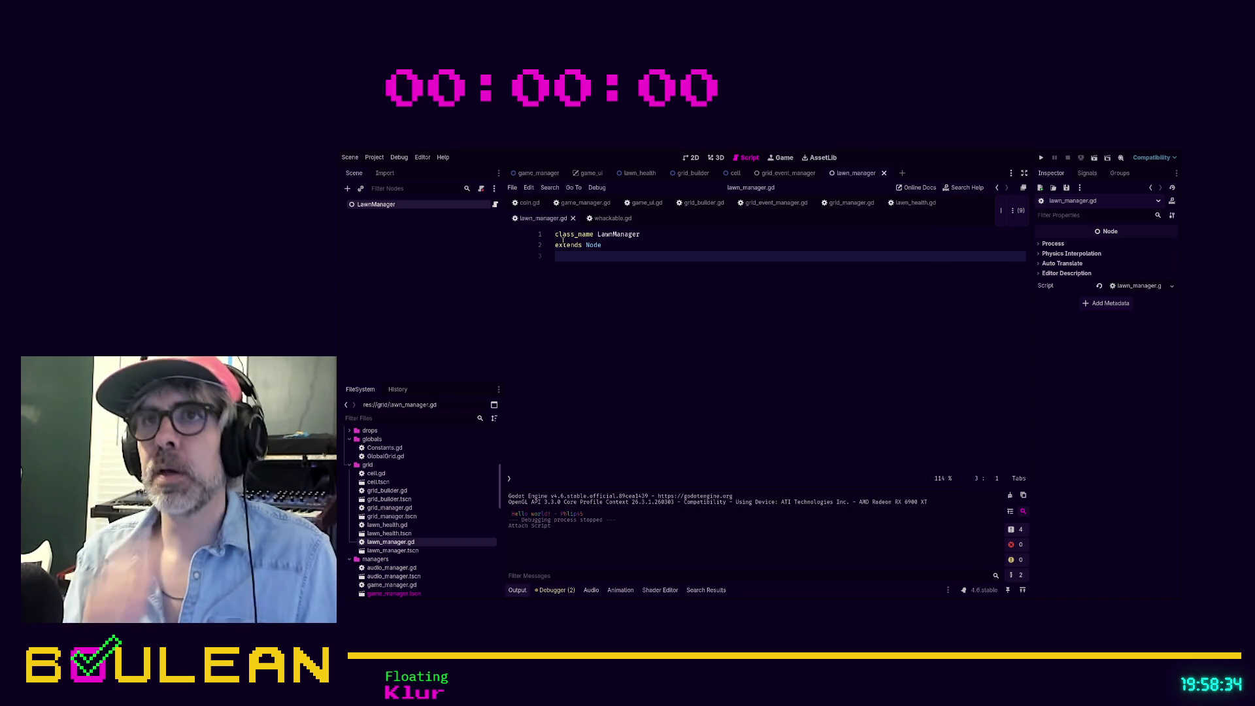
pyautogui.press('Return')
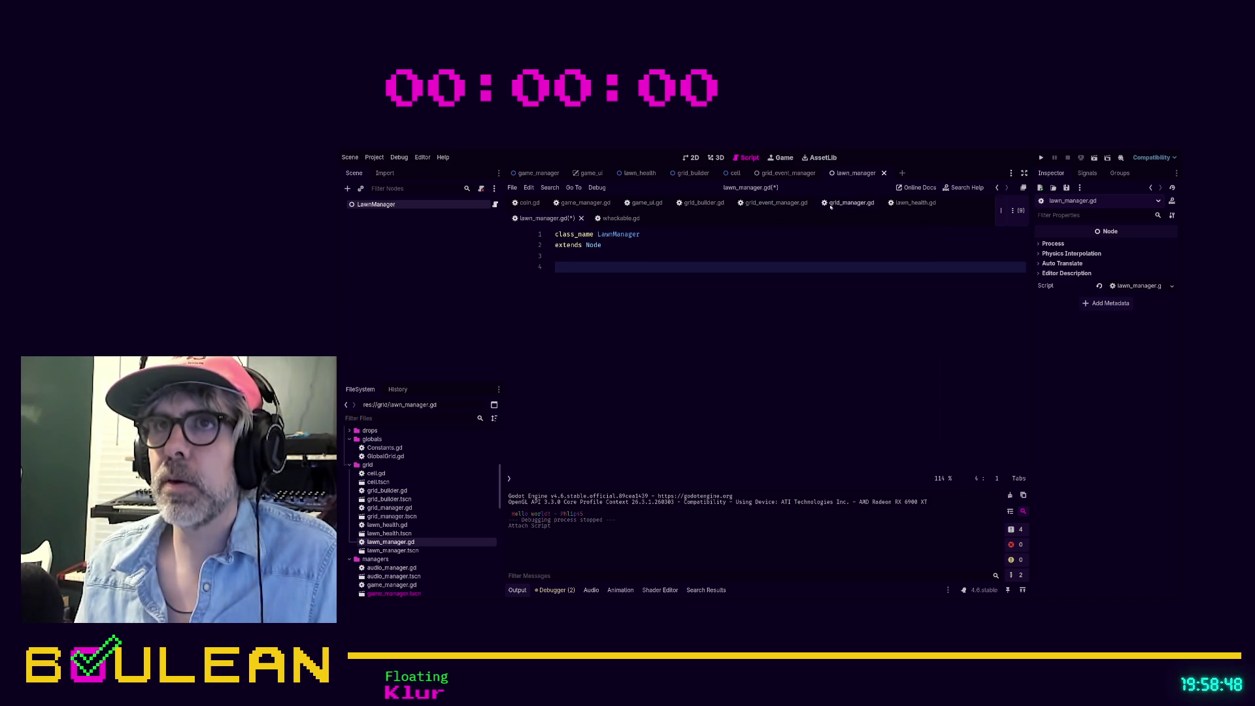
pyautogui.click(585, 204)
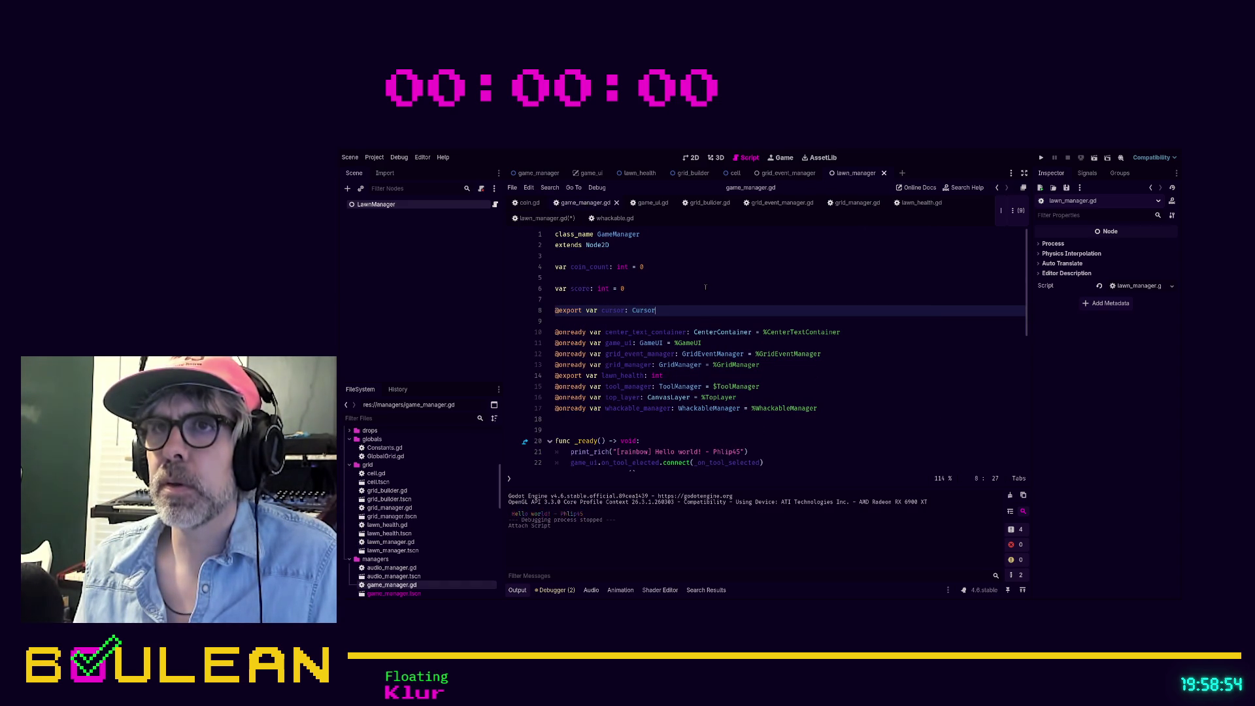
# Delete the lawn_health export line from game_manager.gd and save
pyautogui.click(753, 376)
pyautogui.hotkey('shift', 'Home')
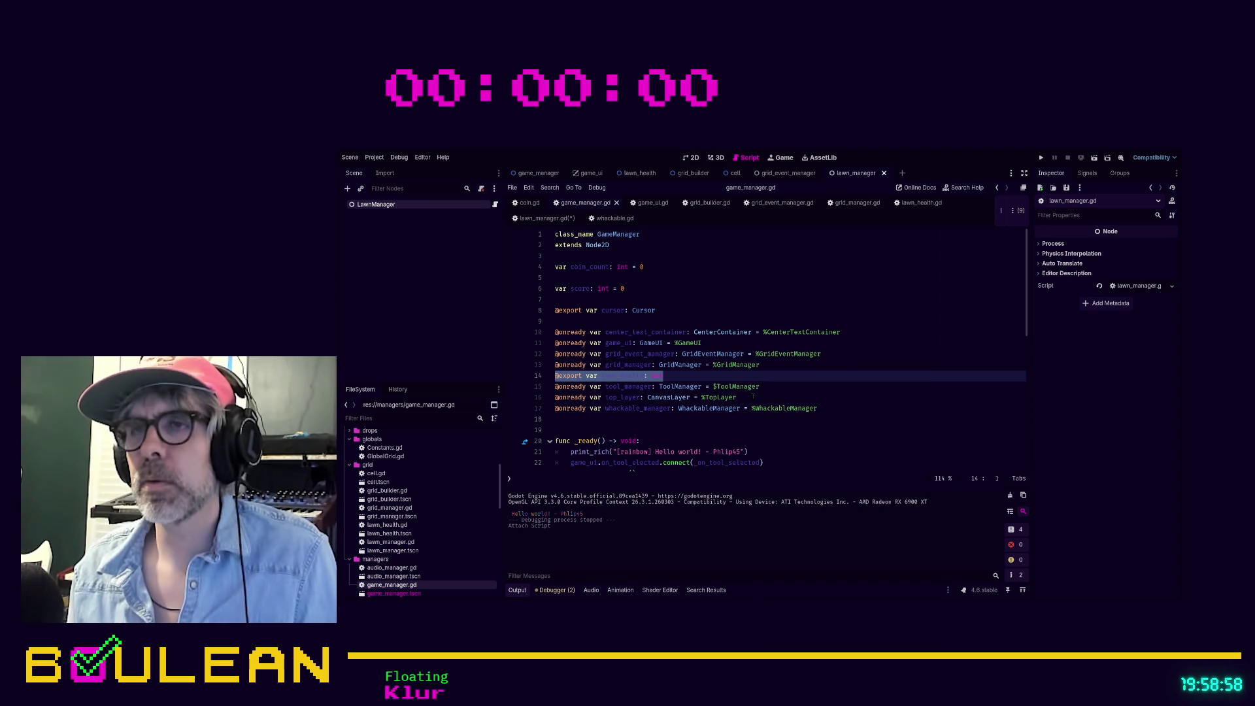
pyautogui.press('BackSpace')
pyautogui.press('BackSpace')
pyautogui.press('Down')
pyautogui.press('Down')
pyautogui.hotkey('ctrl', 's')
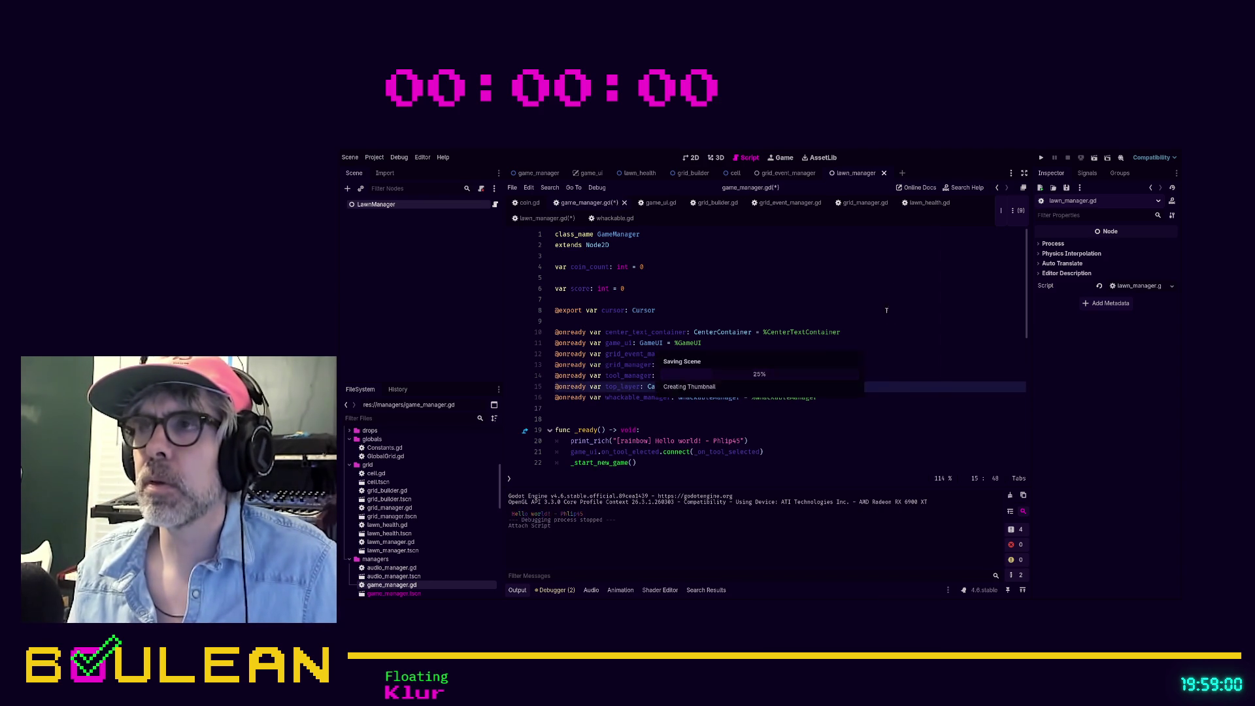
pyautogui.click(911, 205)
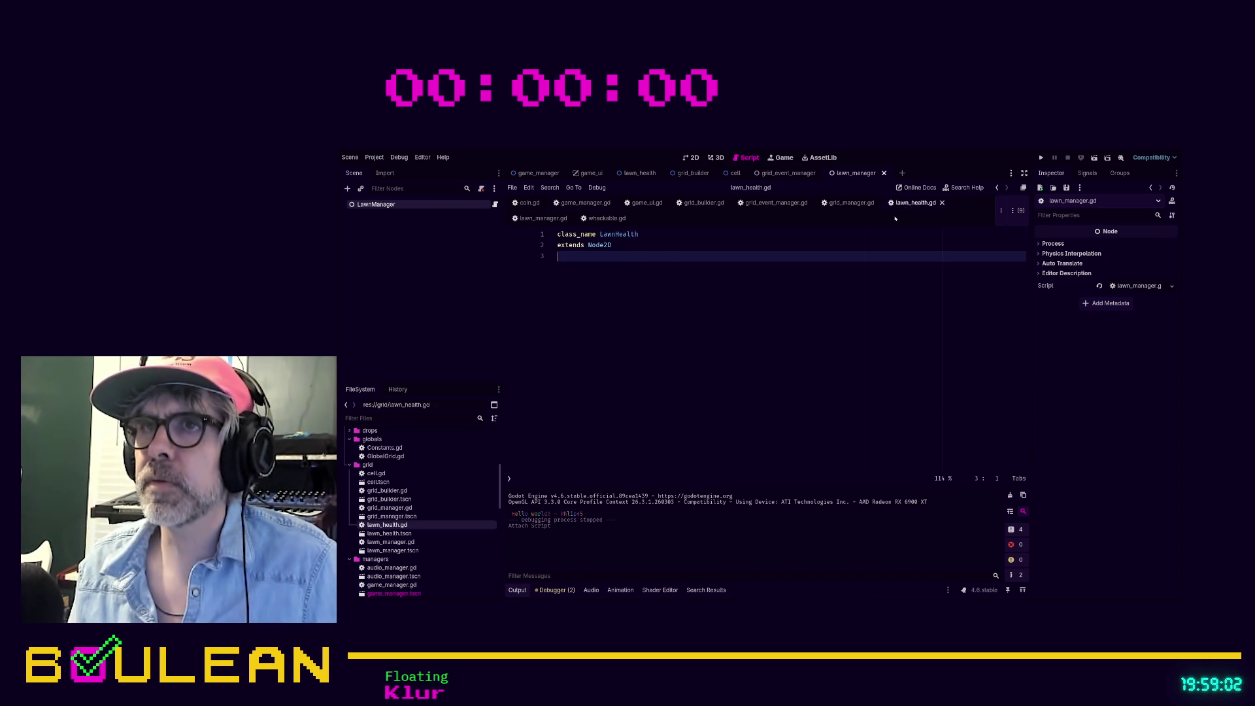
pyautogui.press('Return')
pyautogui.press('Return')
pyautogui.write('@export var lawn_health: int')
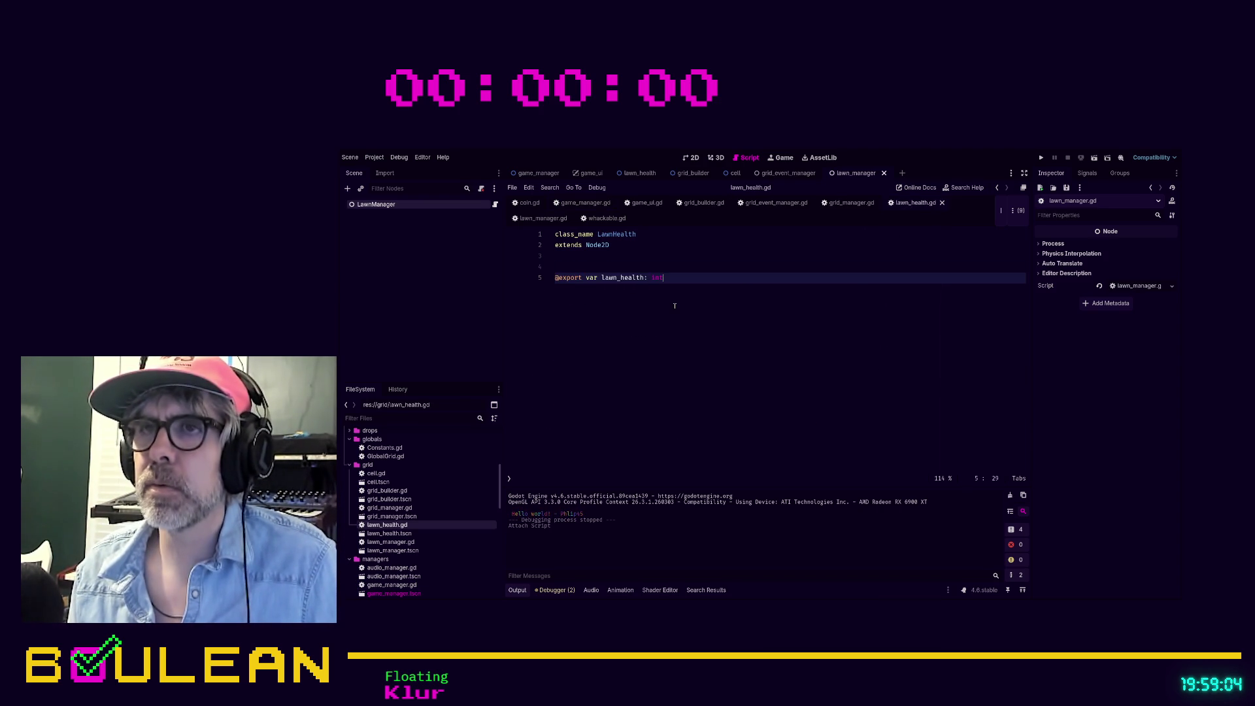
pyautogui.press('Return')
pyautogui.press('Return')
pyautogui.press('Return')
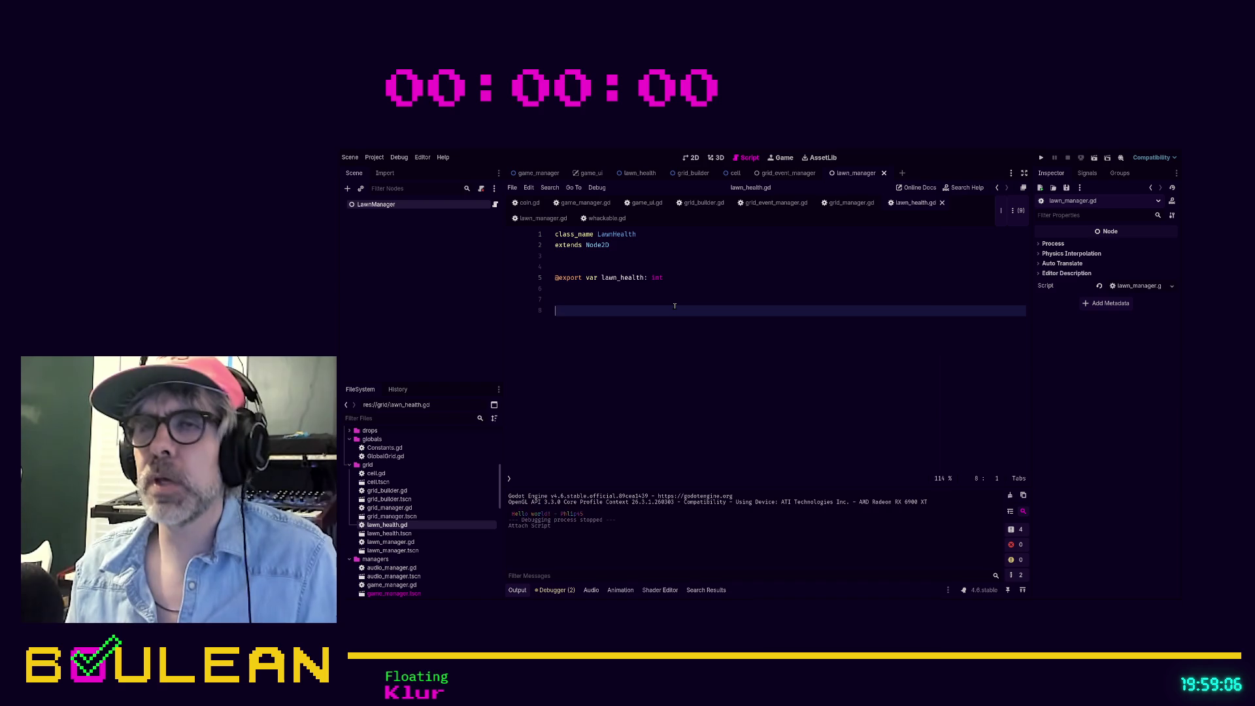
pyautogui.write('func ')
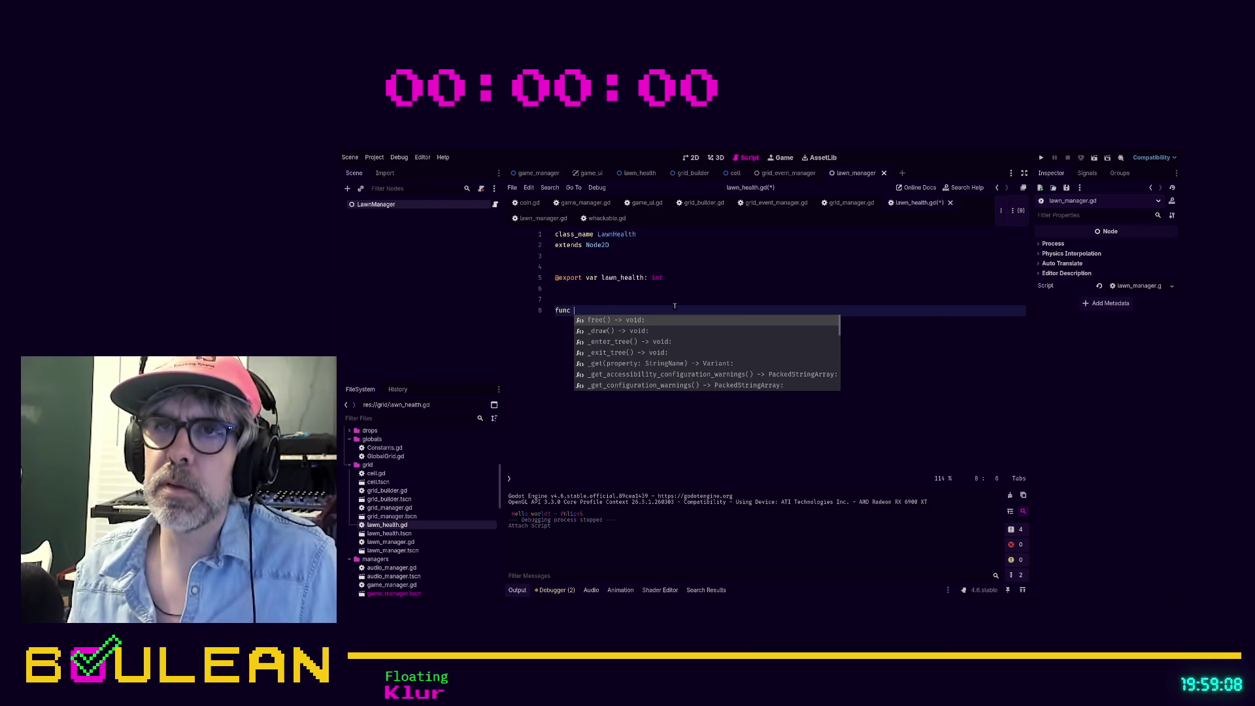
pyautogui.write('inc')
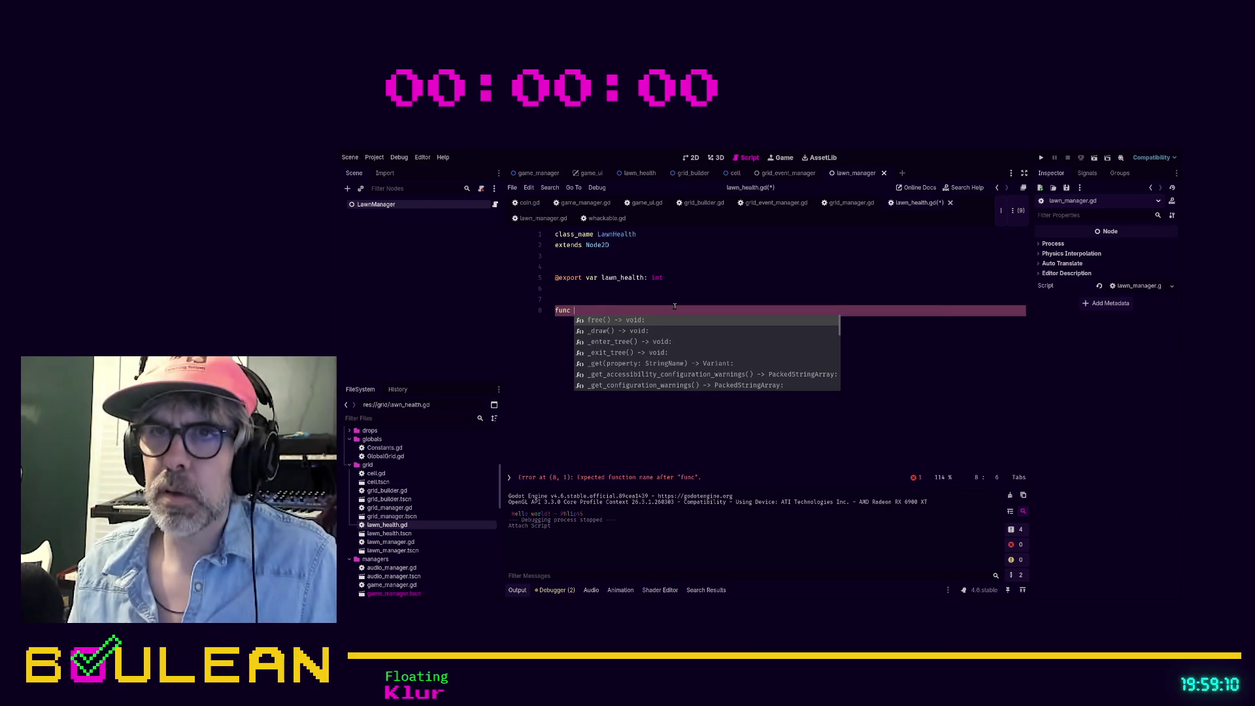
pyautogui.write('rease_')
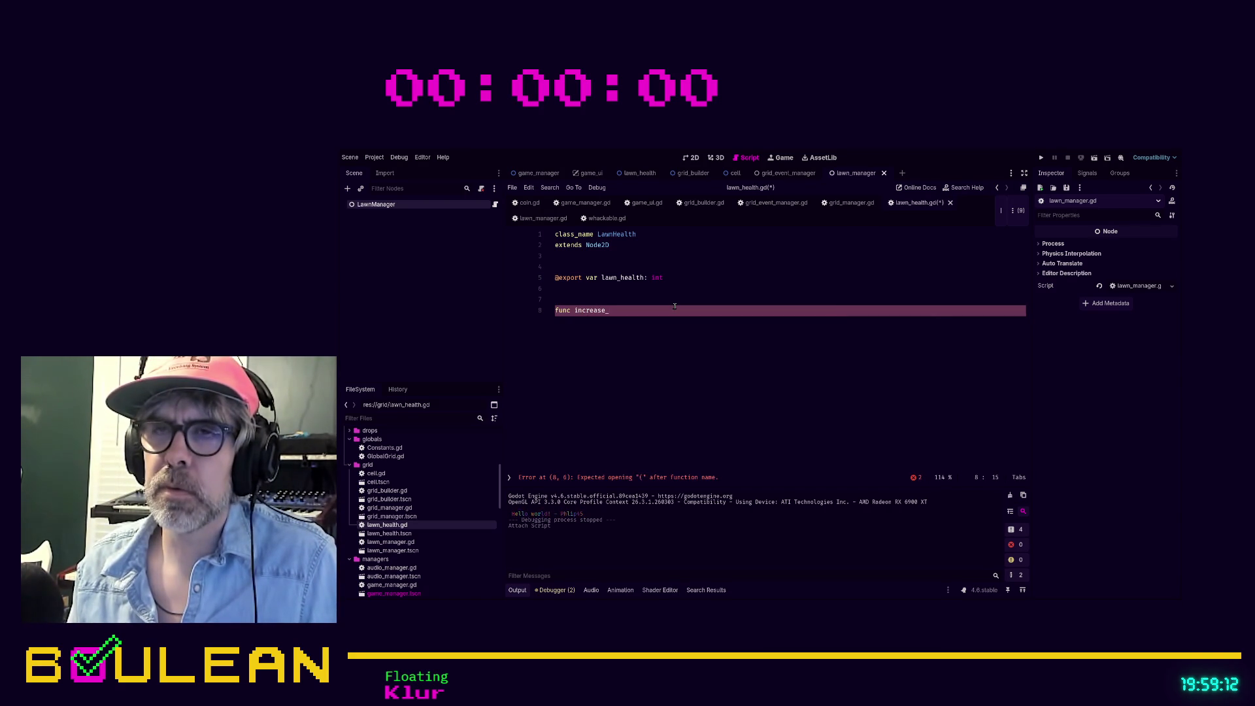
pyautogui.write('lawn_health: int')
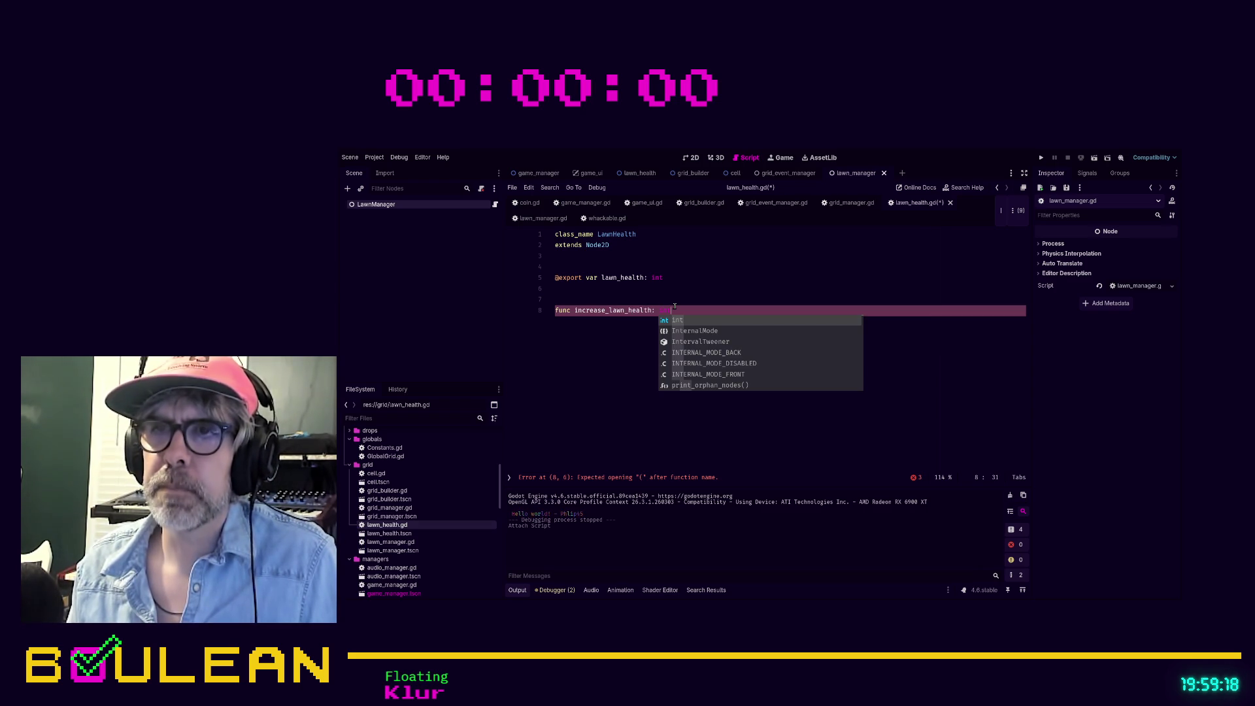
pyautogui.press('BackSpace')
pyautogui.press('BackSpace')
pyautogui.press('BackSpace')
pyautogui.write('(amount:  ->>')
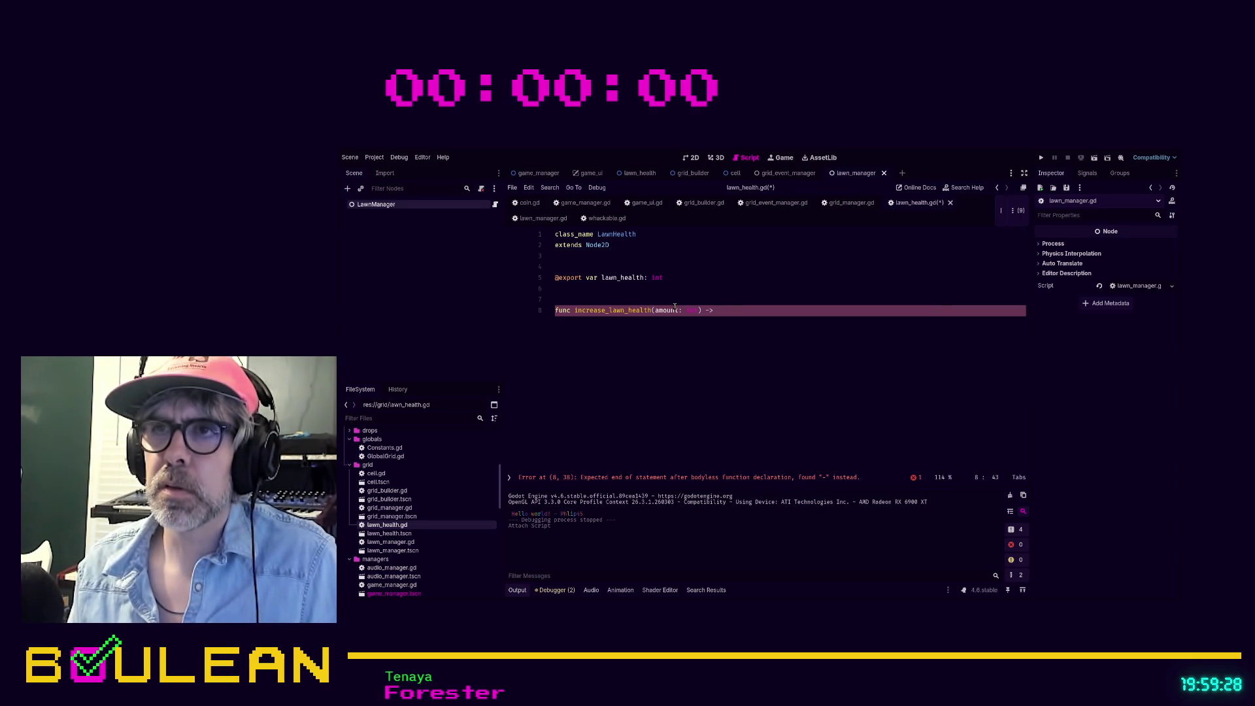
pyautogui.press('Return')
pyautogui.write('pass')
pyautogui.press('Return')
pyautogui.press('Return')
pyautogui.write('func de')
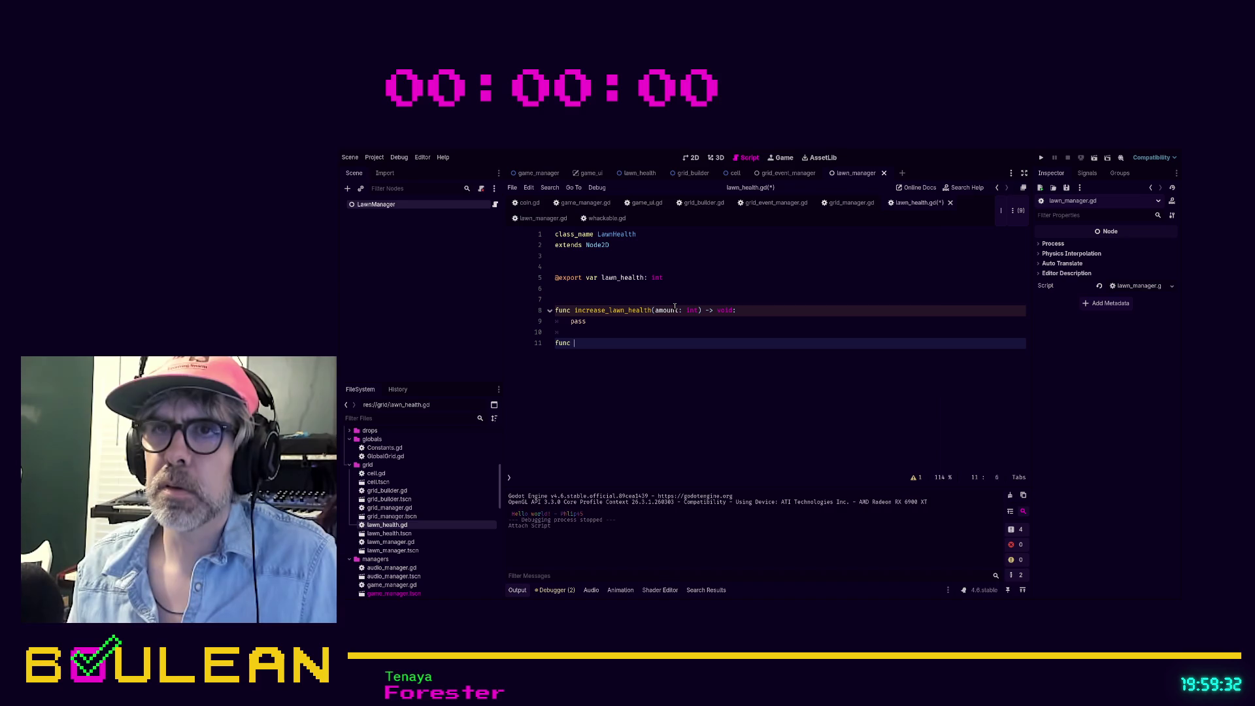
pyautogui.write('crease_lawn_')
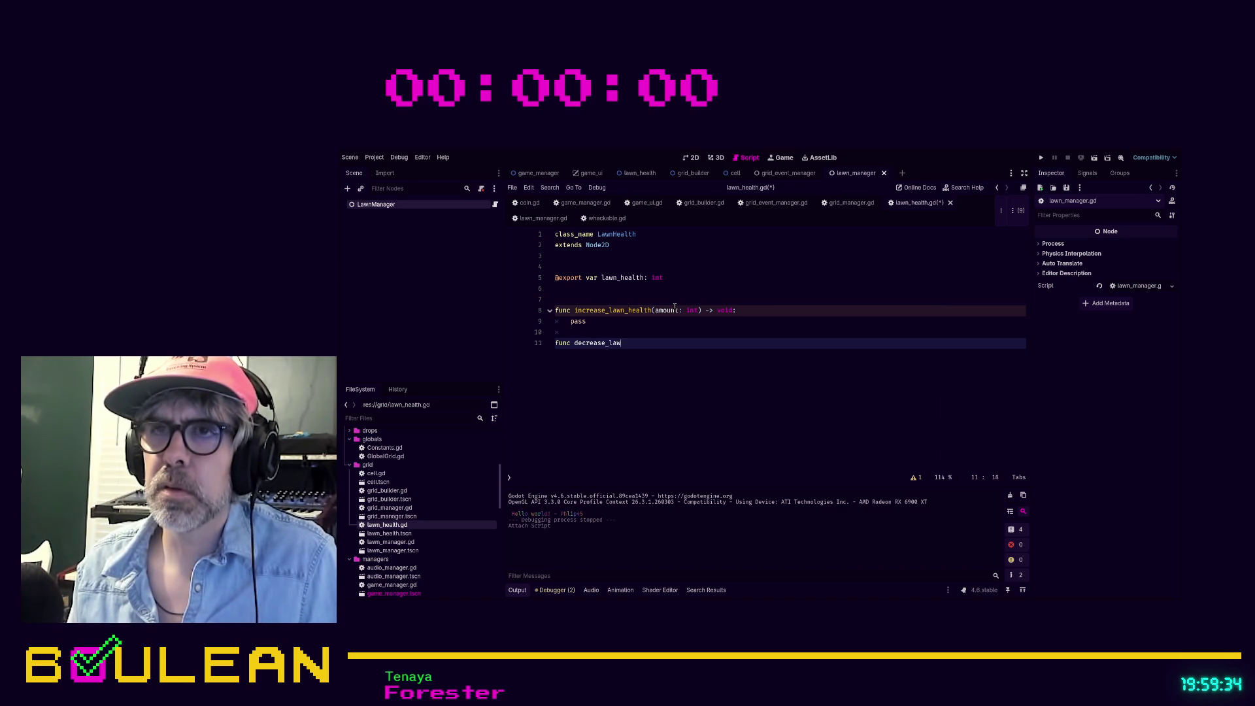
pyautogui.write('health(amount:')
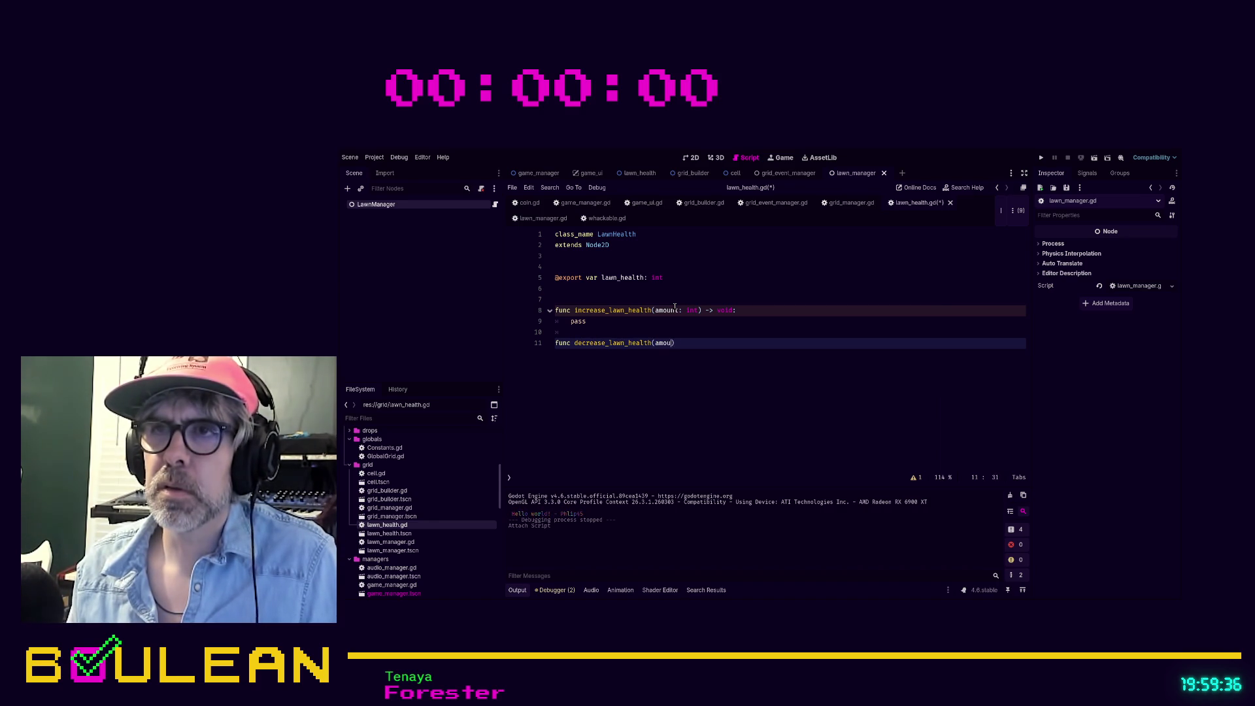
pyautogui.write(' int) -> vo')
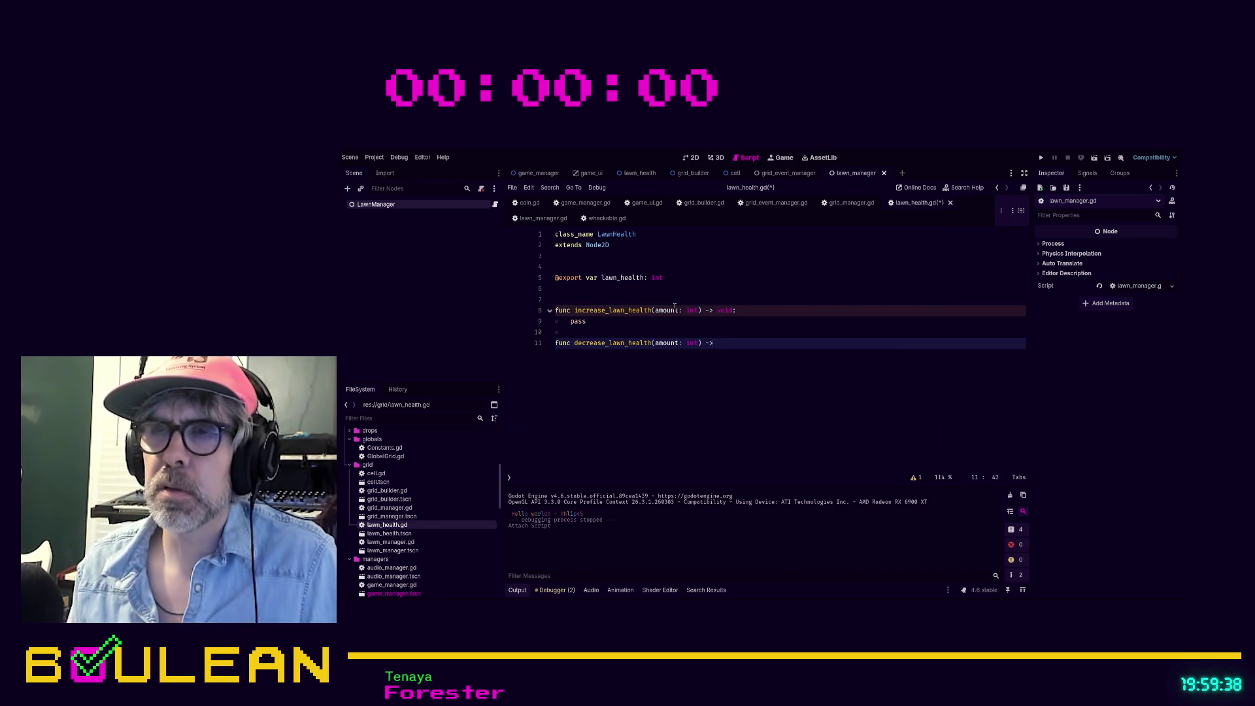
pyautogui.write('id:')
pyautogui.press('Return')
pyautogui.write('pass')
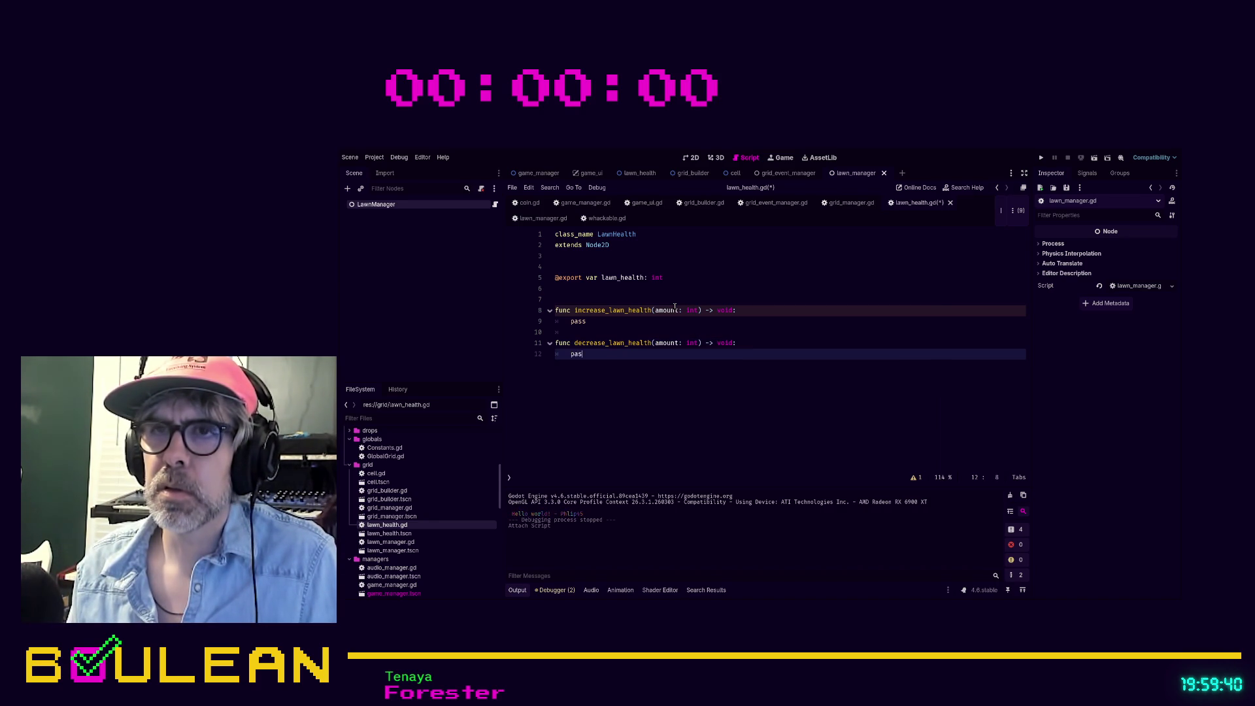
# Fill the function bodies with 'lawn_health += amount' and 'lawn_health -= amount'
pyautogui.press('Up')
pyautogui.press('Up')
pyautogui.press('Up')
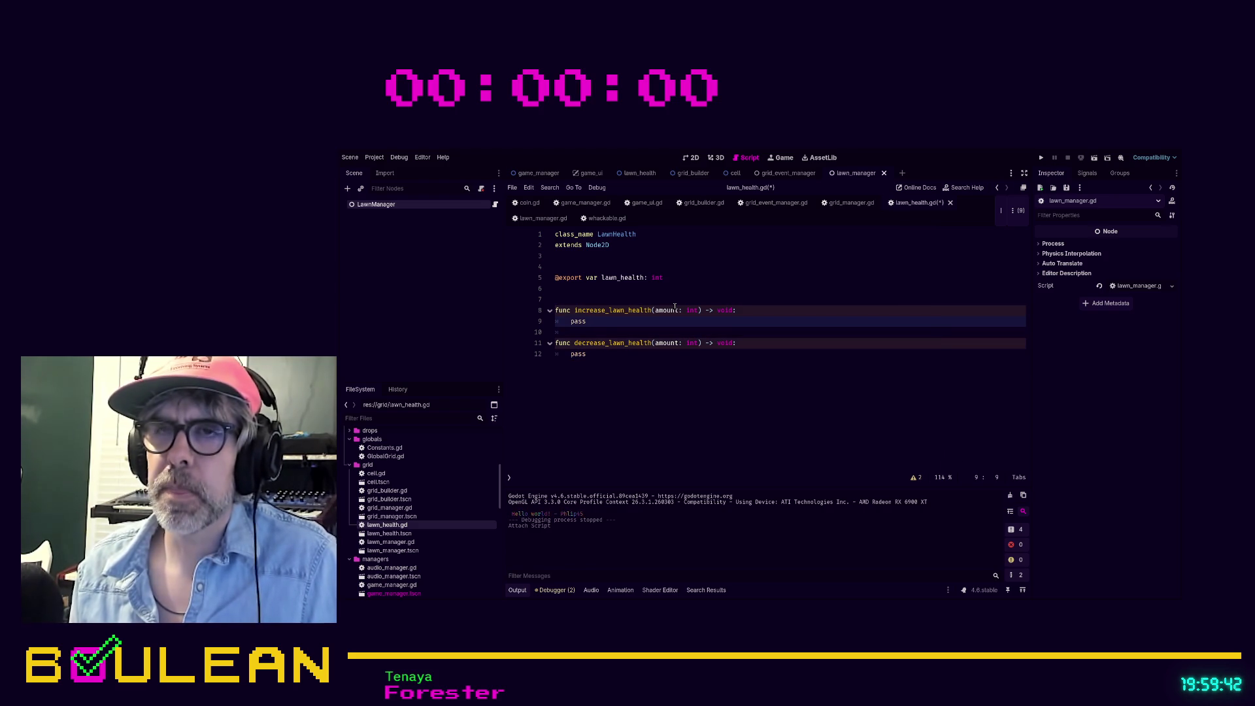
pyautogui.hotkey('shift', 'Home')
pyautogui.write('lawn_health')
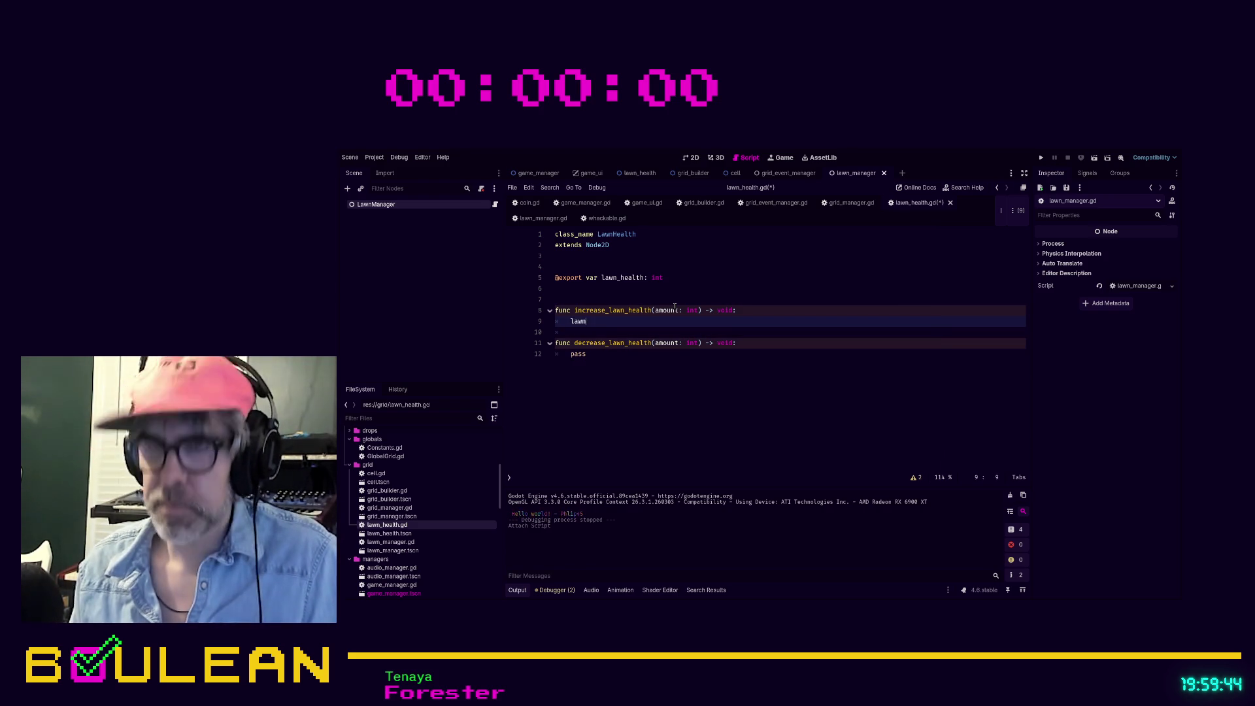
pyautogui.write(' += amoun')
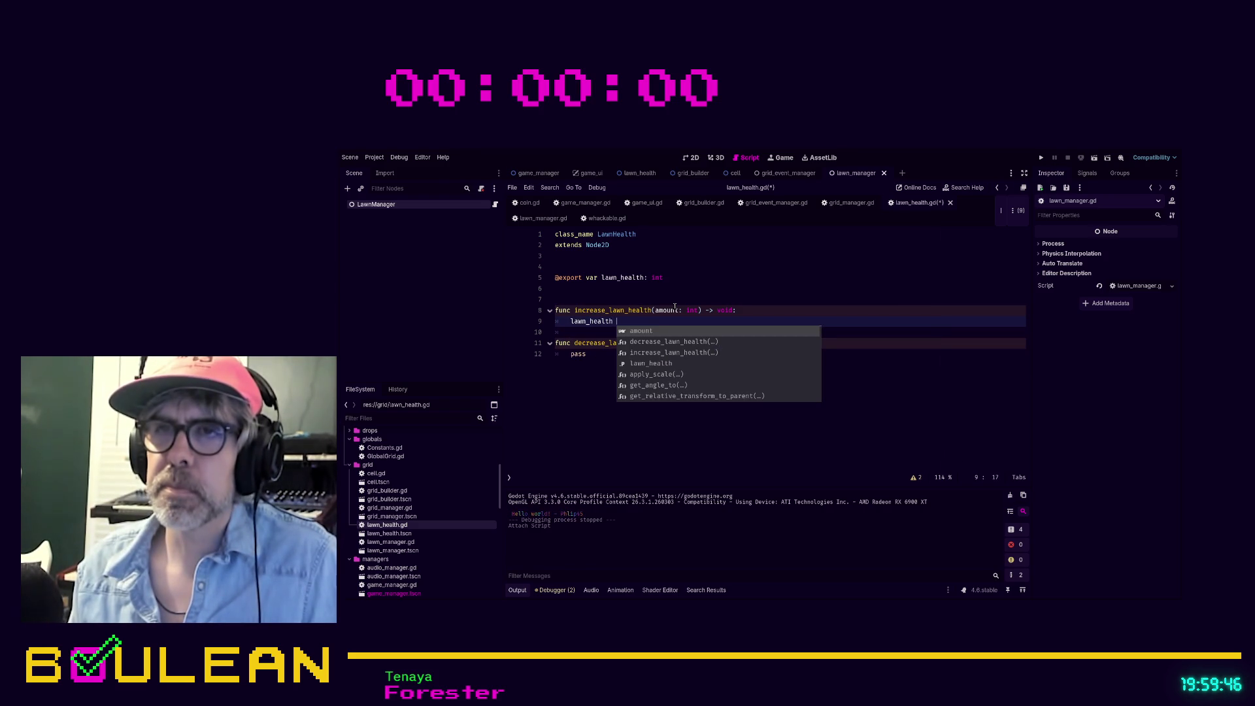
pyautogui.write('t')
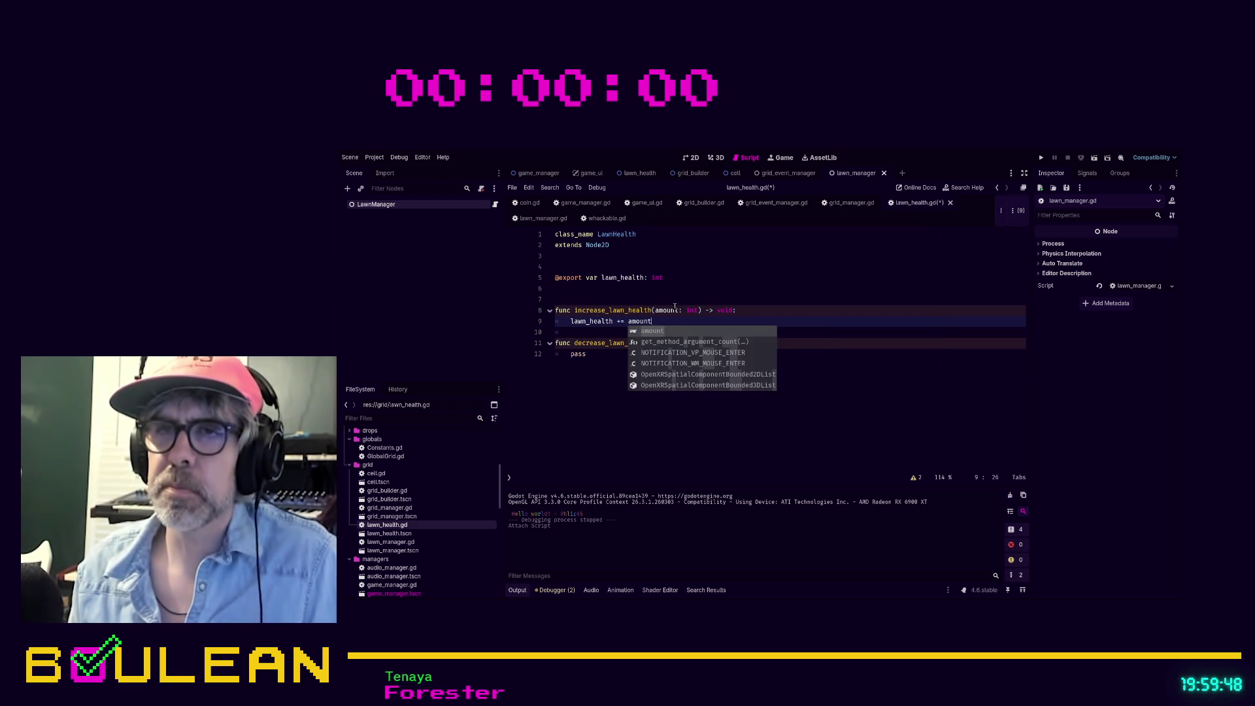
pyautogui.doubleClick(577, 353)
pyautogui.write('lawn_health')
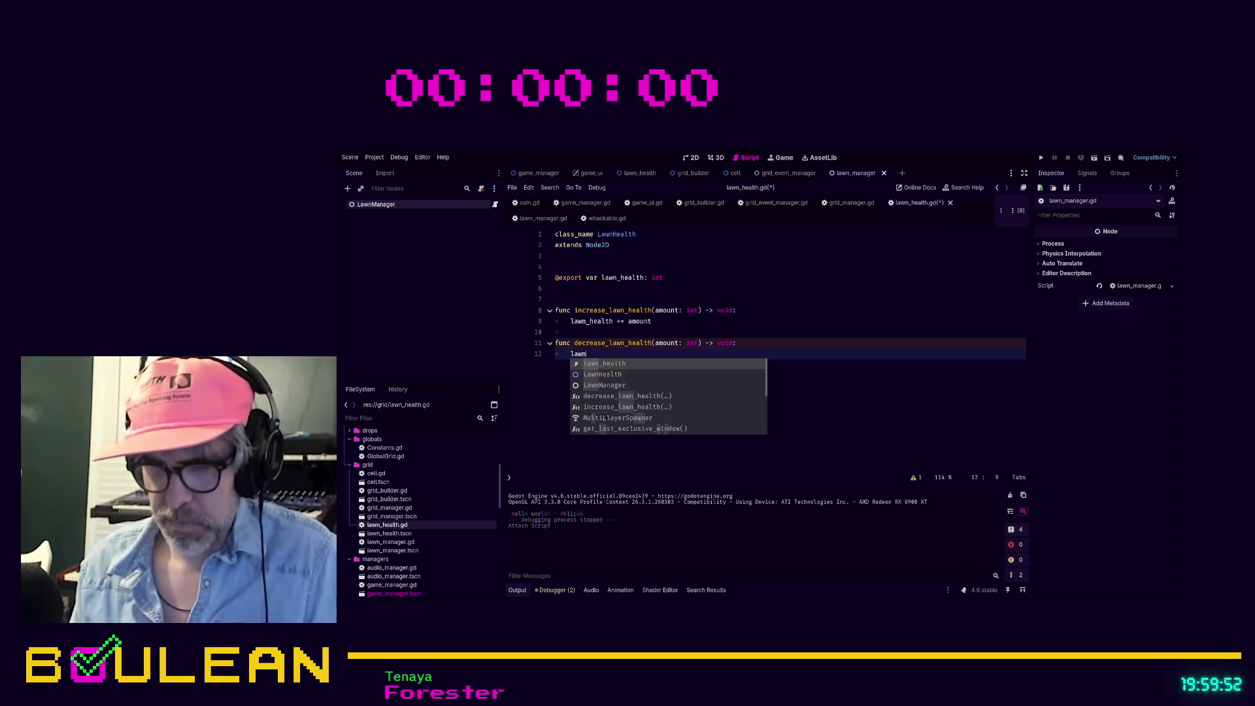
pyautogui.write(' 0-')
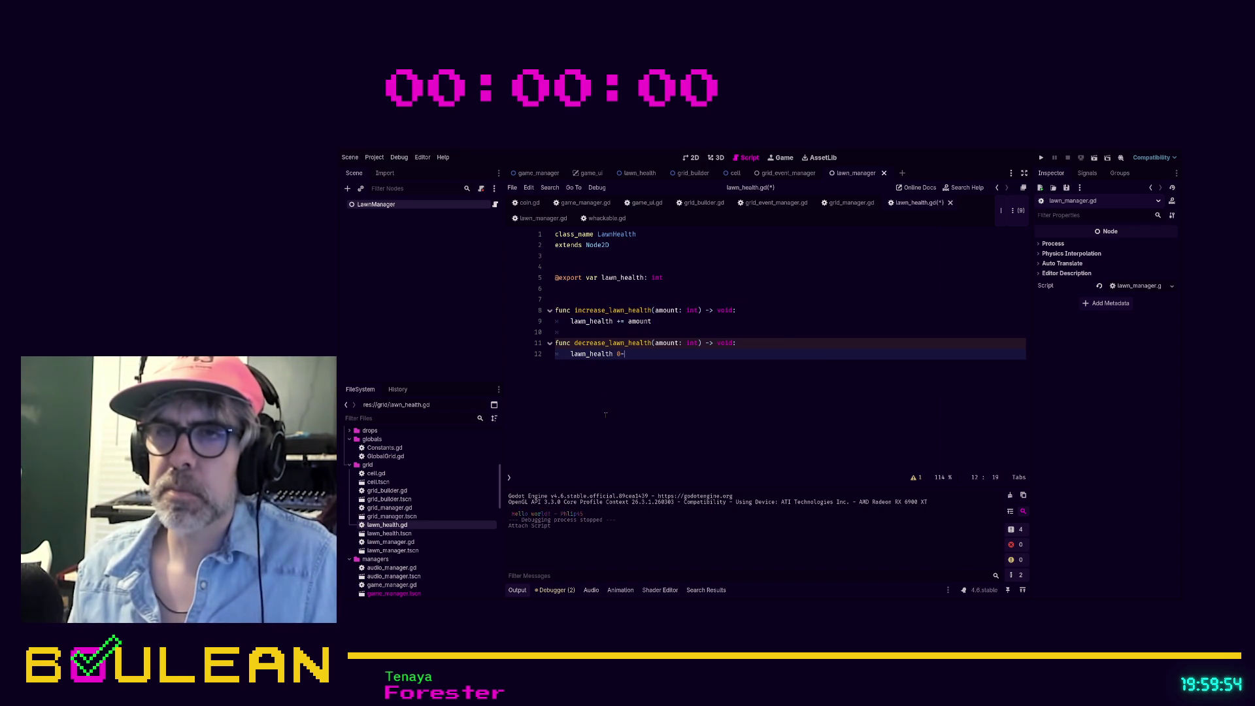
pyautogui.press('BackSpace')
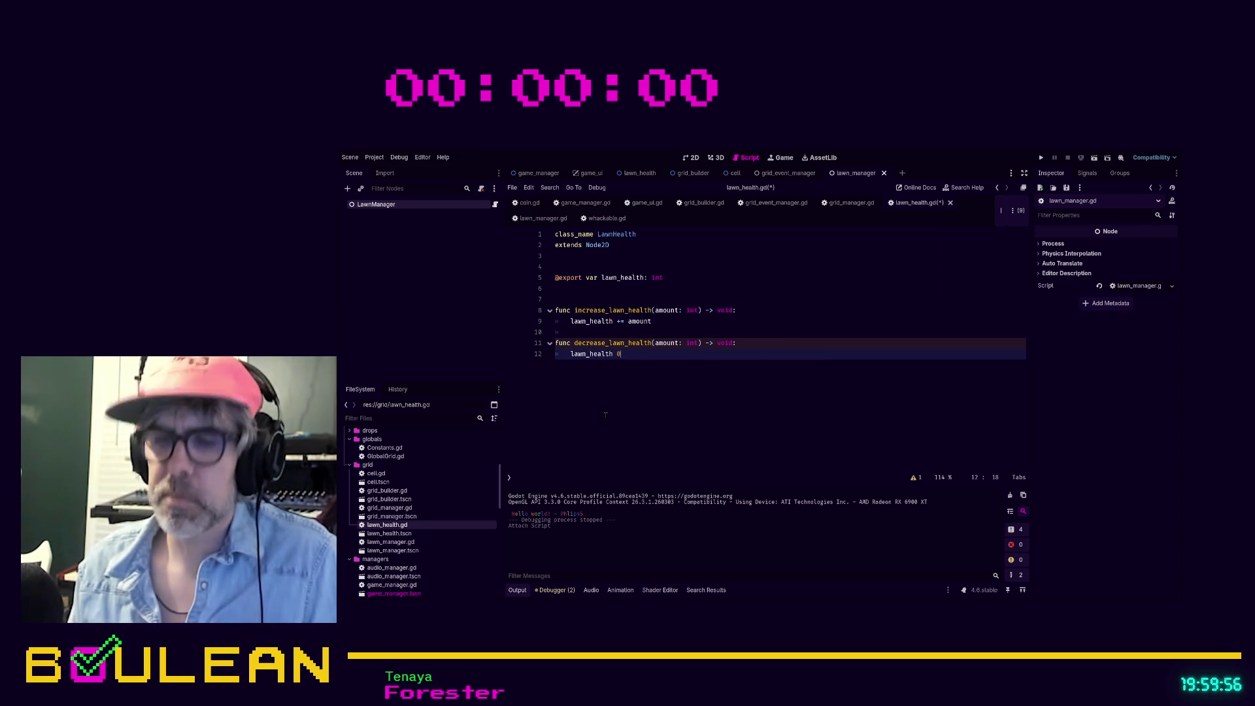
pyautogui.write('amount')
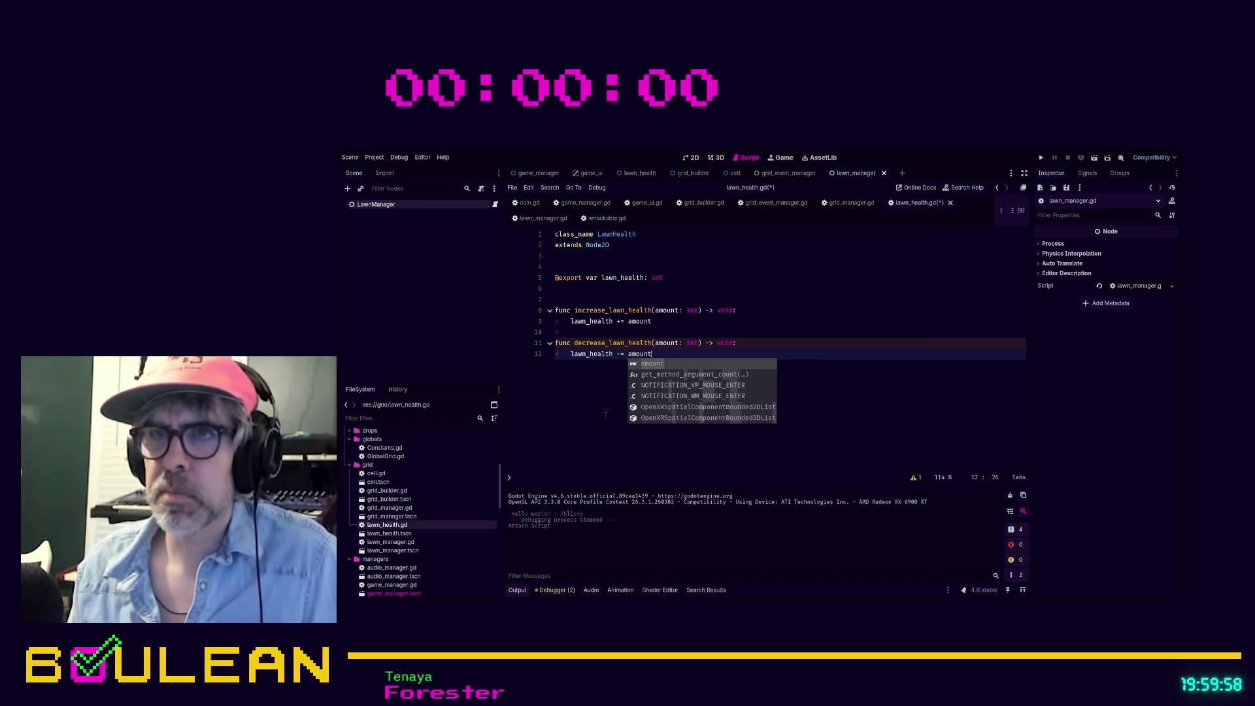
pyautogui.press('Escape')
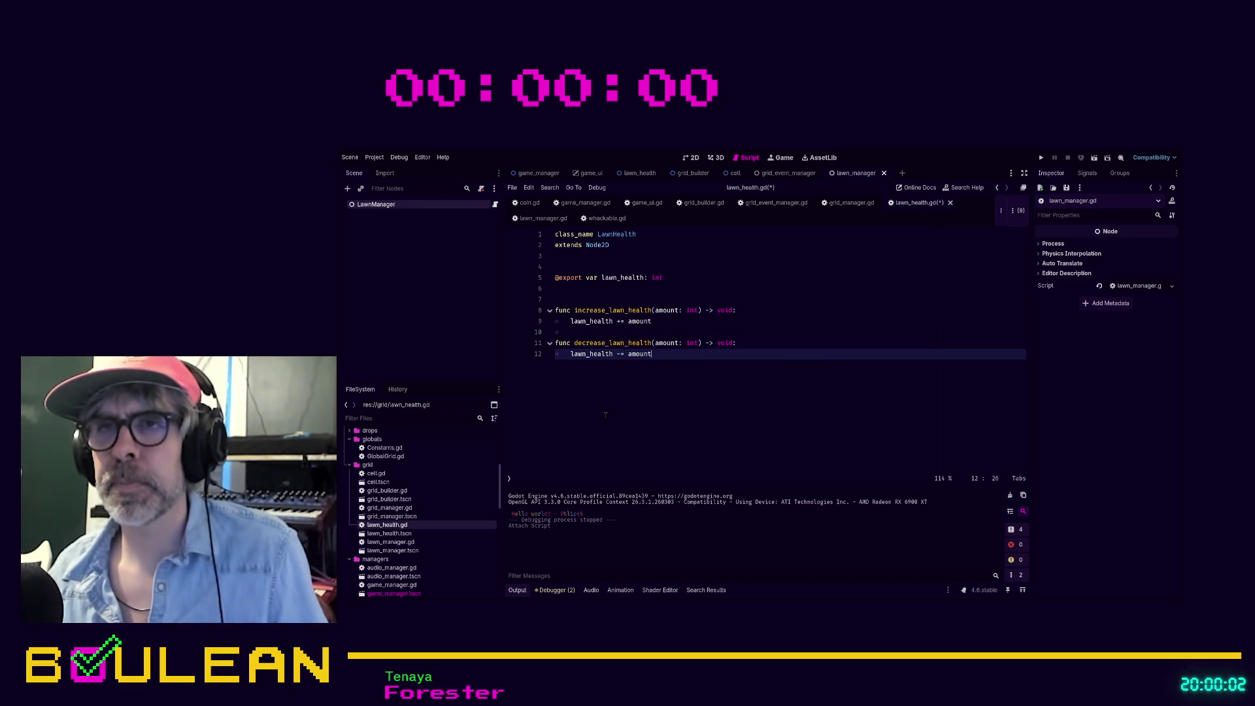
# Insert 'signal lawn_health_changed(new_value: int)' on line 4 below extends Node2D
pyautogui.press('Up')
pyautogui.press('Up')
pyautogui.press('Up')
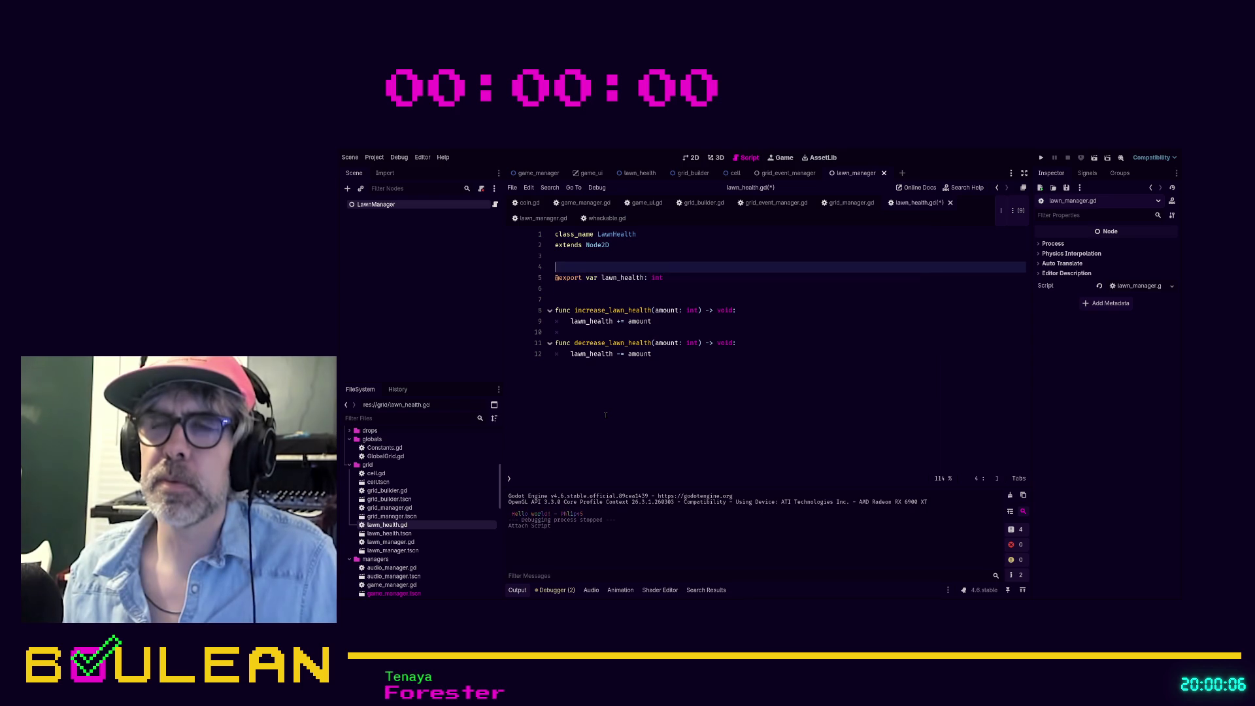
pyautogui.press('Up')
pyautogui.press('Return')
pyautogui.write('signal')
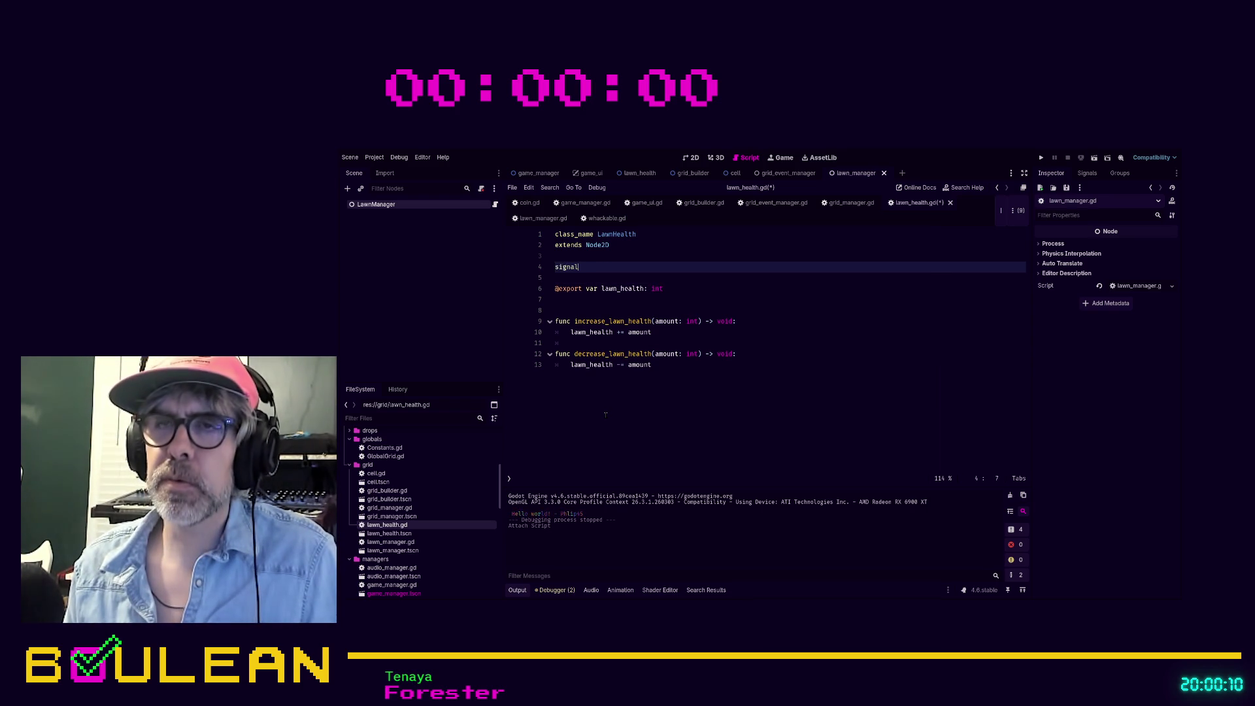
pyautogui.write(' lawn_health')
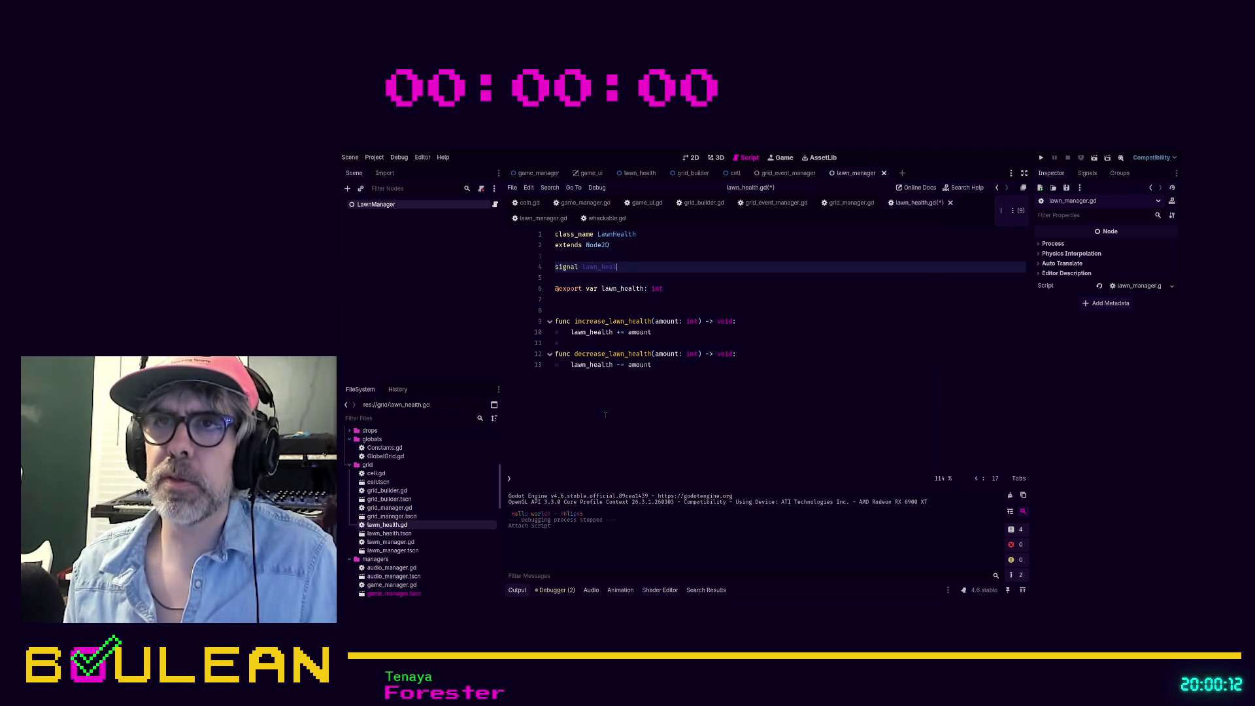
pyautogui.write('_changed(')
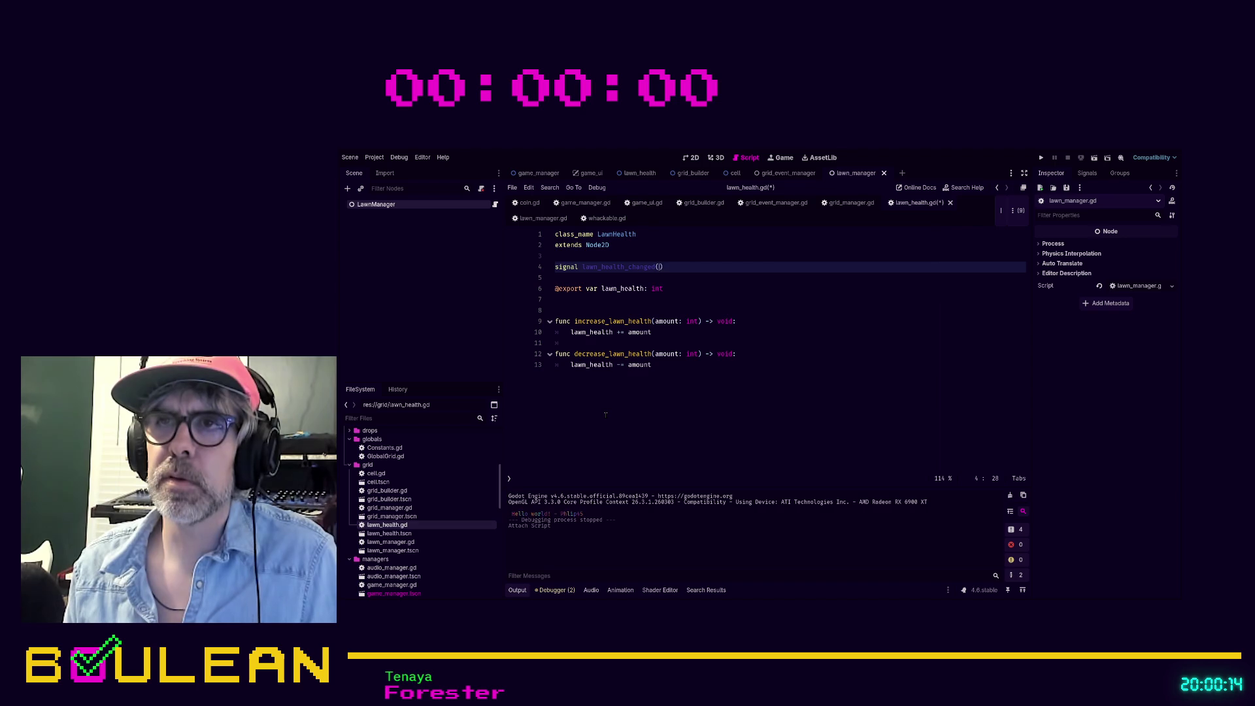
pyautogui.write('amoun')
pyautogui.press('BackSpace')
pyautogui.press('BackSpace')
pyautogui.press('BackSpace')
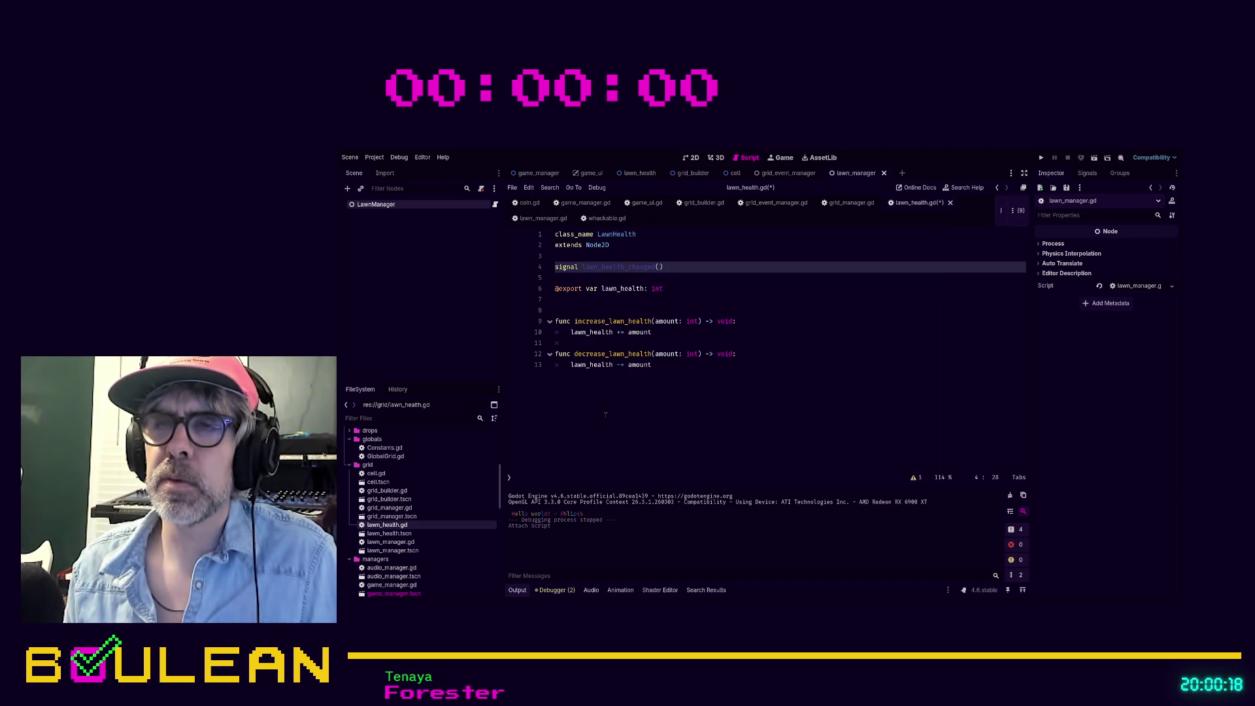
pyautogui.write('health:')
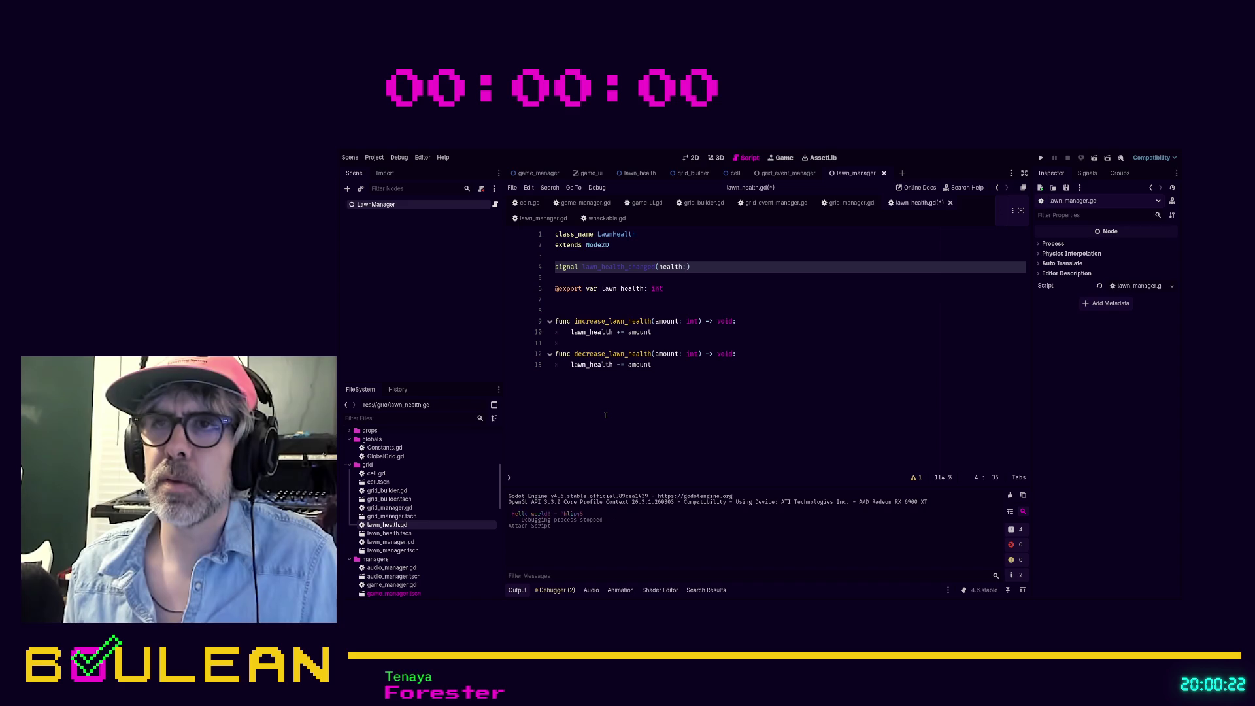
pyautogui.press('BackSpace')
pyautogui.press('BackSpace')
pyautogui.press('BackSpace')
pyautogui.write('new_health')
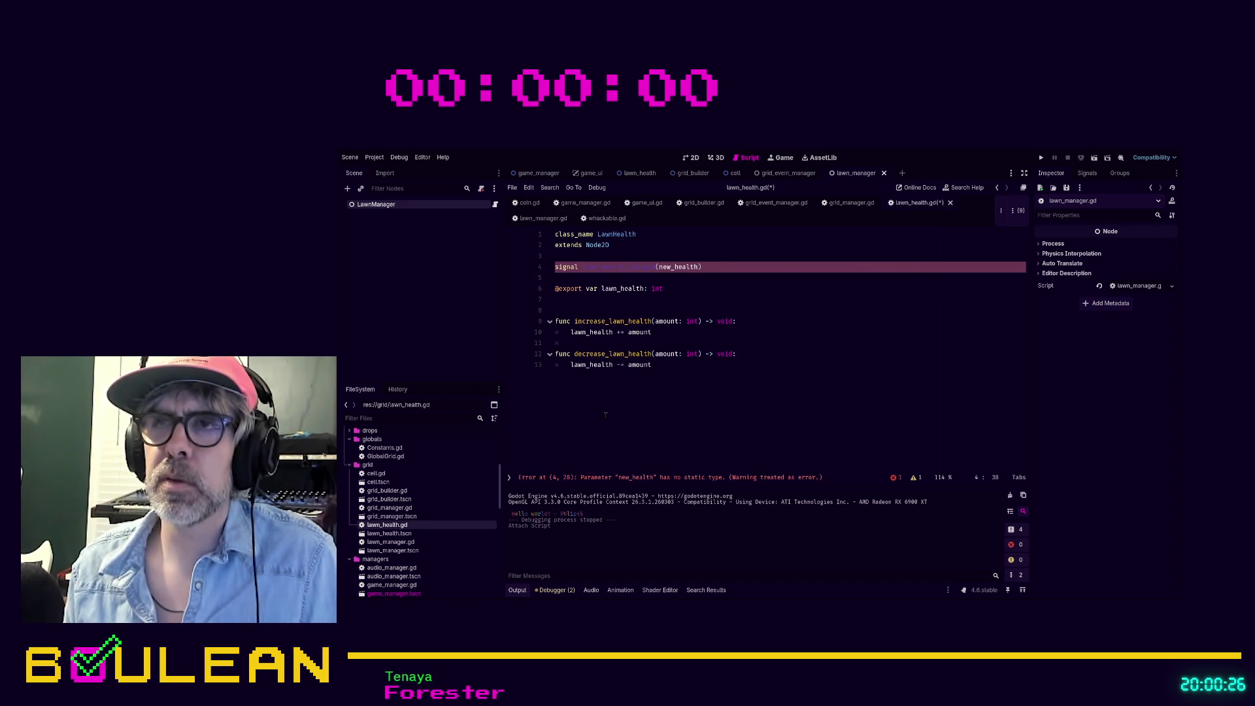
pyautogui.press('BackSpace')
pyautogui.press('BackSpace')
pyautogui.press('BackSpace')
pyautogui.write('value: in')
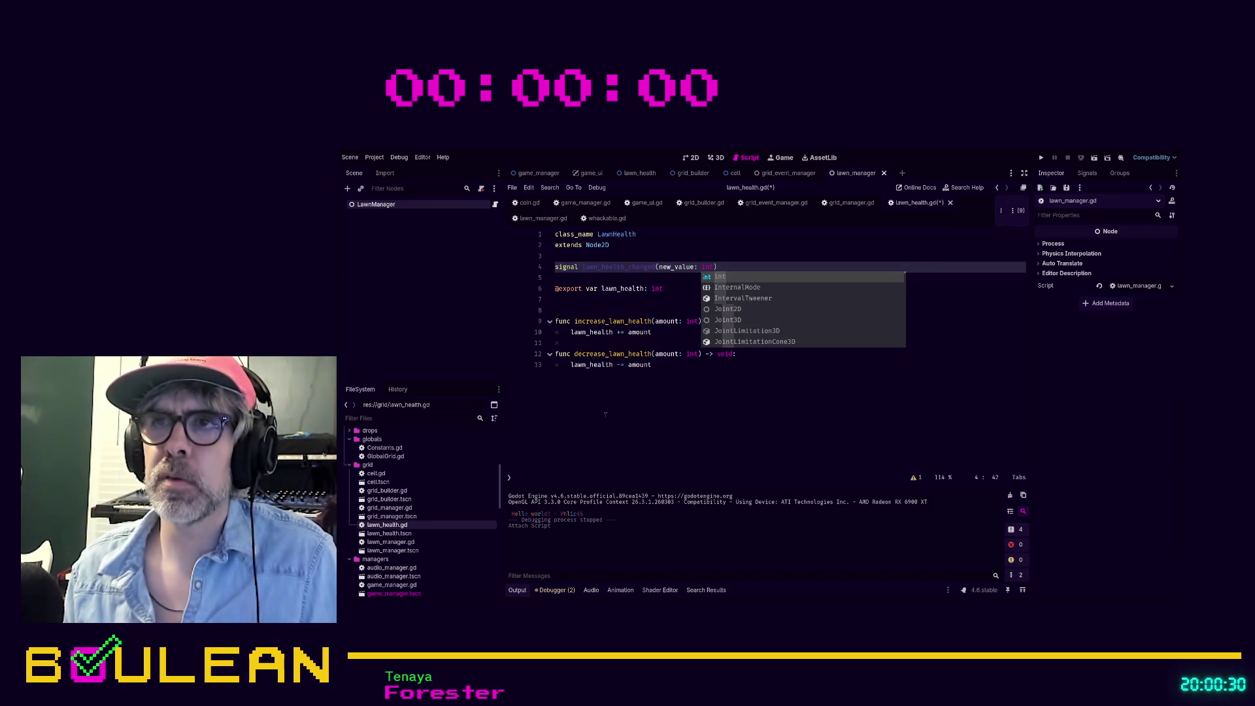
pyautogui.click(653, 377)
# Append 'lawn_health_changed.emit(lawn_health)' to both health functions and save lawn_health.gd
pyautogui.click(602, 343)
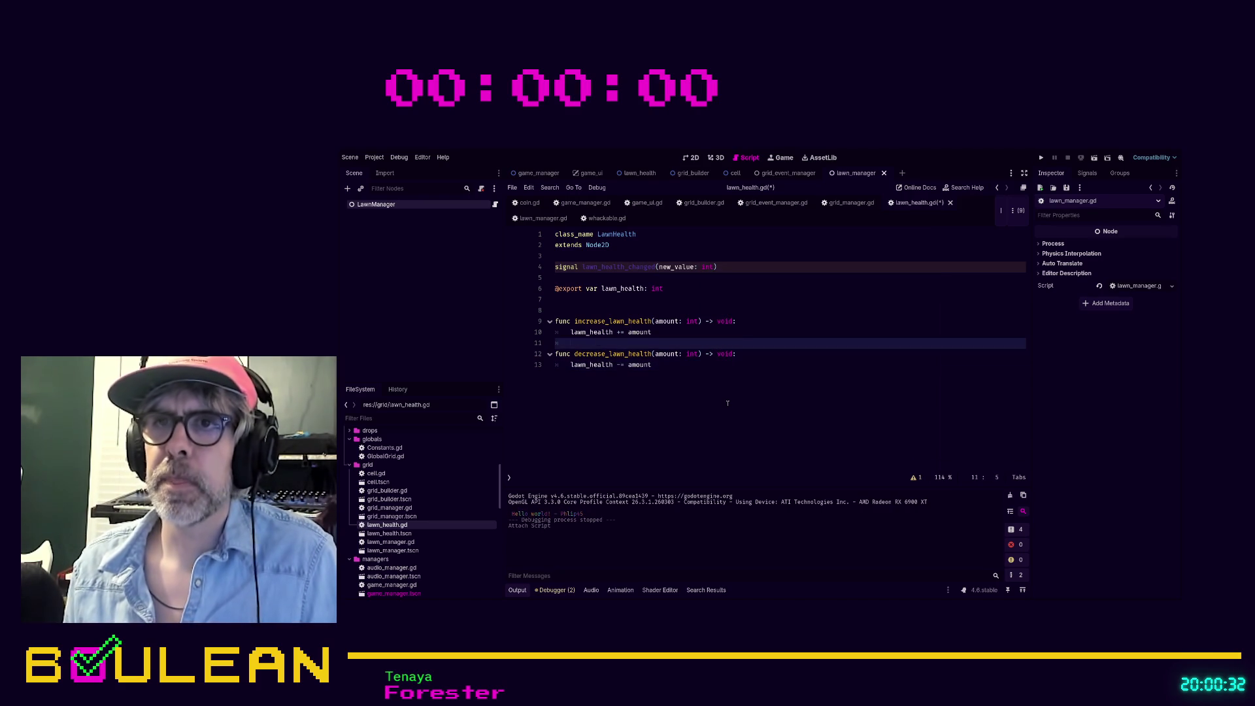
pyautogui.press('Return')
pyautogui.write('lawn_h')
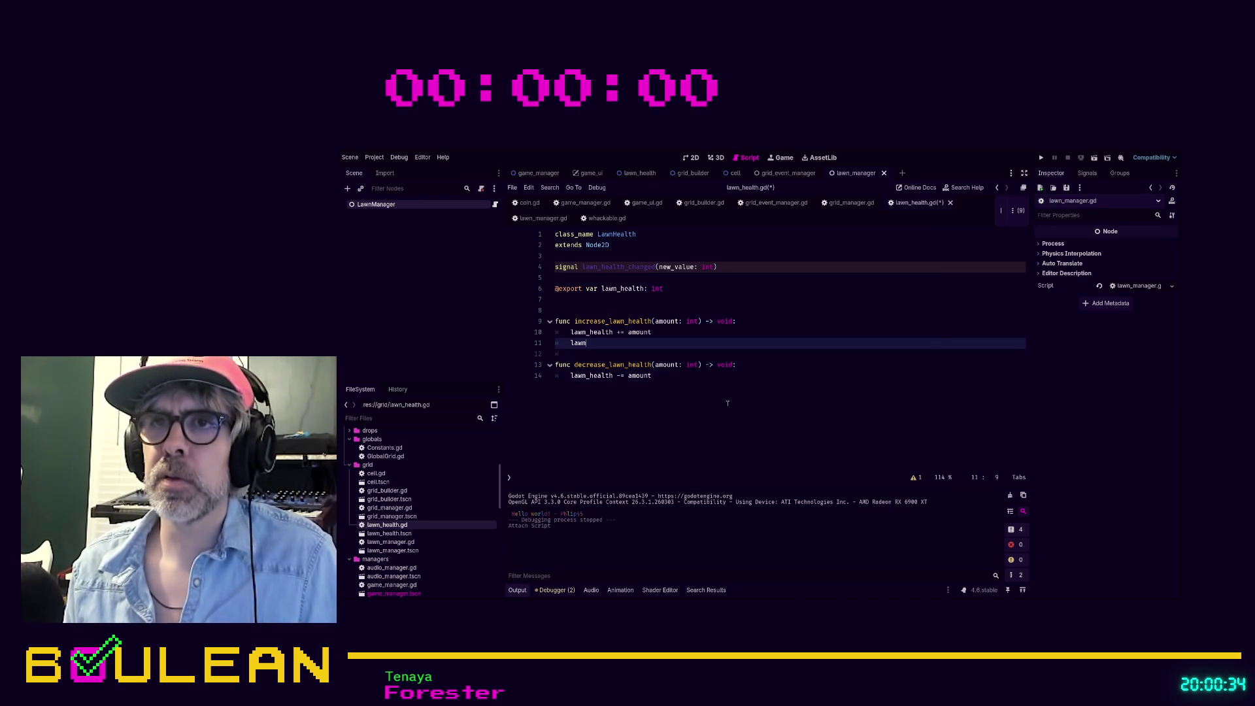
pyautogui.write('ealth_changed.e')
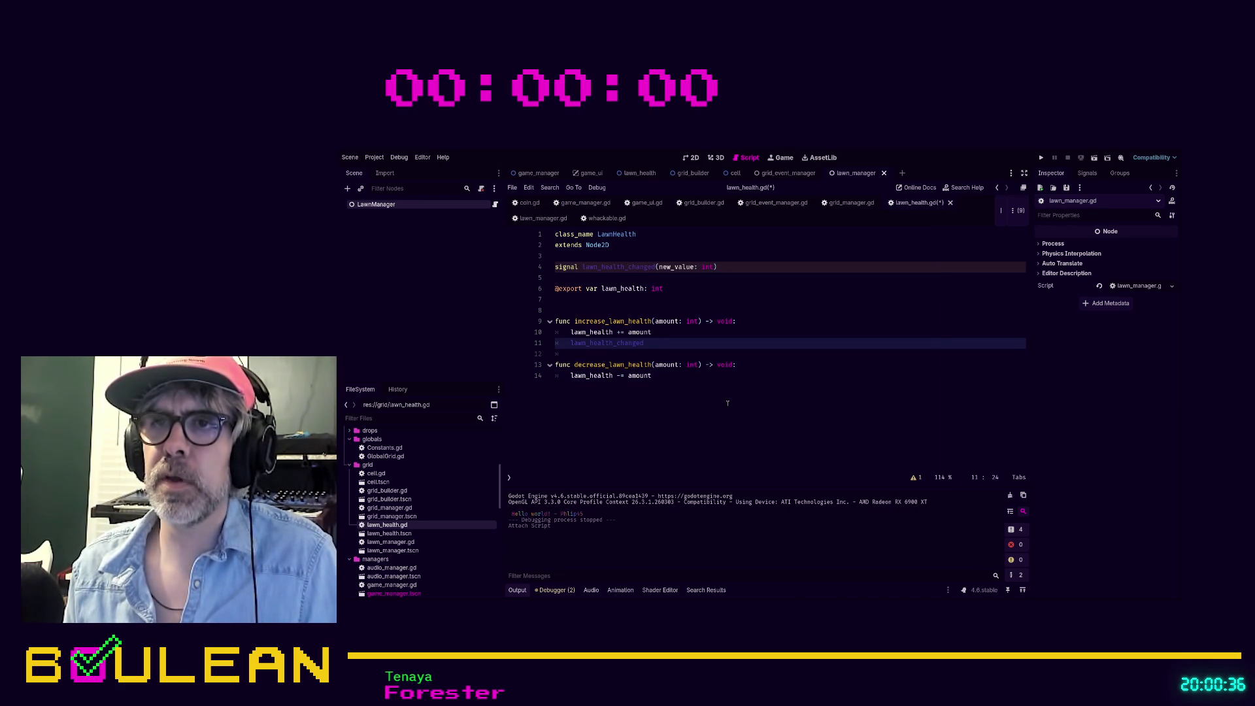
pyautogui.write('mit(l')
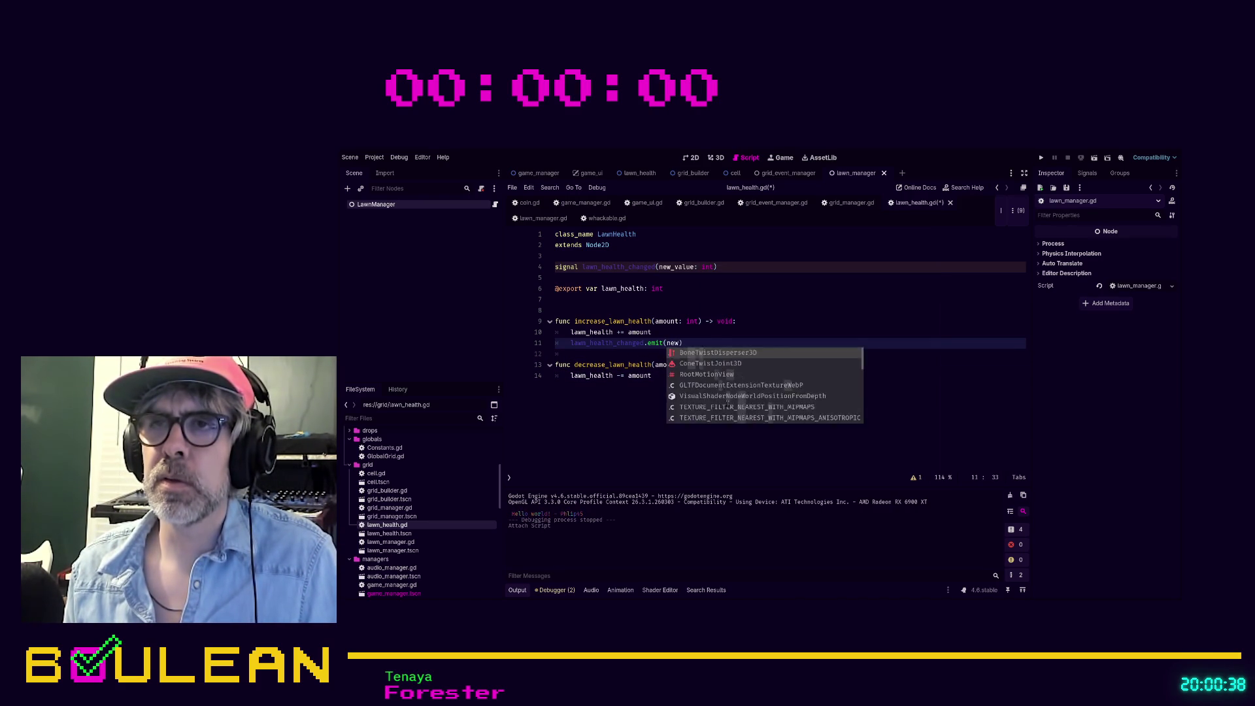
pyautogui.write('awn_health')
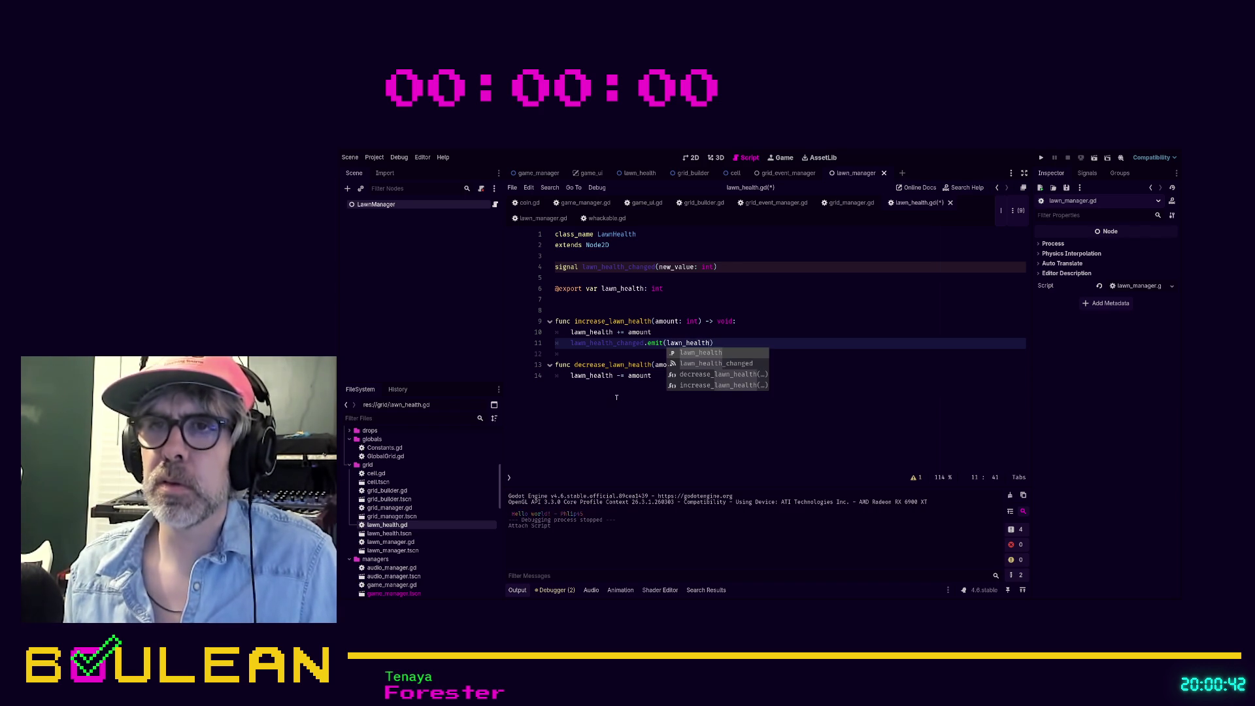
pyautogui.click(728, 399)
pyautogui.press('Return')
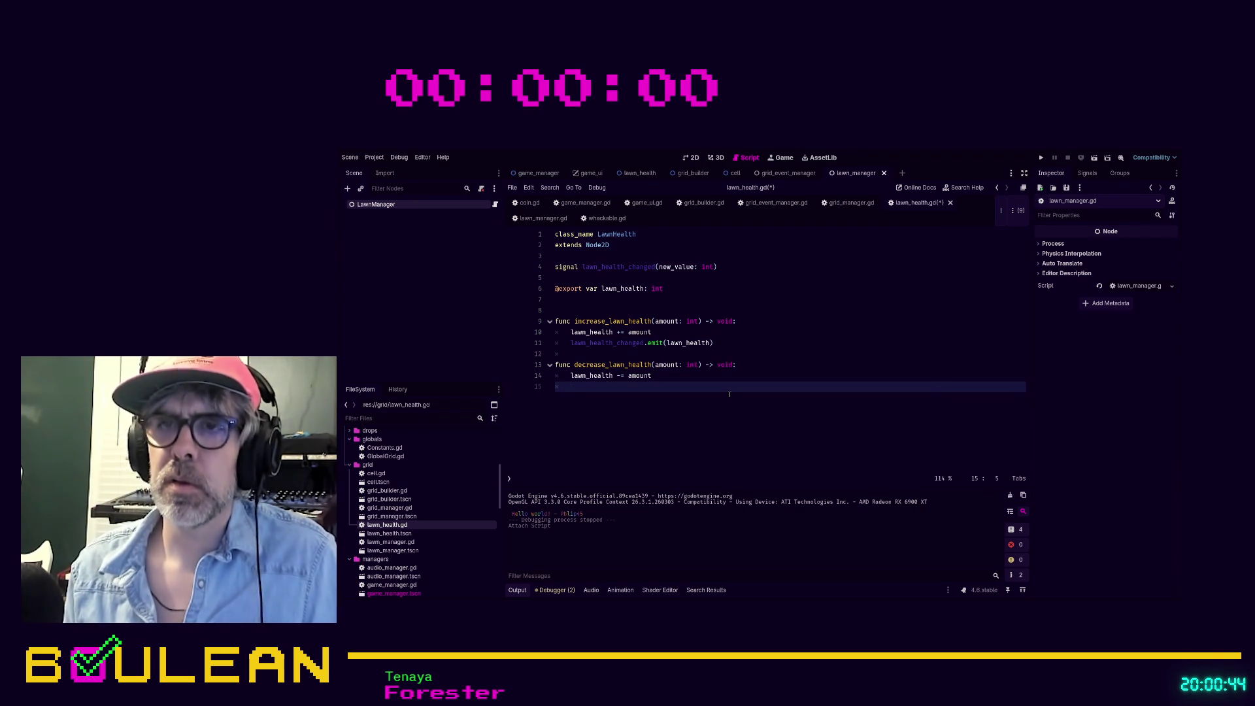
pyautogui.write('lawn_hea')
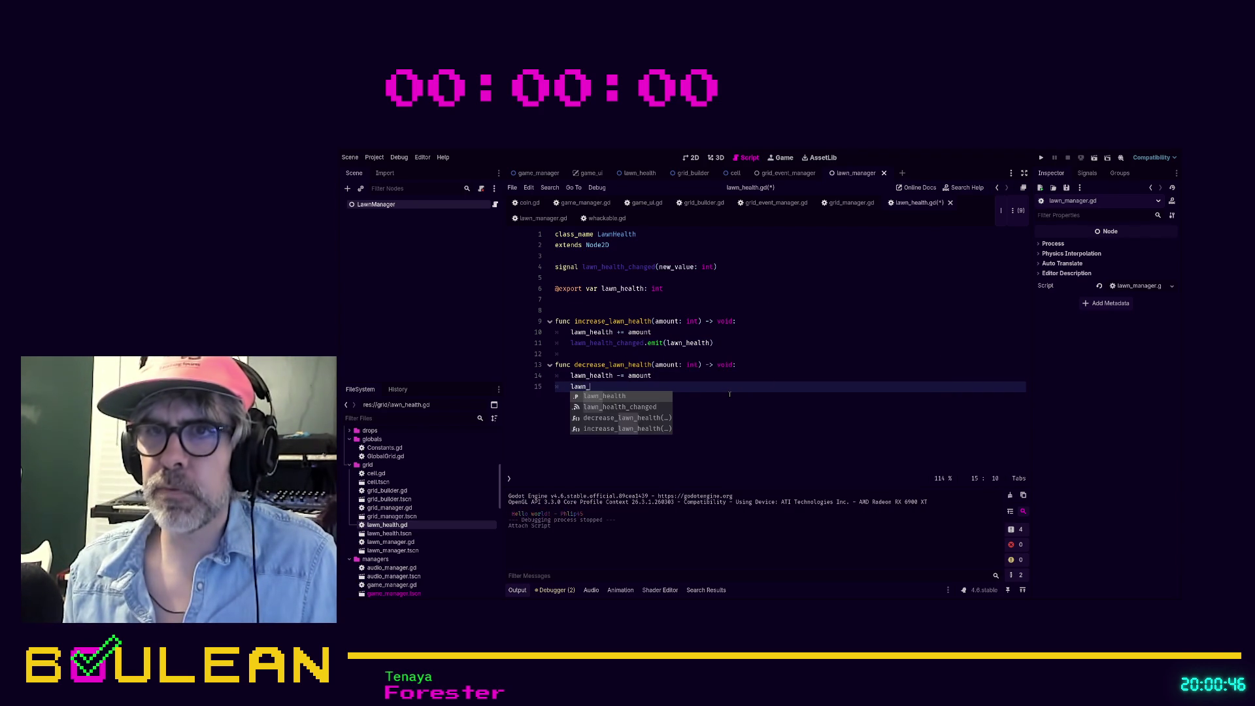
pyautogui.write('lth_c')
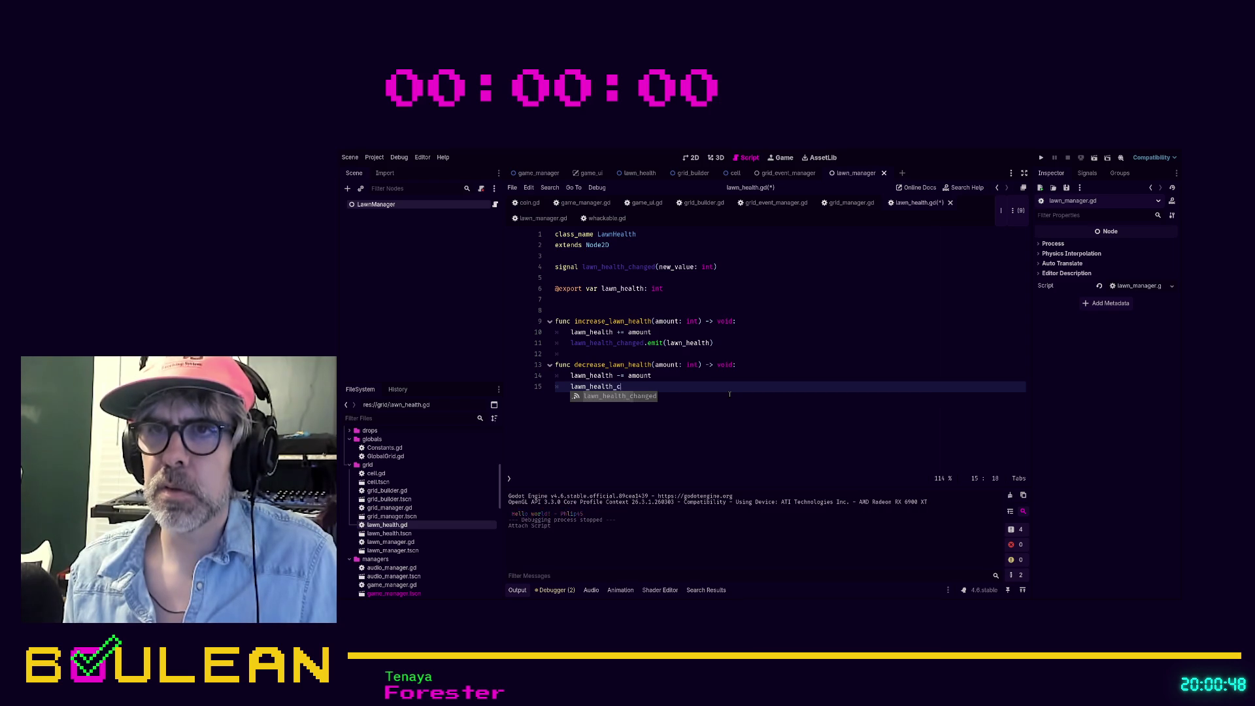
pyautogui.press('Return')
pyautogui.write('it(lawn_')
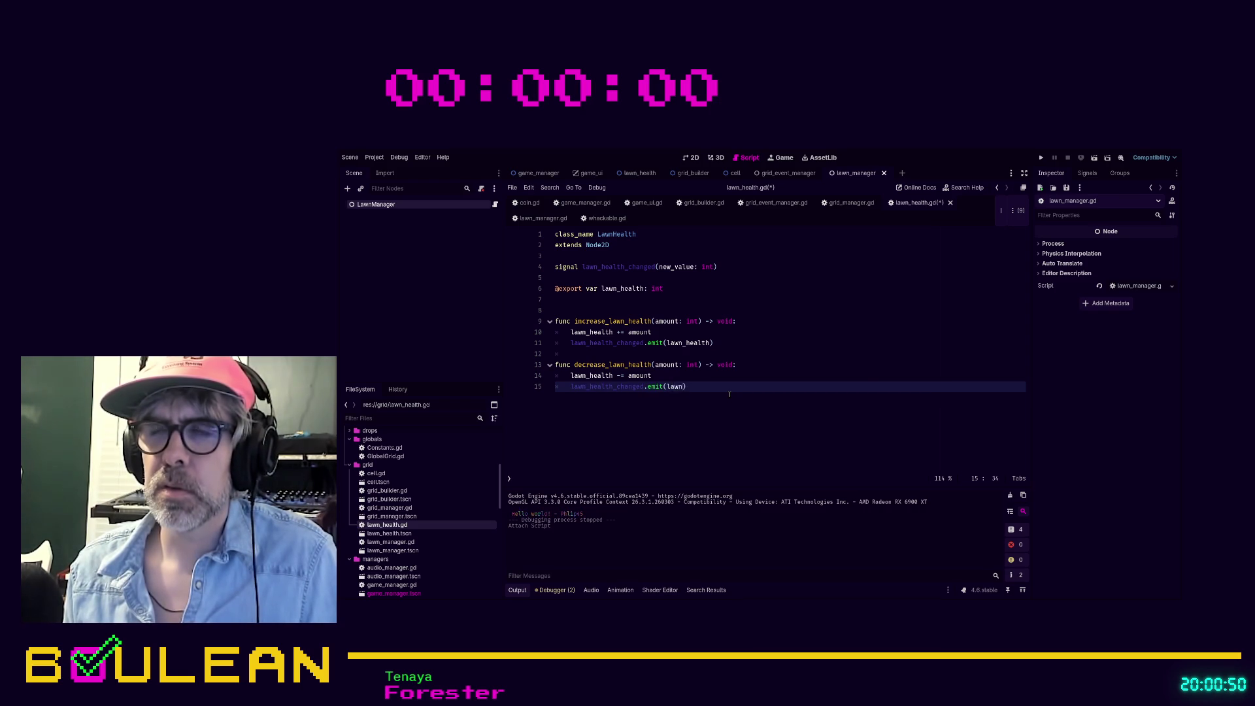
pyautogui.press('Return')
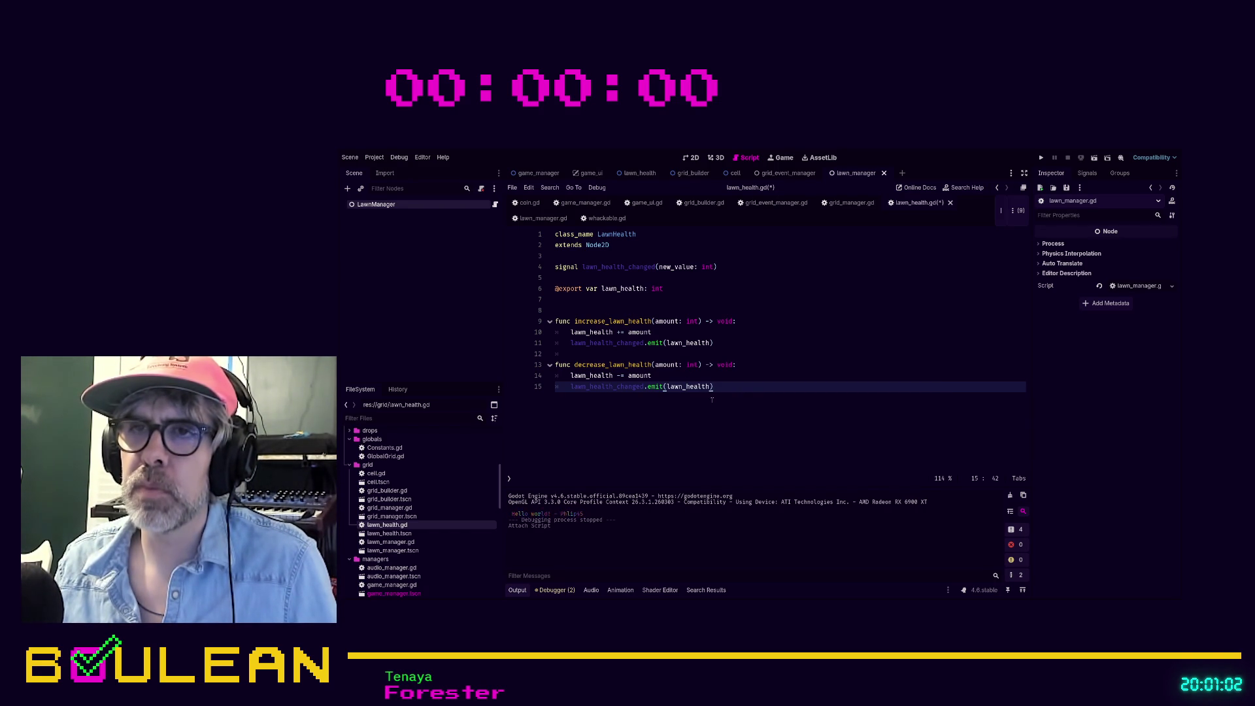
pyautogui.hotkey('ctrl', 's')
pyautogui.click(589, 356)
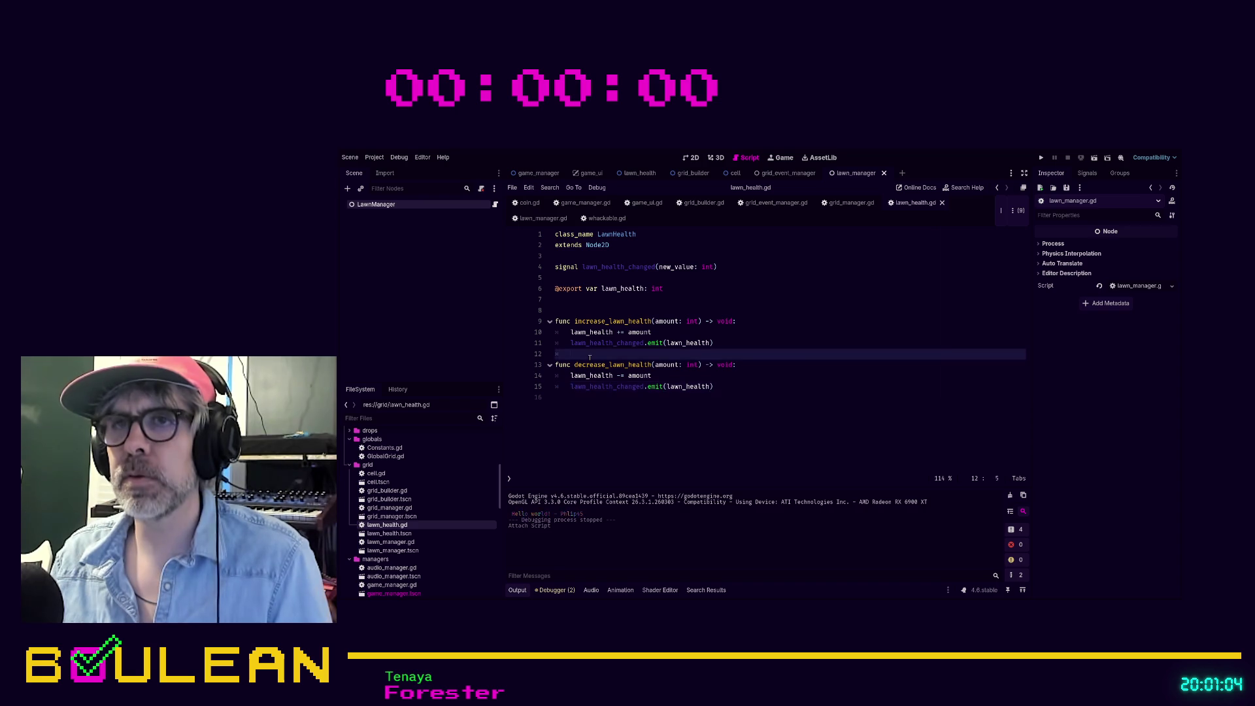
# Add a blank line between the increase and decrease functions, then switch to game_manager.gd
pyautogui.press('Return')
pyautogui.click(709, 432)
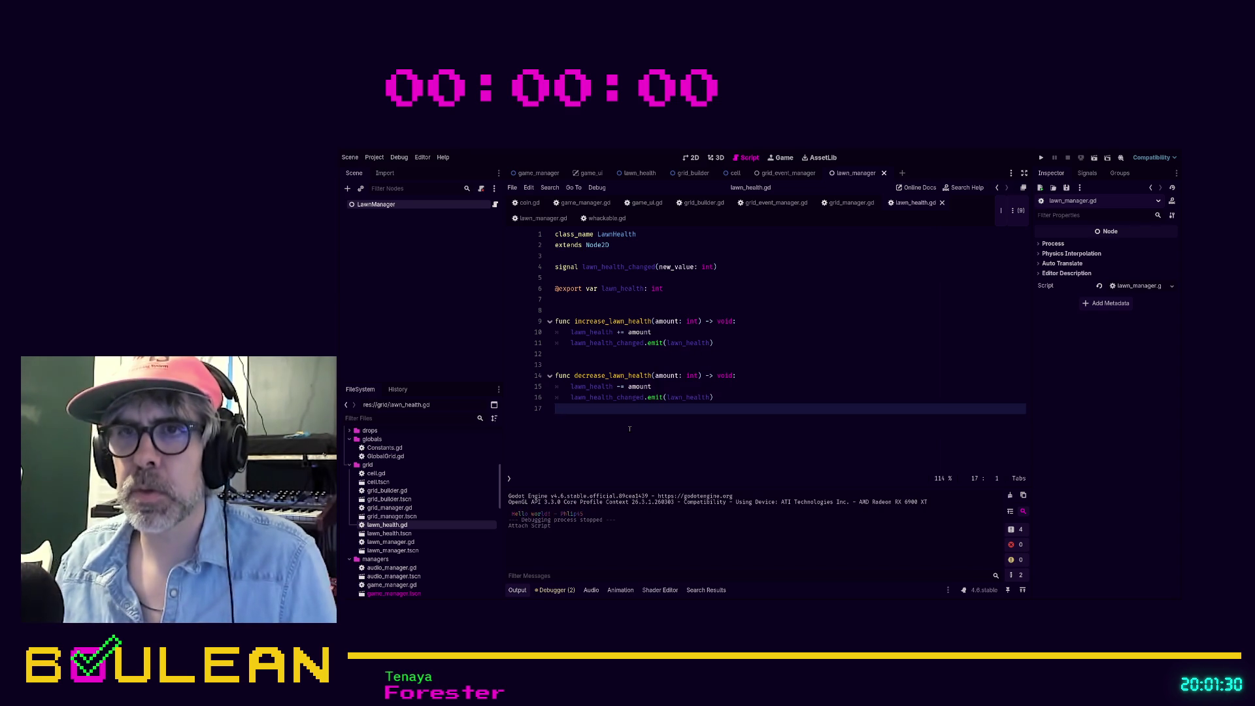
pyautogui.press('Up')
pyautogui.press('Up')
pyautogui.press('Up')
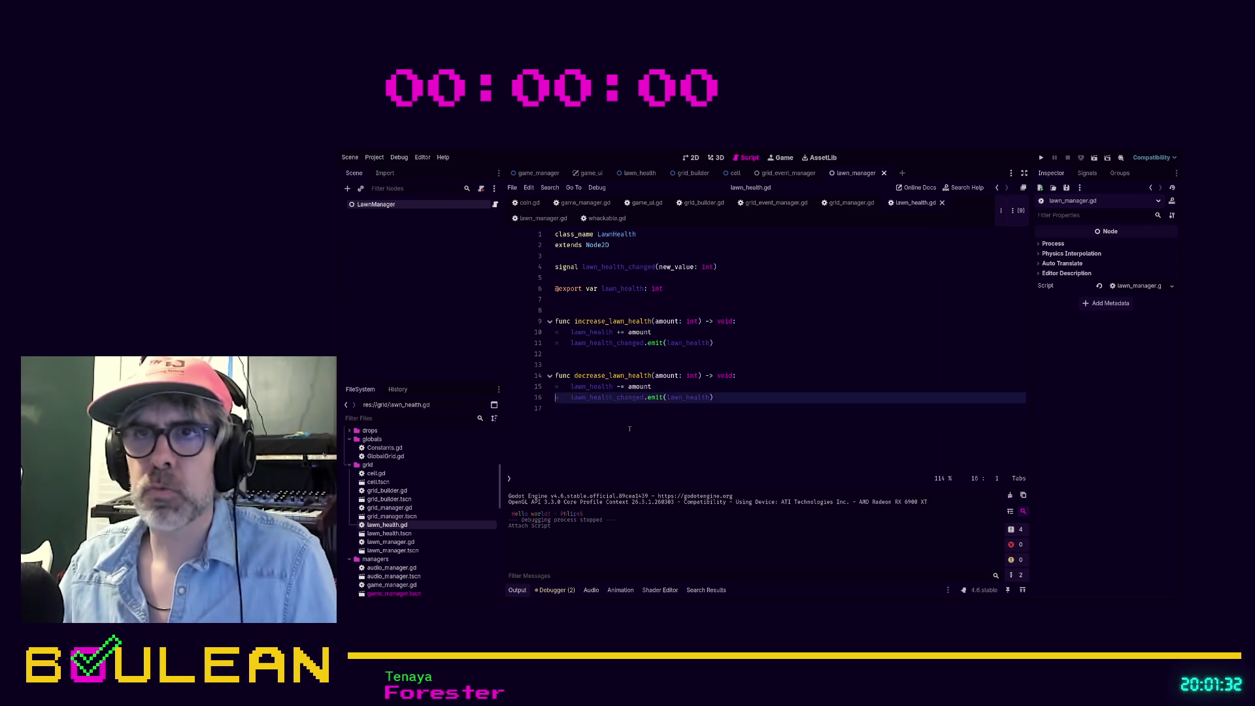
pyautogui.press('Up')
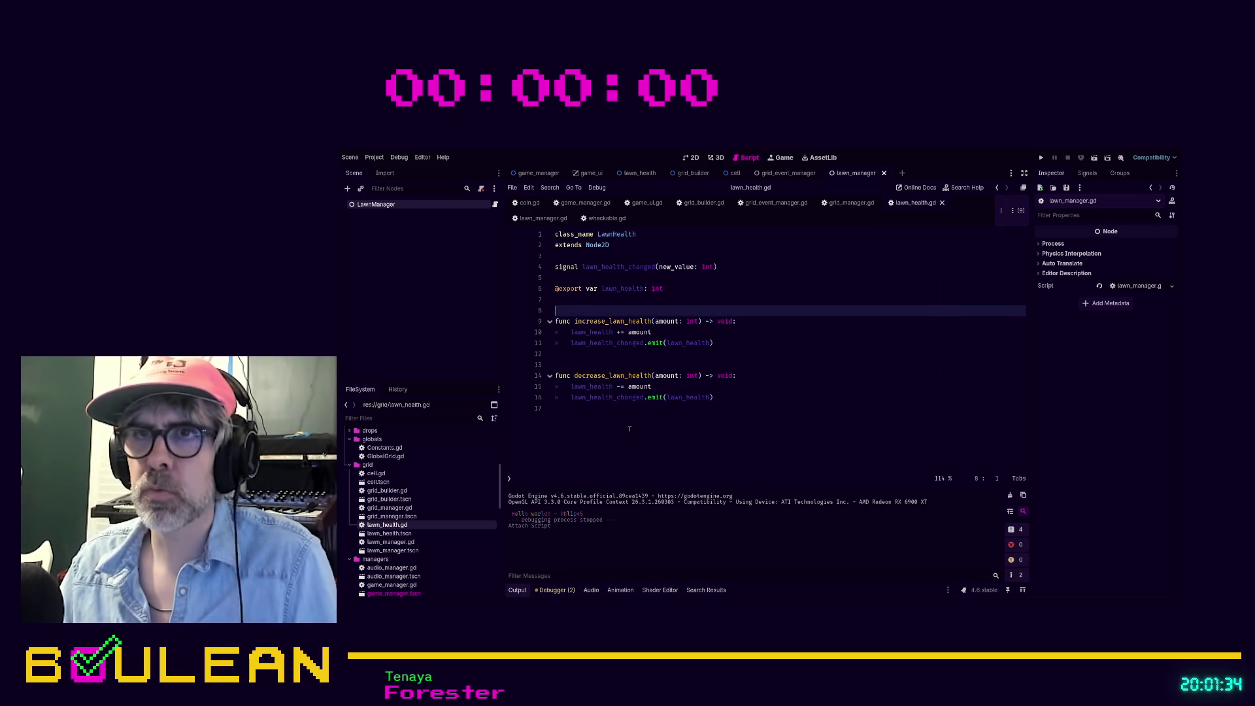
pyautogui.click(629, 428)
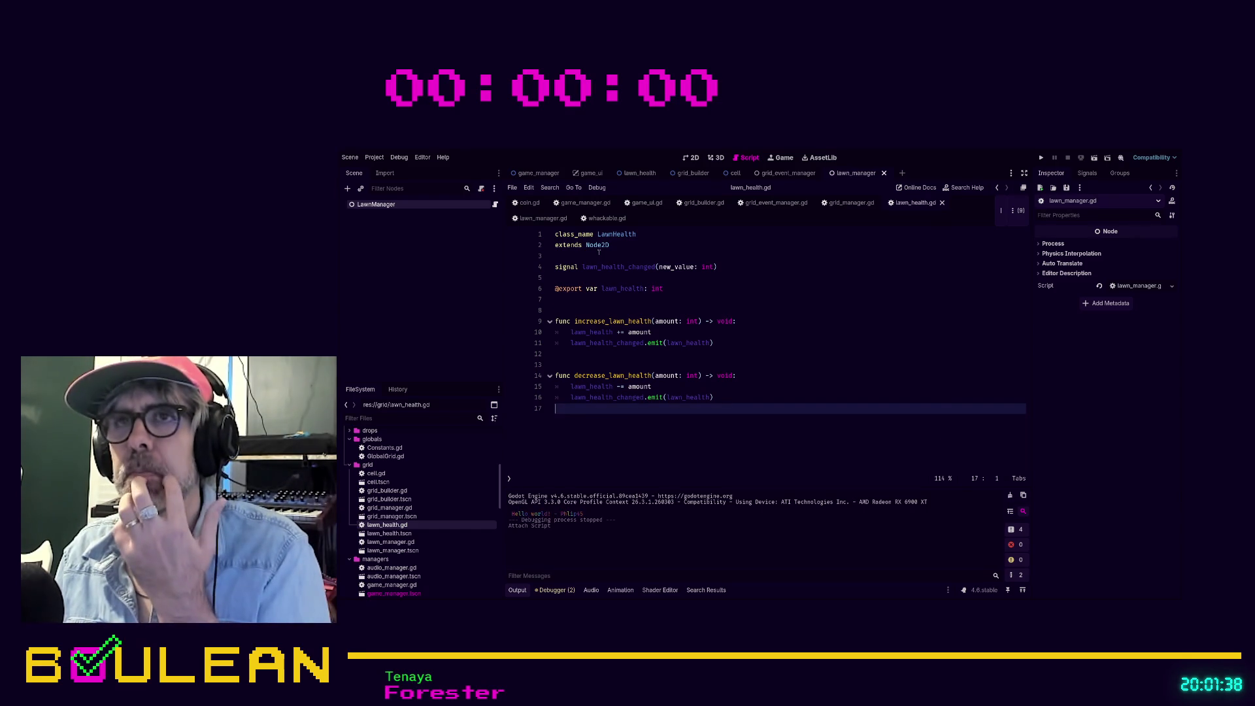
pyautogui.click(585, 203)
pyautogui.scroll(-2, 718, 367)
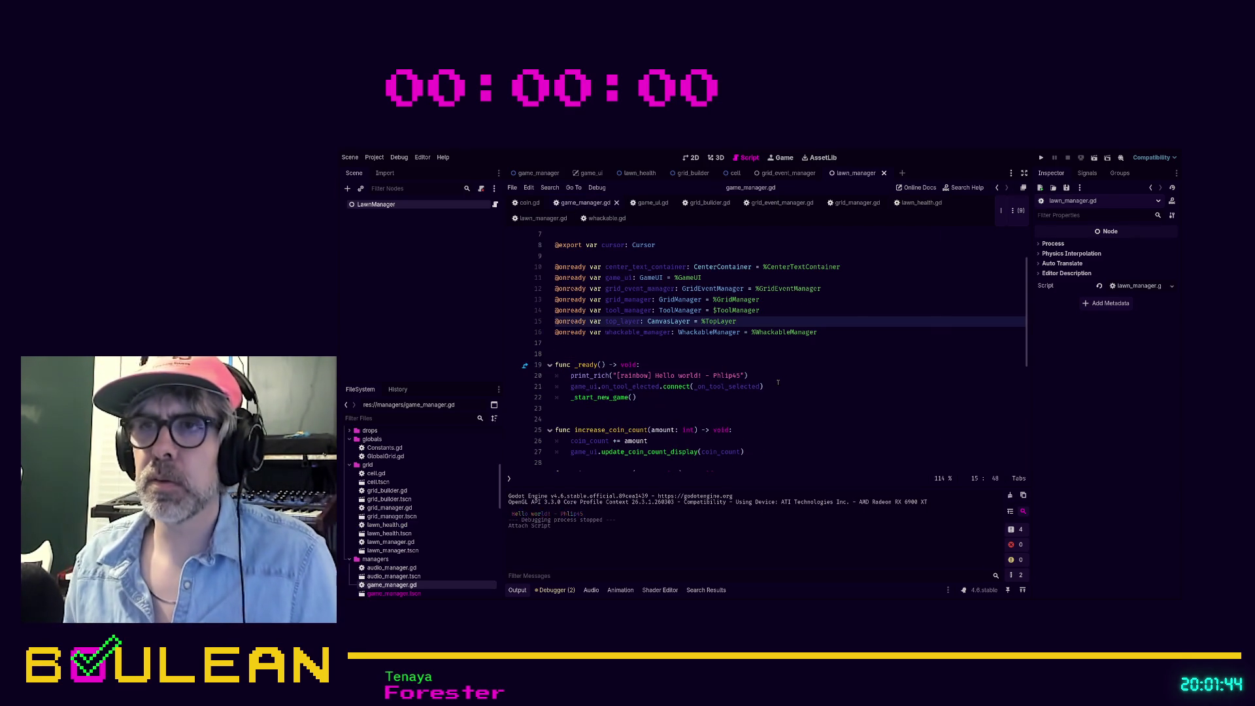
# Drag the lawn_manager scene into the game_manager scene under GameManager
pyautogui.click(776, 386)
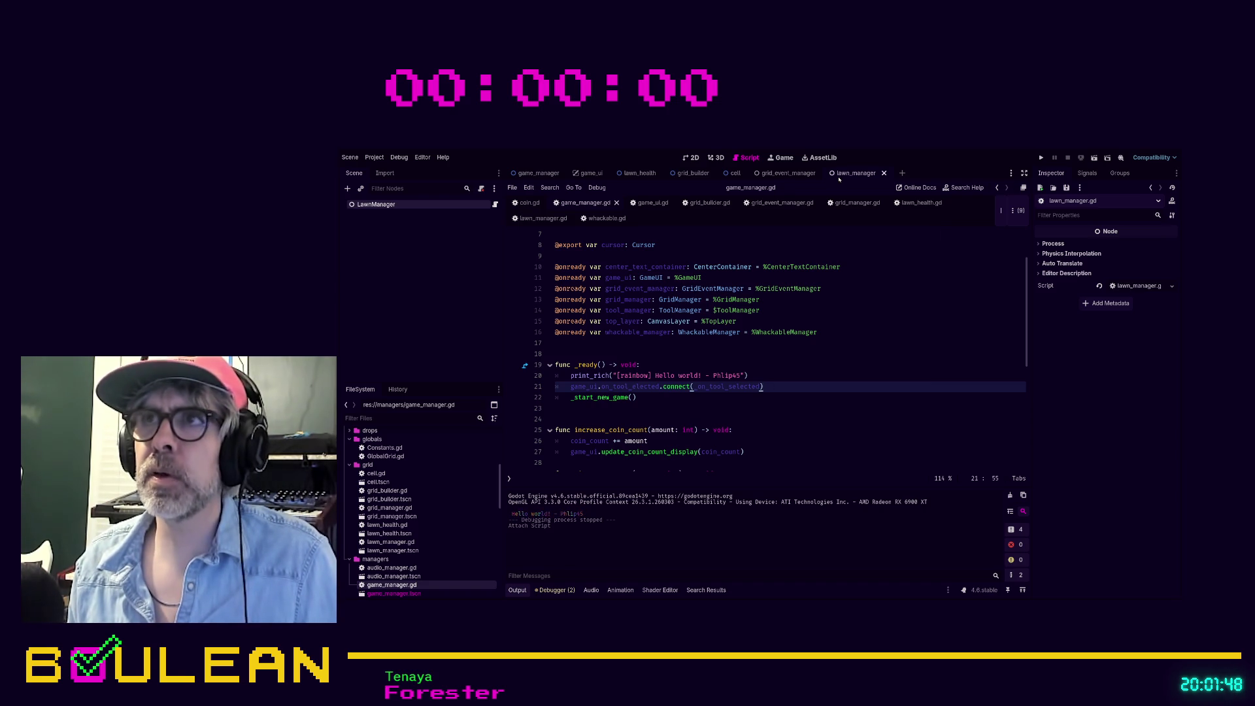
pyautogui.click(539, 174)
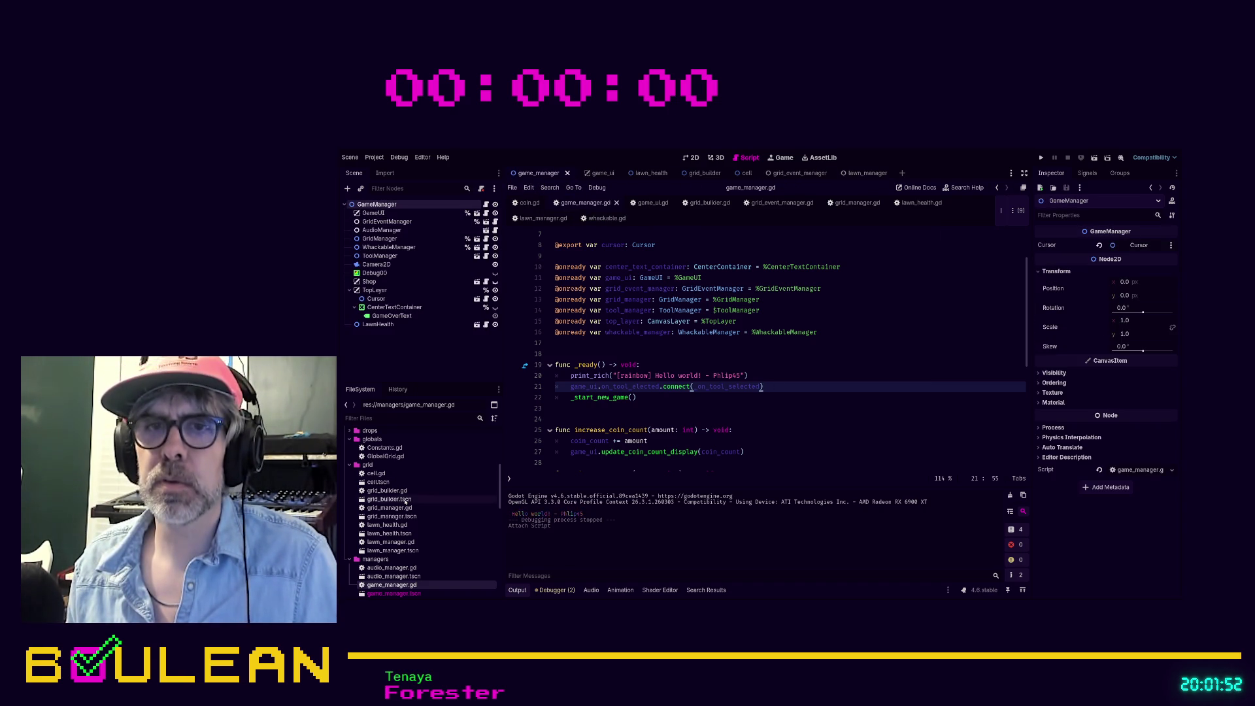
pyautogui.click(390, 542)
pyautogui.click(392, 551)
pyautogui.moveTo(392, 551)
pyautogui.mouseDown()
pyautogui.moveTo(379, 222)
pyautogui.moveTo(393, 240)
pyautogui.mouseUp()
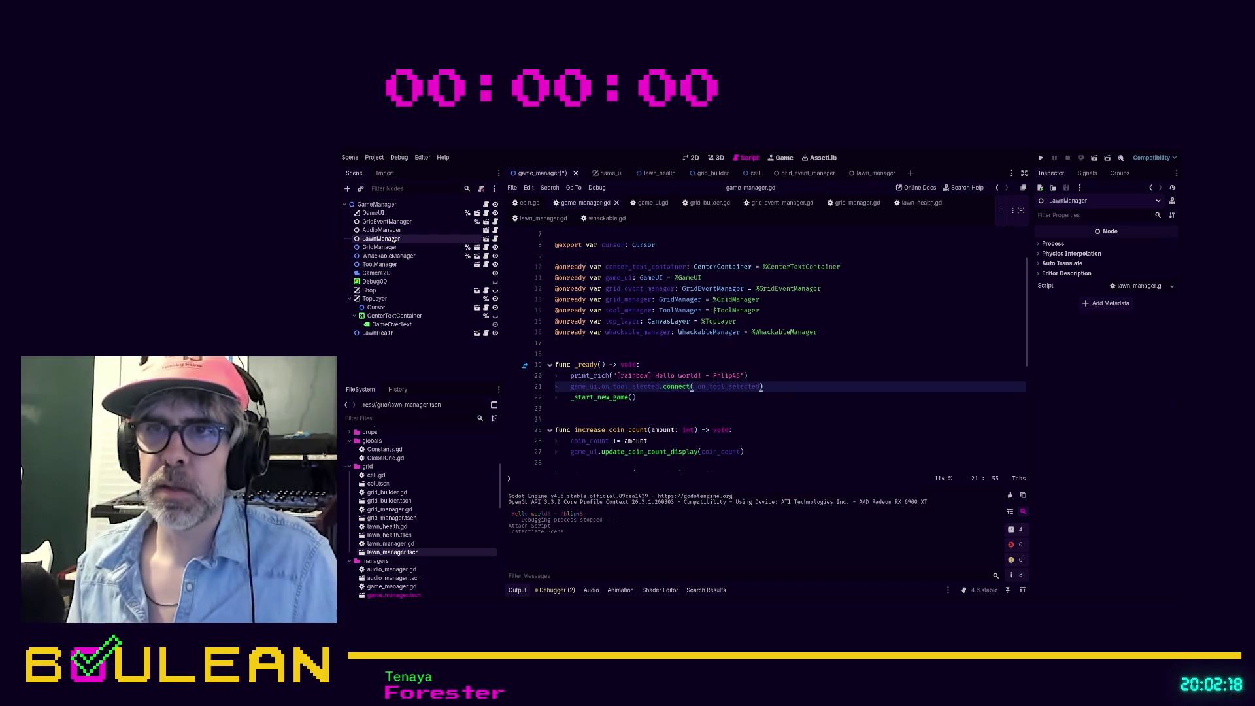
# Open the lawn_manager scene, undo and redo attaching lawn_manager.gd, and view grid_builder.gd
pyautogui.doubleClick(382, 239)
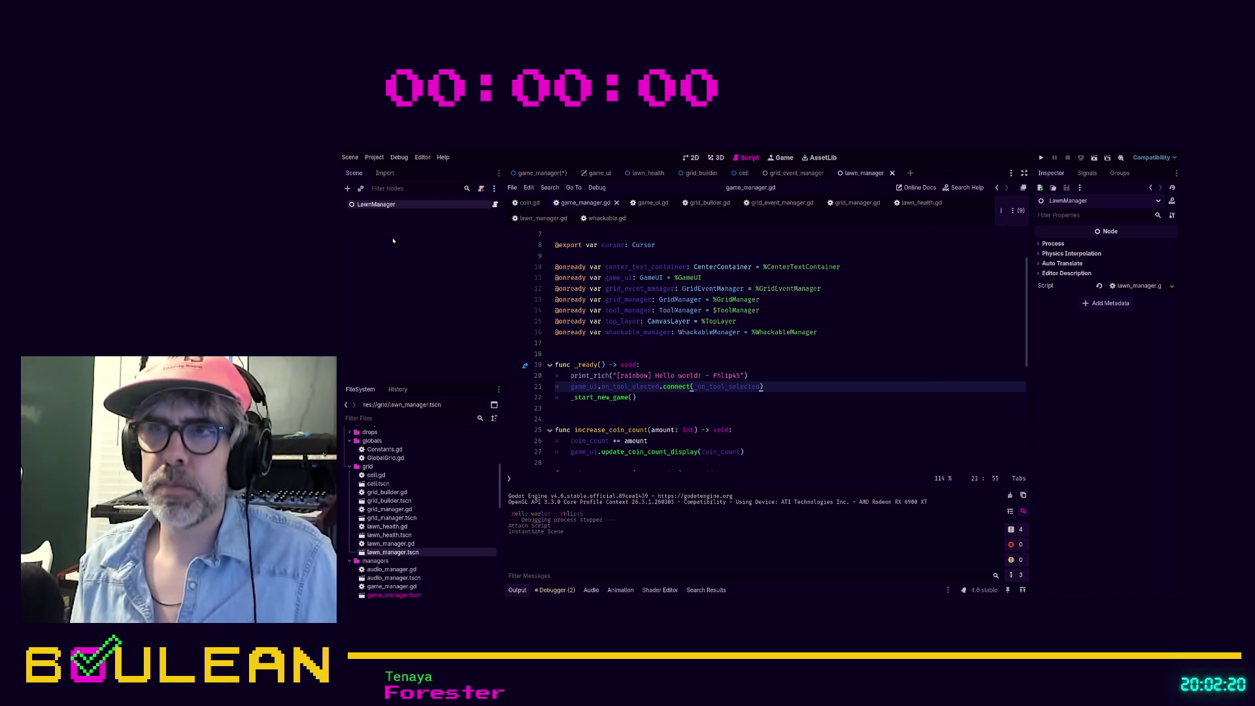
pyautogui.hotkey('ctrl', 'z')
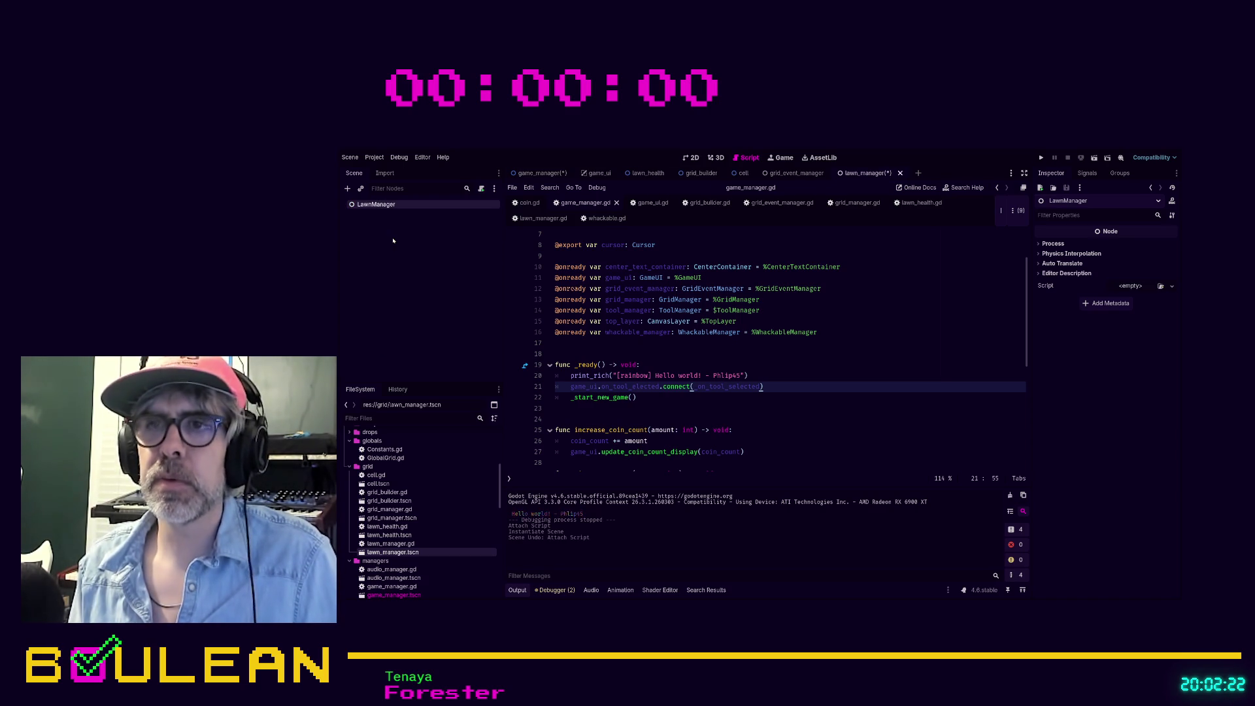
pyautogui.hotkey('ctrl', 'shift', 'z')
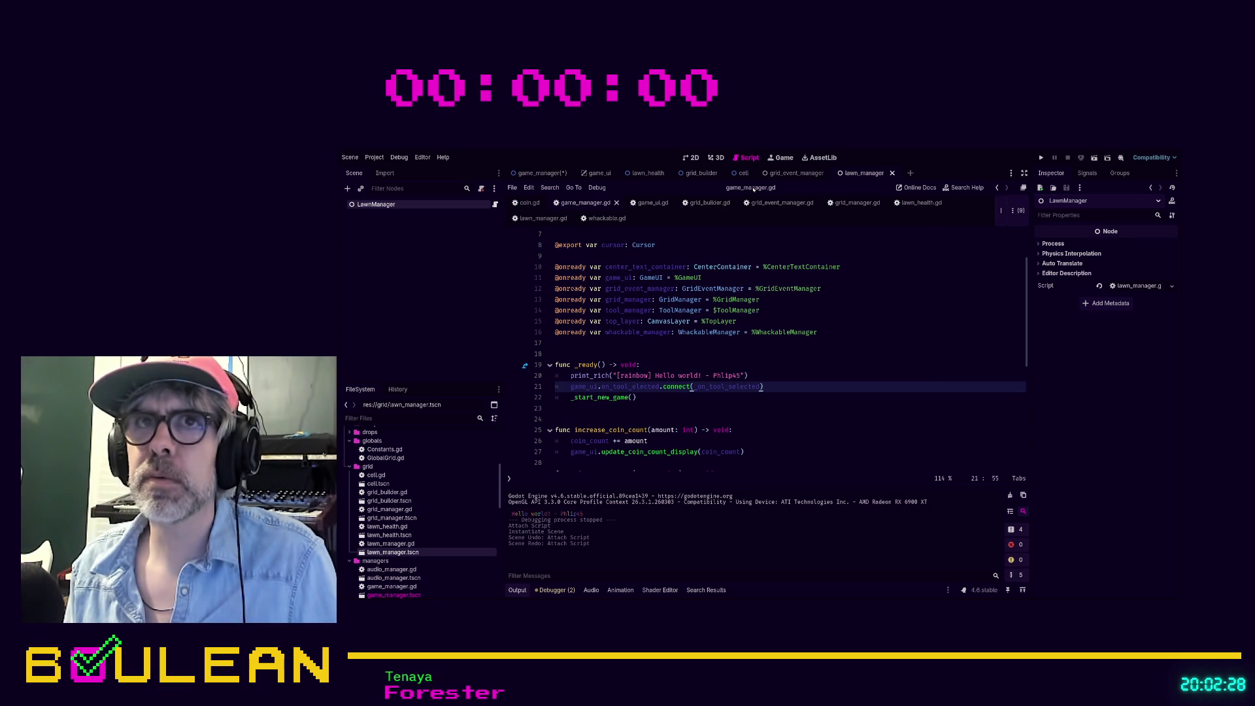
pyautogui.click(707, 203)
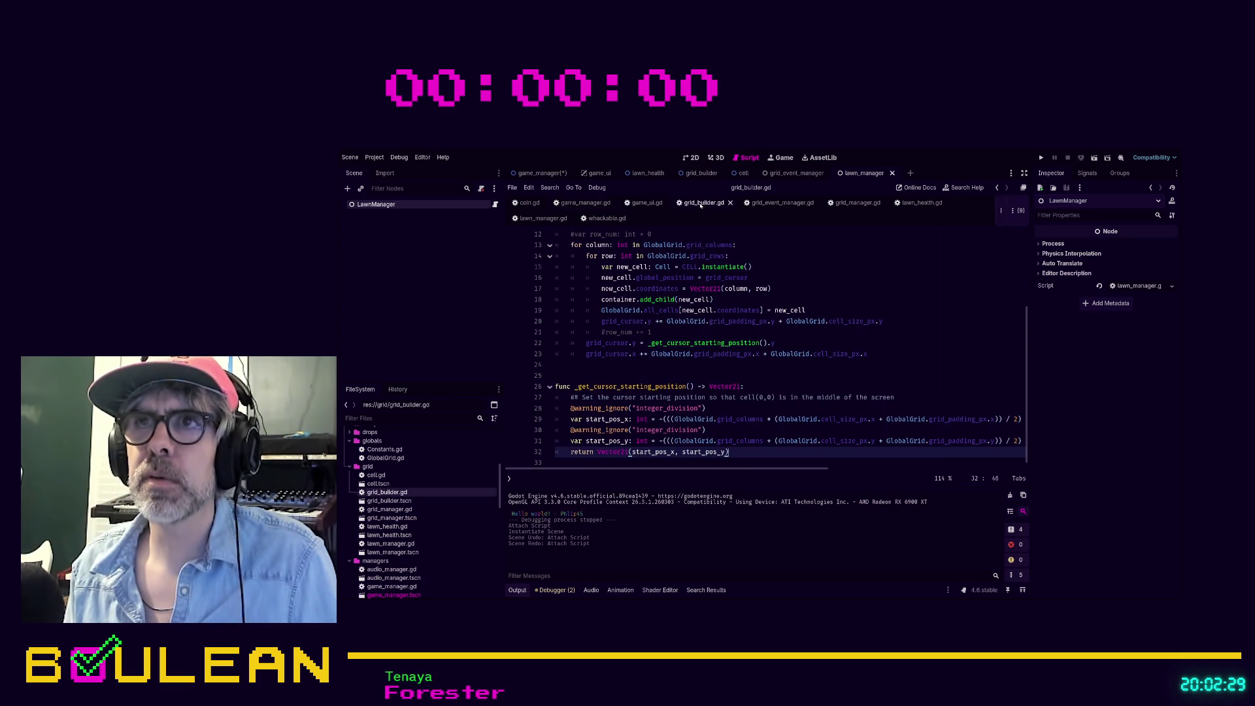
# Return to game_manager.gd, save the GameManager scene, and begin a lawn_ line in _ready
pyautogui.click(572, 205)
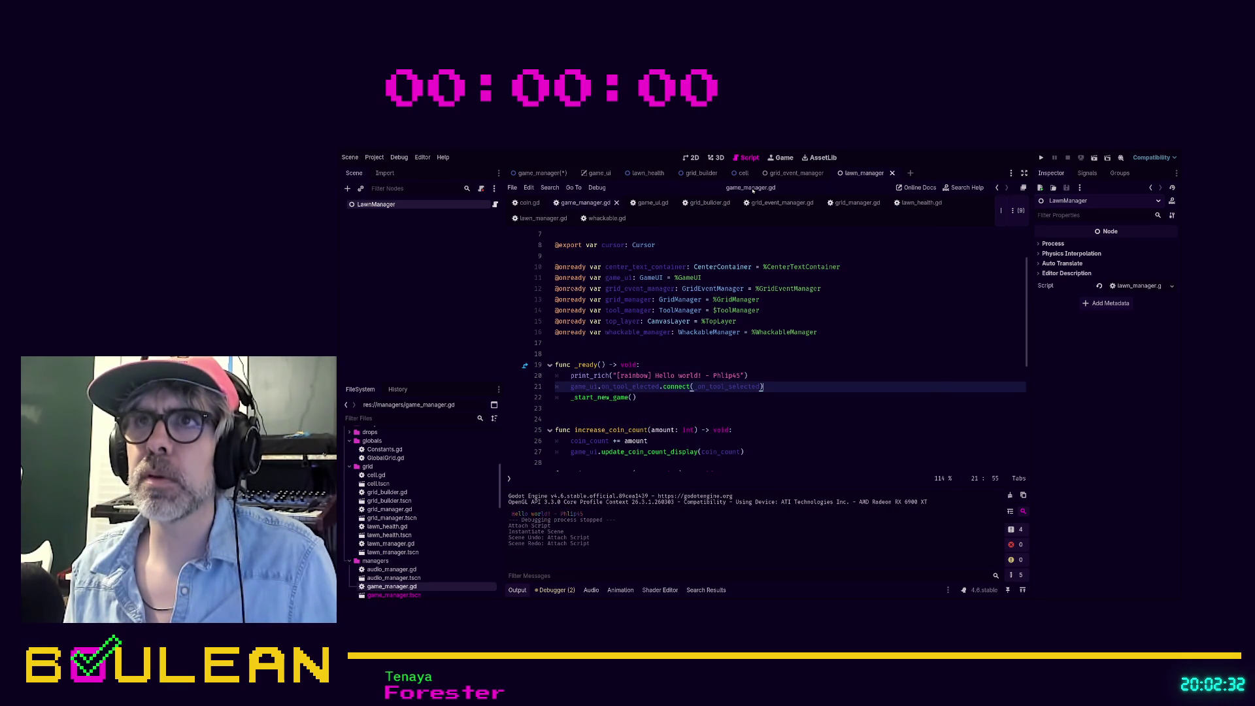
pyautogui.click(552, 174)
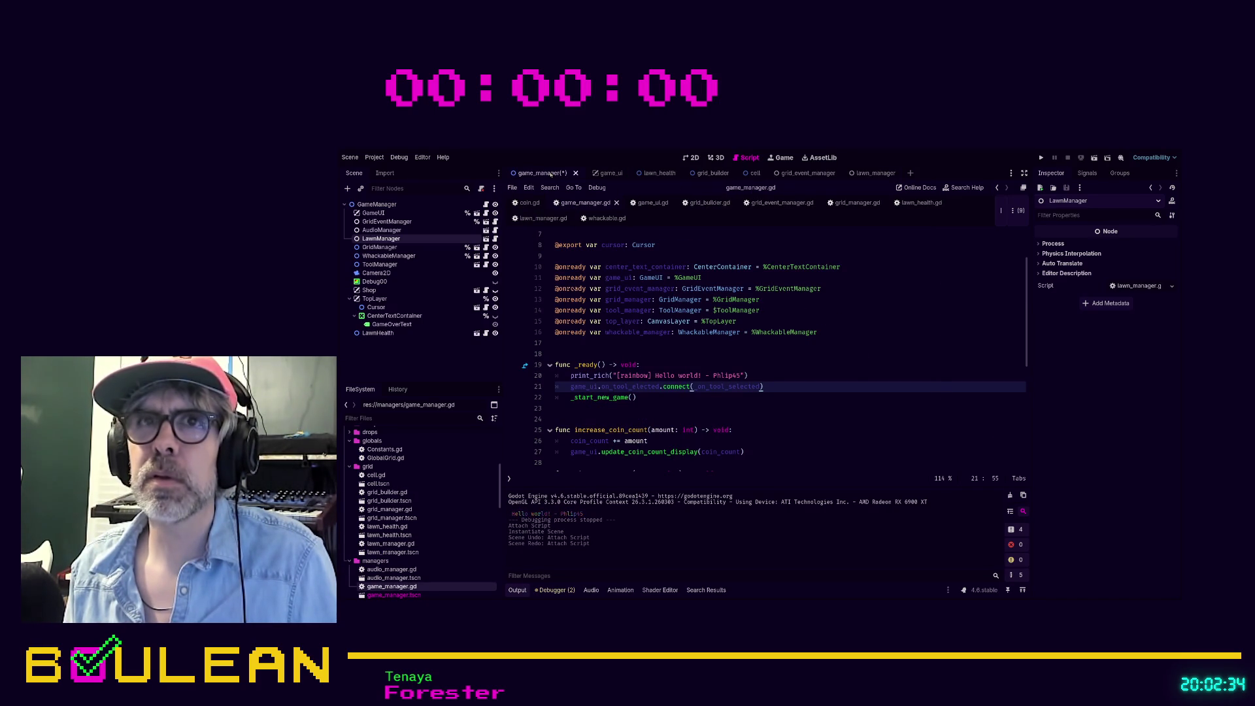
pyautogui.click(802, 374)
pyautogui.hotkey('ctrl', 's')
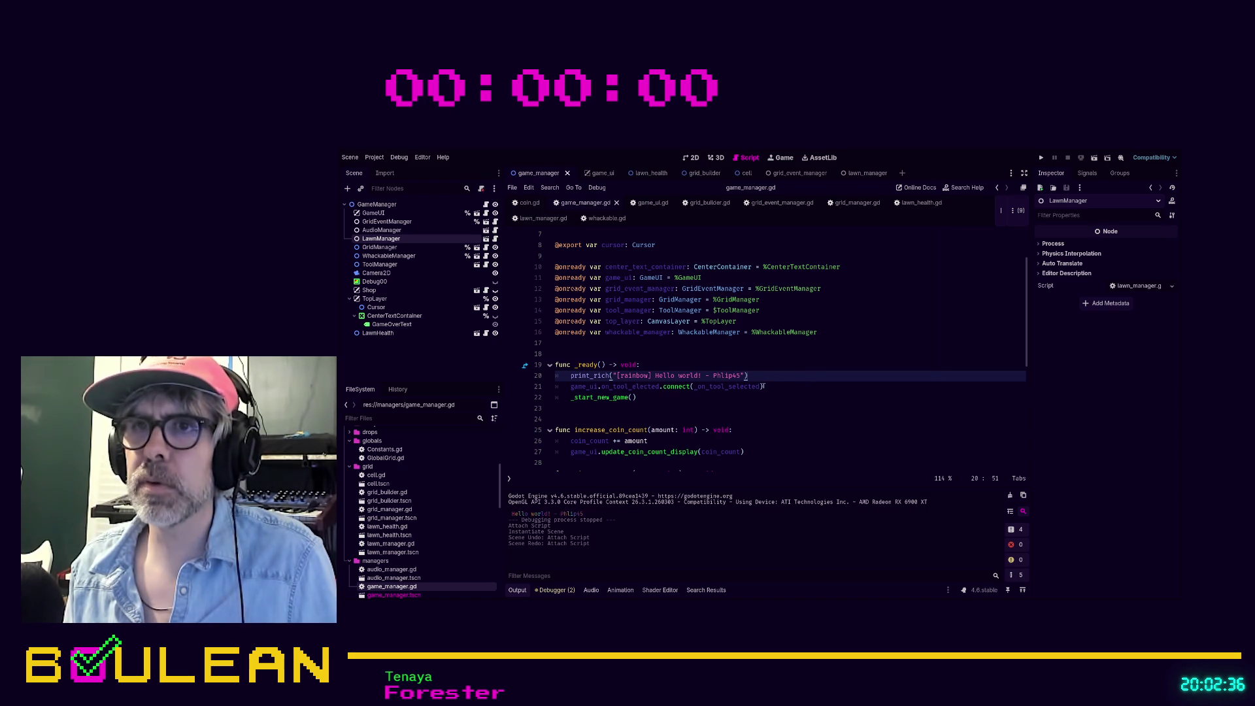
pyautogui.click(777, 386)
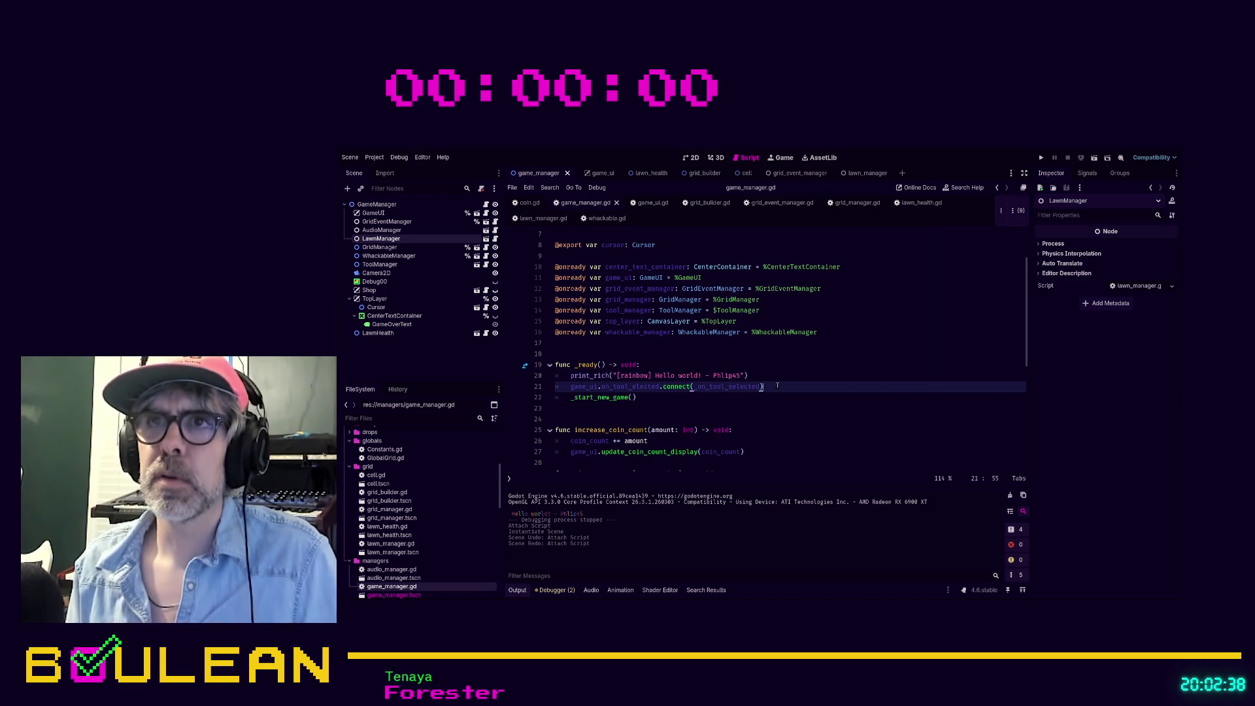
pyautogui.press('Return')
pyautogui.write('lawn_')
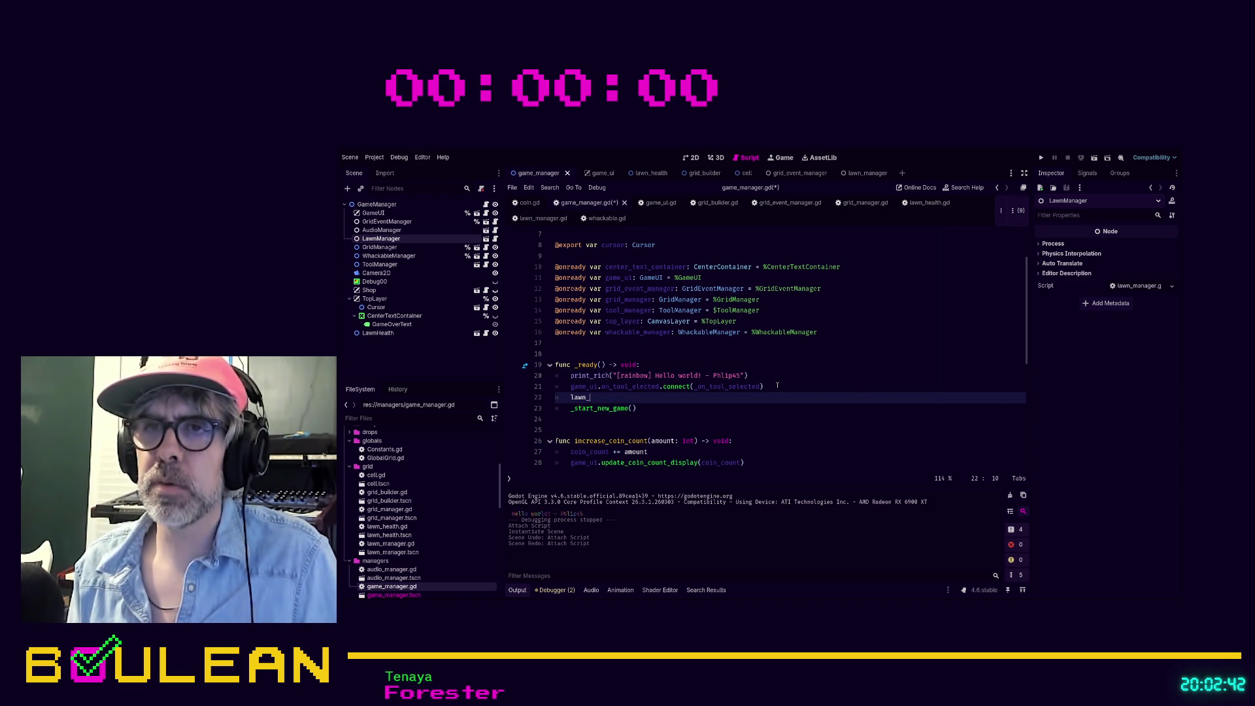
pyautogui.scroll(2, 774, 386)
pyautogui.click(602, 322)
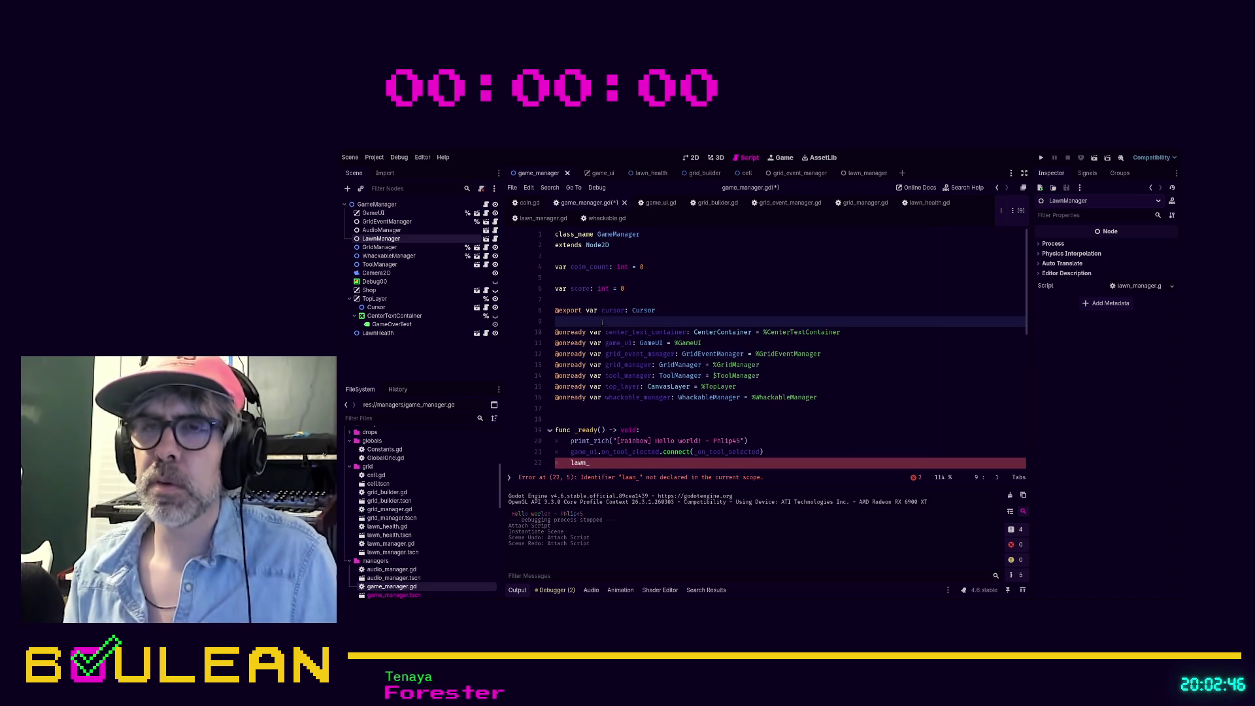
pyautogui.press('Return')
pyautogui.press('Return')
pyautogui.press('Up')
pyautogui.press('Up')
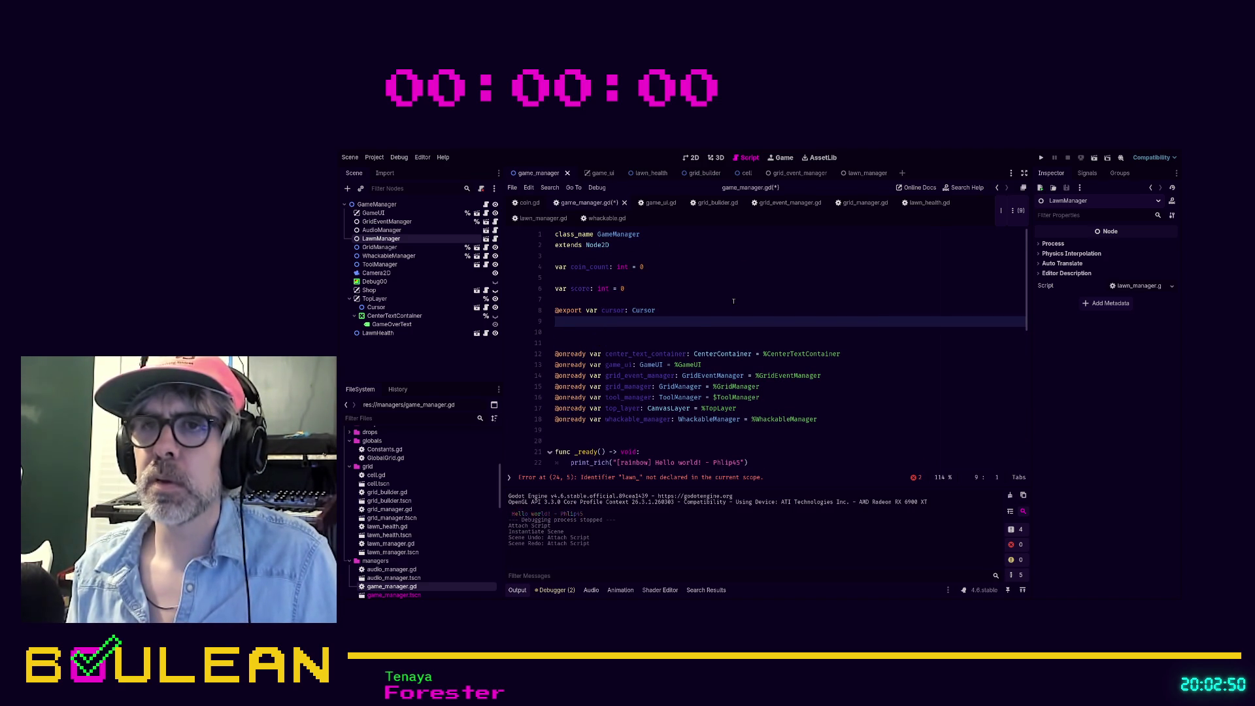
pyautogui.scroll(-1, 732, 301)
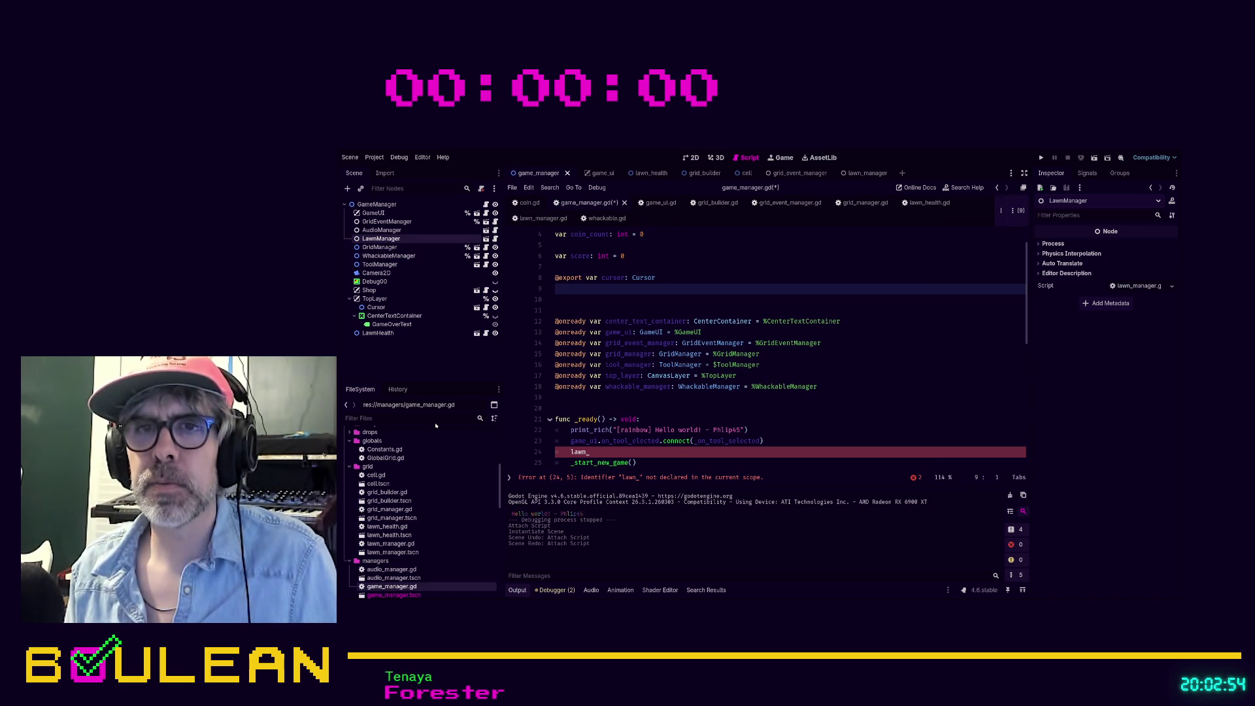
pyautogui.moveTo(381, 238)
pyautogui.mouseDown()
pyautogui.moveTo(443, 256)
pyautogui.moveTo(568, 397)
pyautogui.mouseUp()
pyautogui.click(650, 397)
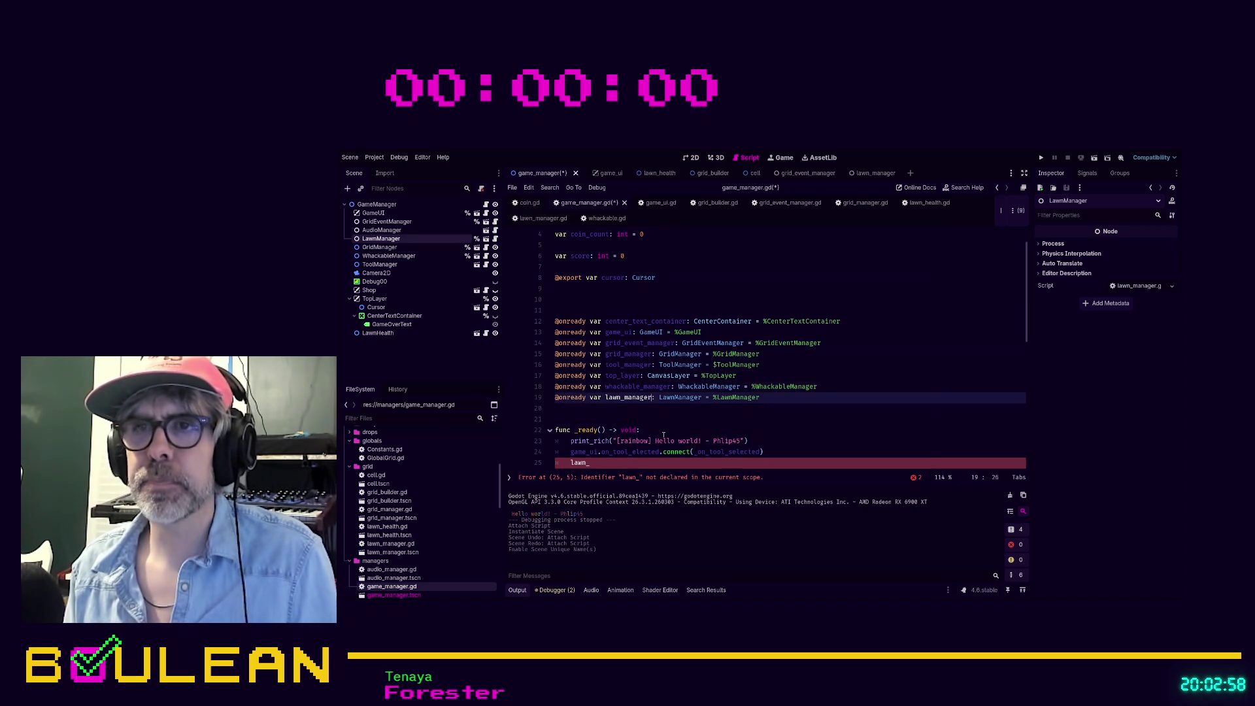
pyautogui.hotkey('alt', 'Up')
pyautogui.hotkey('alt', 'Up')
pyautogui.hotkey('alt', 'Up')
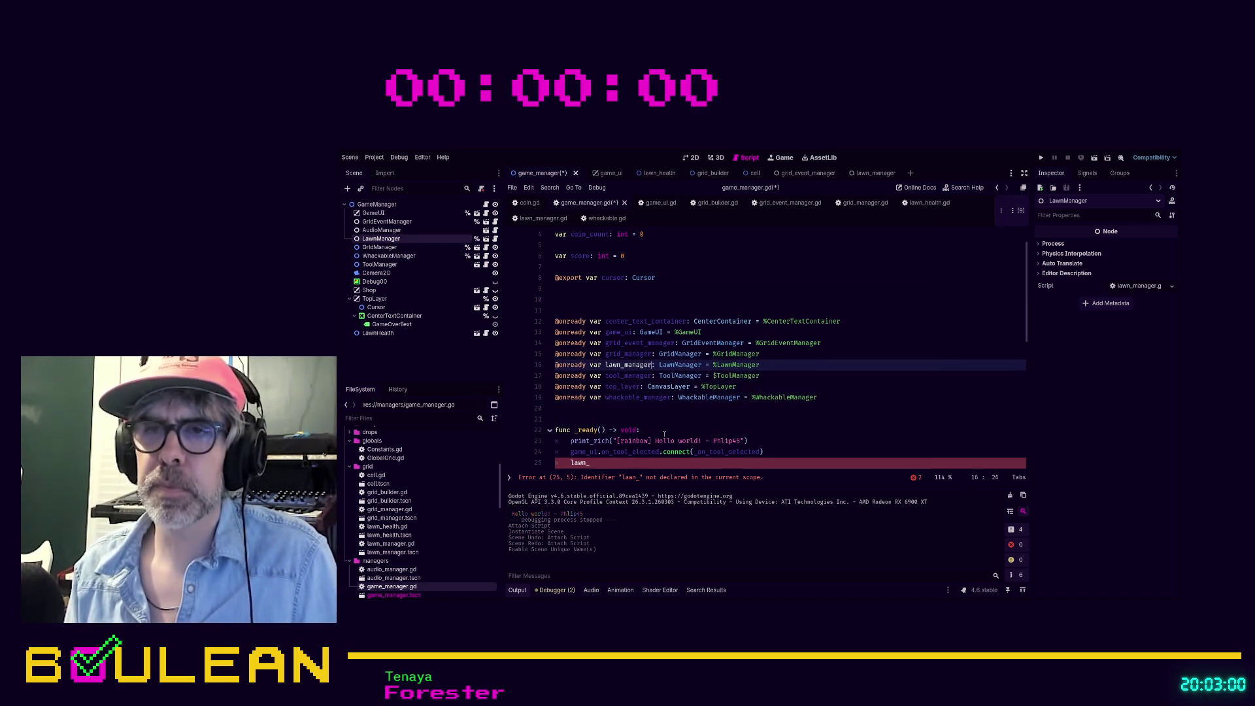
# Try completing the lawn_manager. call in _ready, then delete the unfinished line
pyautogui.click(626, 462)
pyautogui.write('maanger')
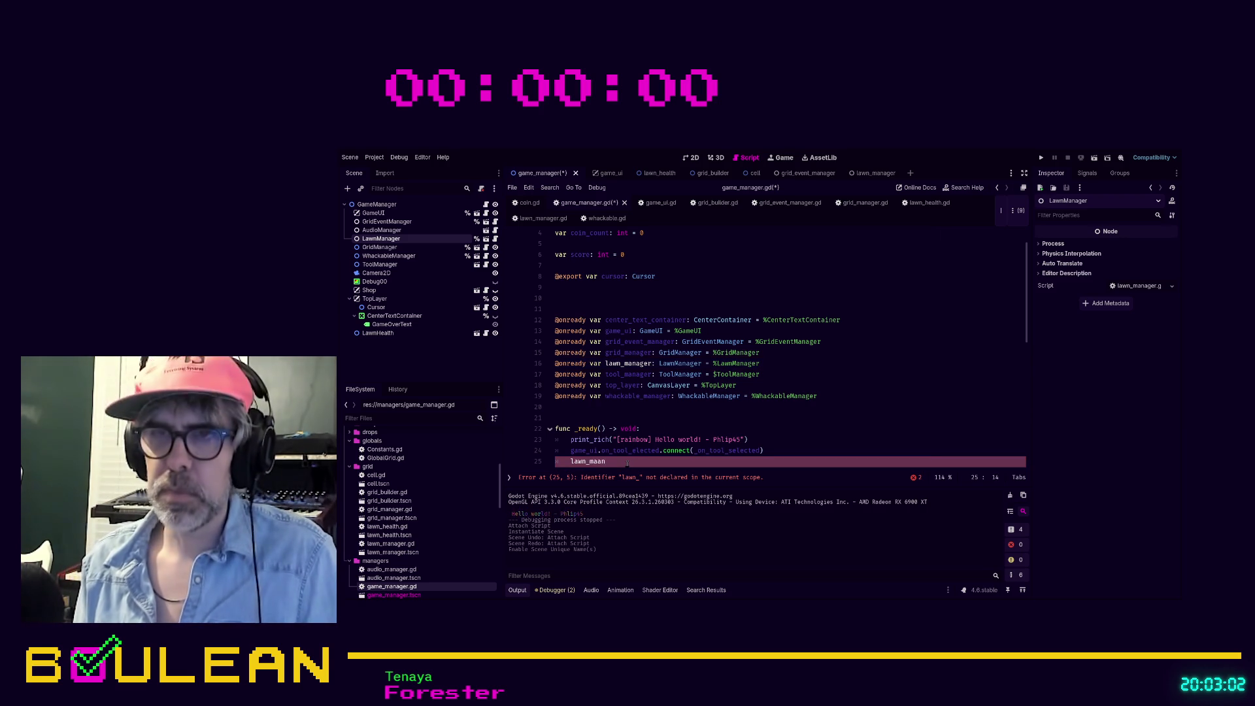
pyautogui.write('.')
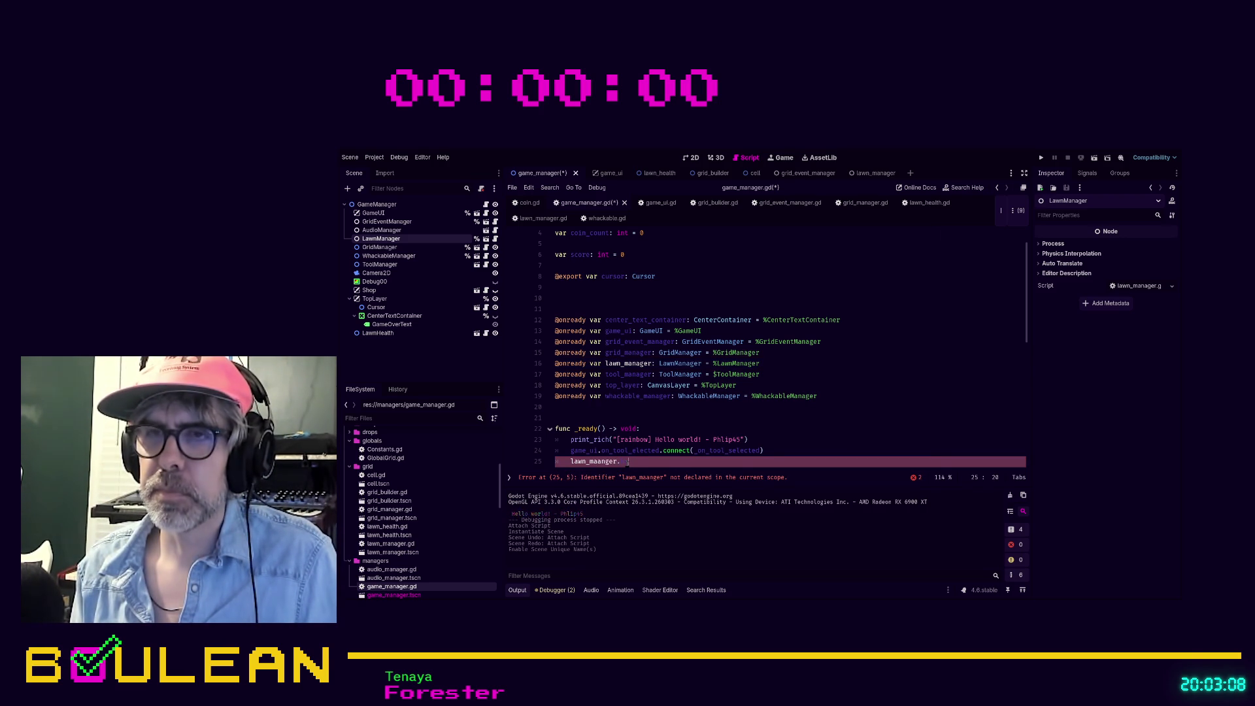
pyautogui.press('BackSpace')
pyautogui.press('BackSpace')
pyautogui.press('BackSpace')
pyautogui.write('nager.')
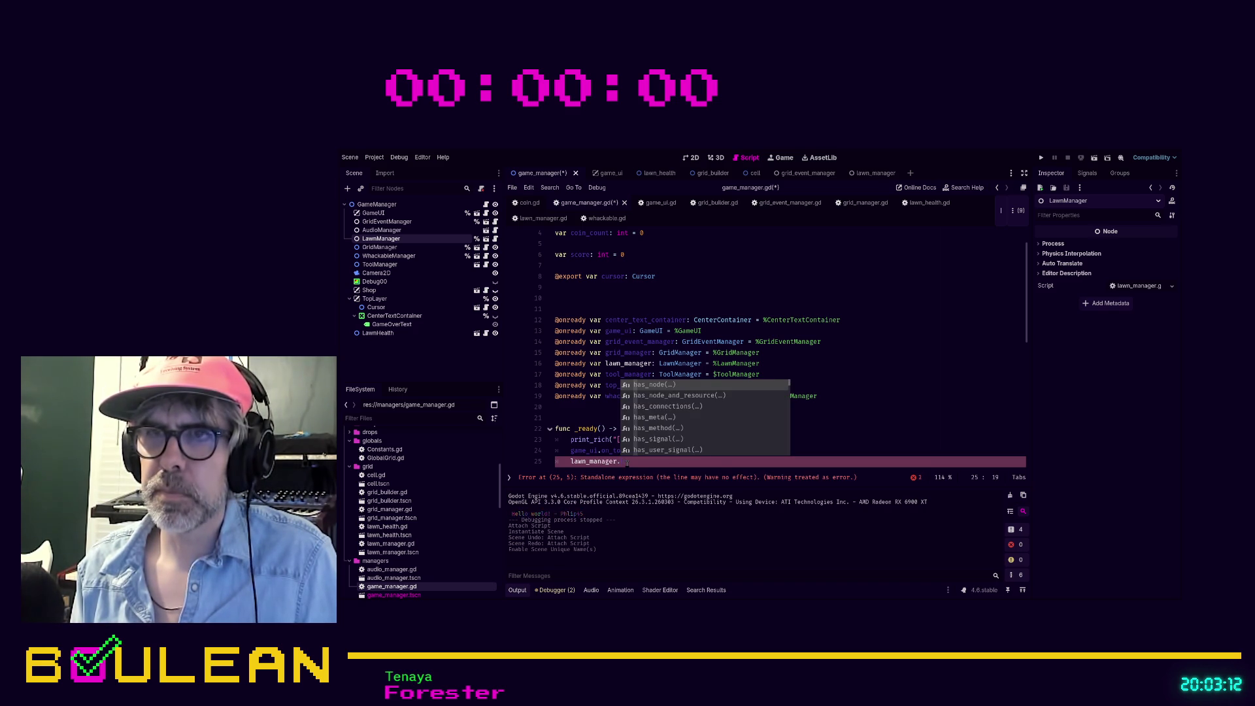
pyautogui.write('th')
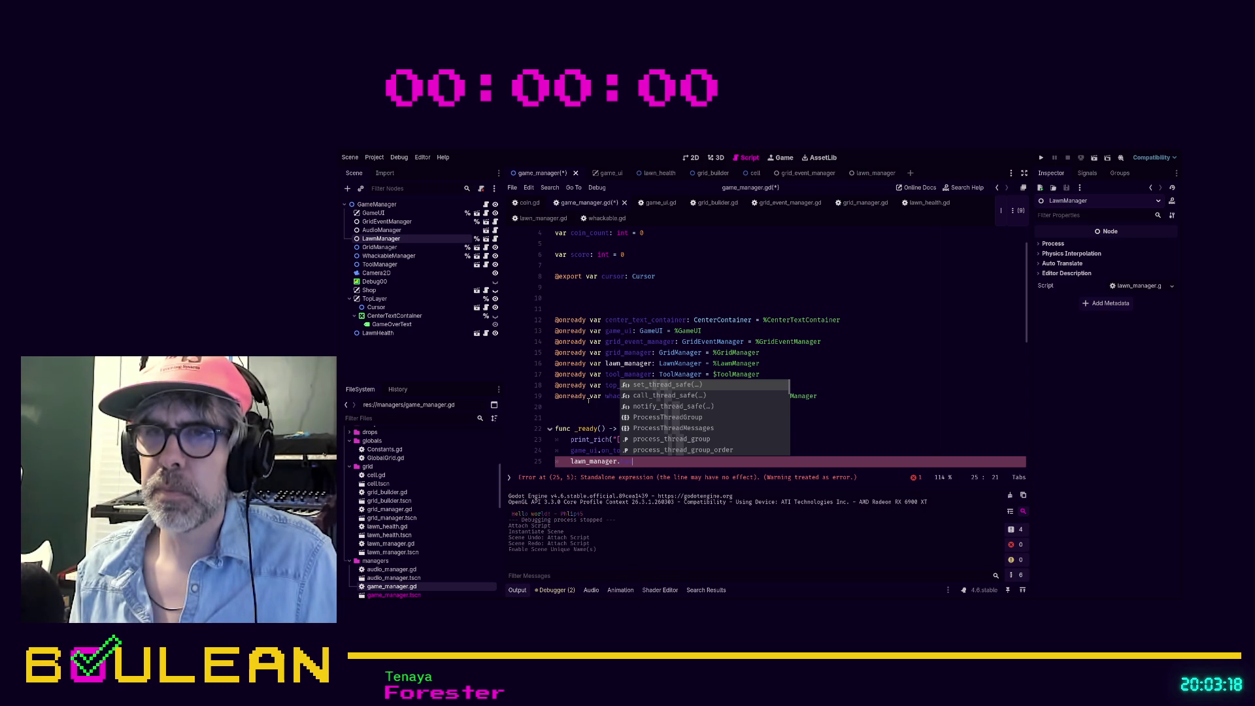
pyautogui.click(589, 397)
pyautogui.click(645, 465)
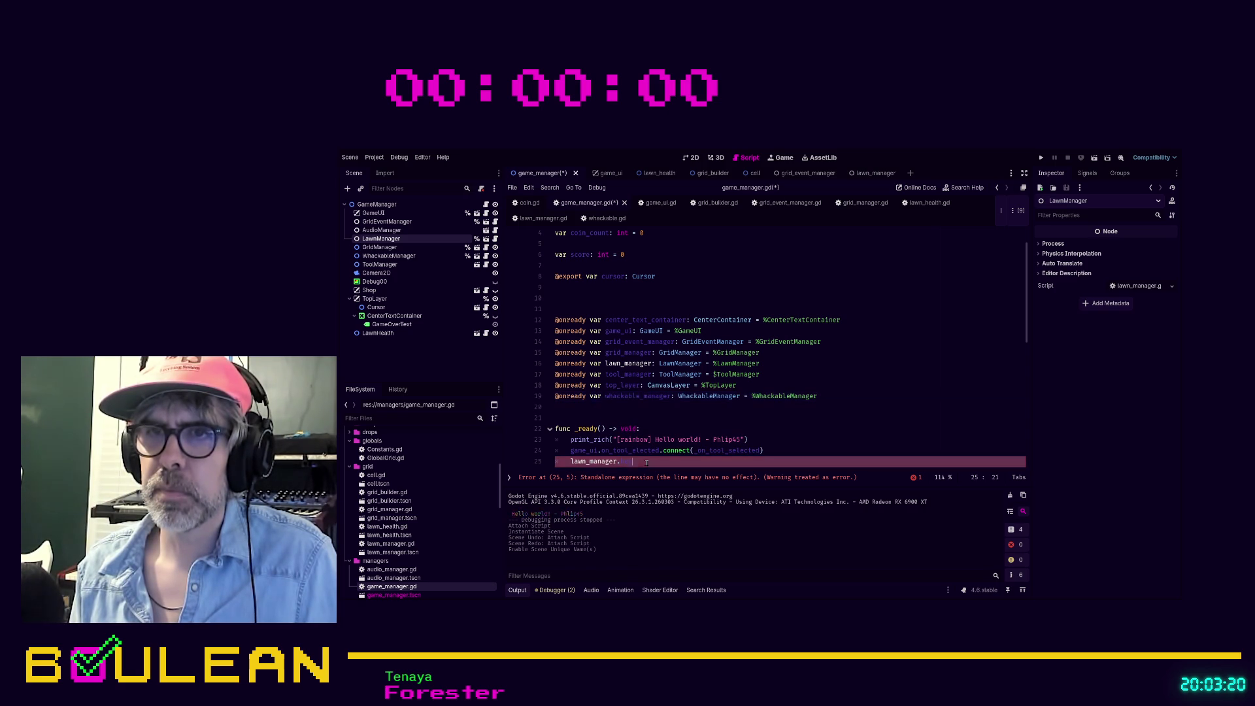
pyautogui.hotkey('shift', 'Home')
pyautogui.press('BackSpace')
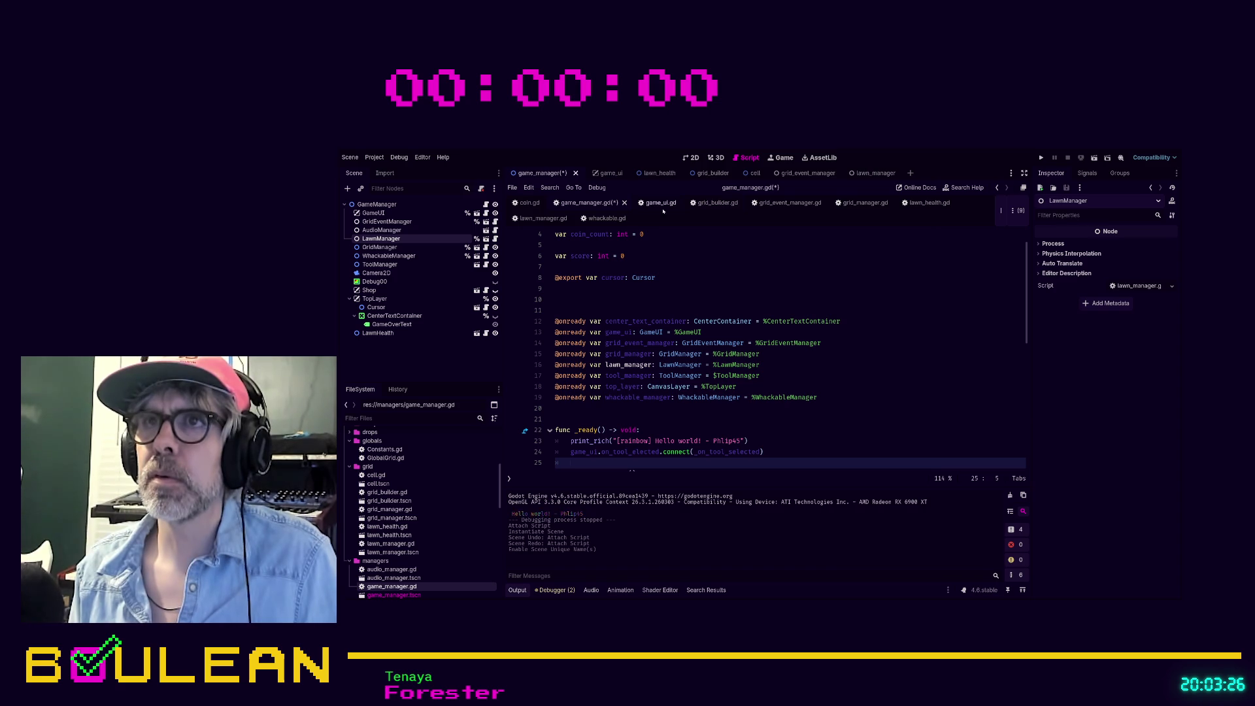
# Tidy the trailing blank lines in lawn_manager.gd, keeping its class_name LawnManager line
pyautogui.click(543, 217)
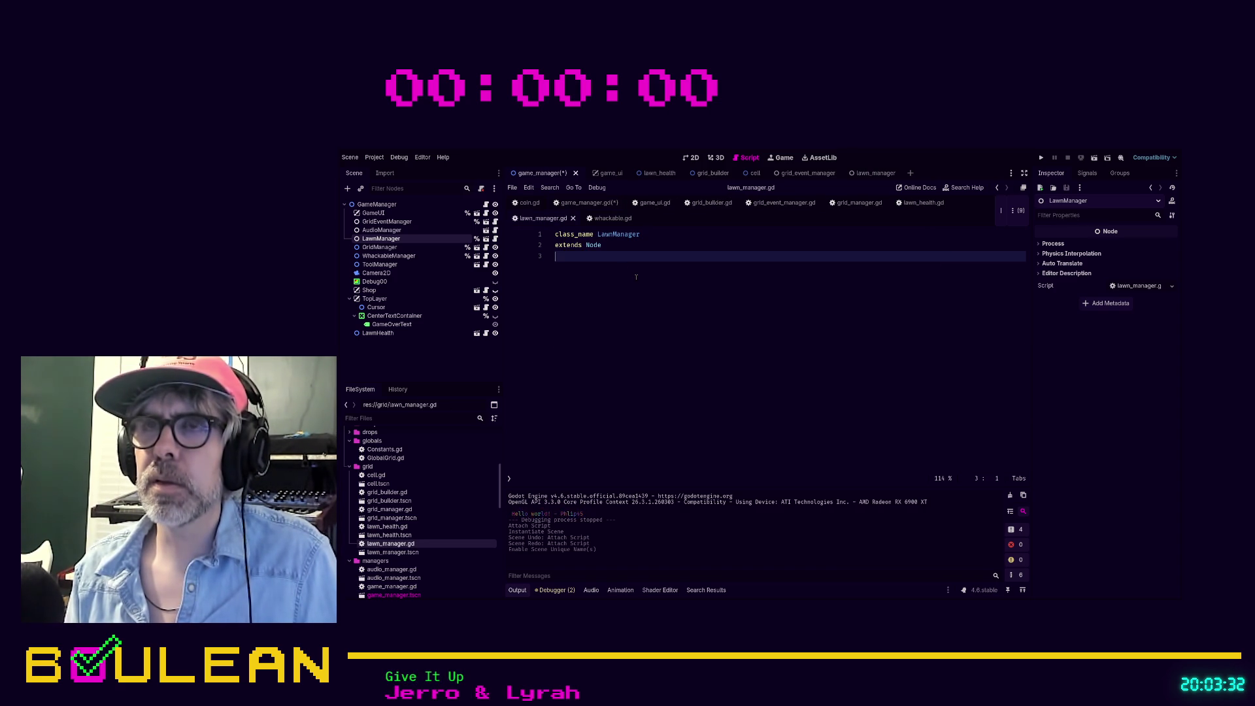
pyautogui.press('Return')
pyautogui.press('Up')
pyautogui.press('Down')
pyautogui.press('BackSpace')
pyautogui.press('Up')
pyautogui.press('Up')
pyautogui.hotkey('shift', 'End')
pyautogui.press('Delete')
pyautogui.write('class_name LawnManager')
pyautogui.press('Down')
pyautogui.press('Down')
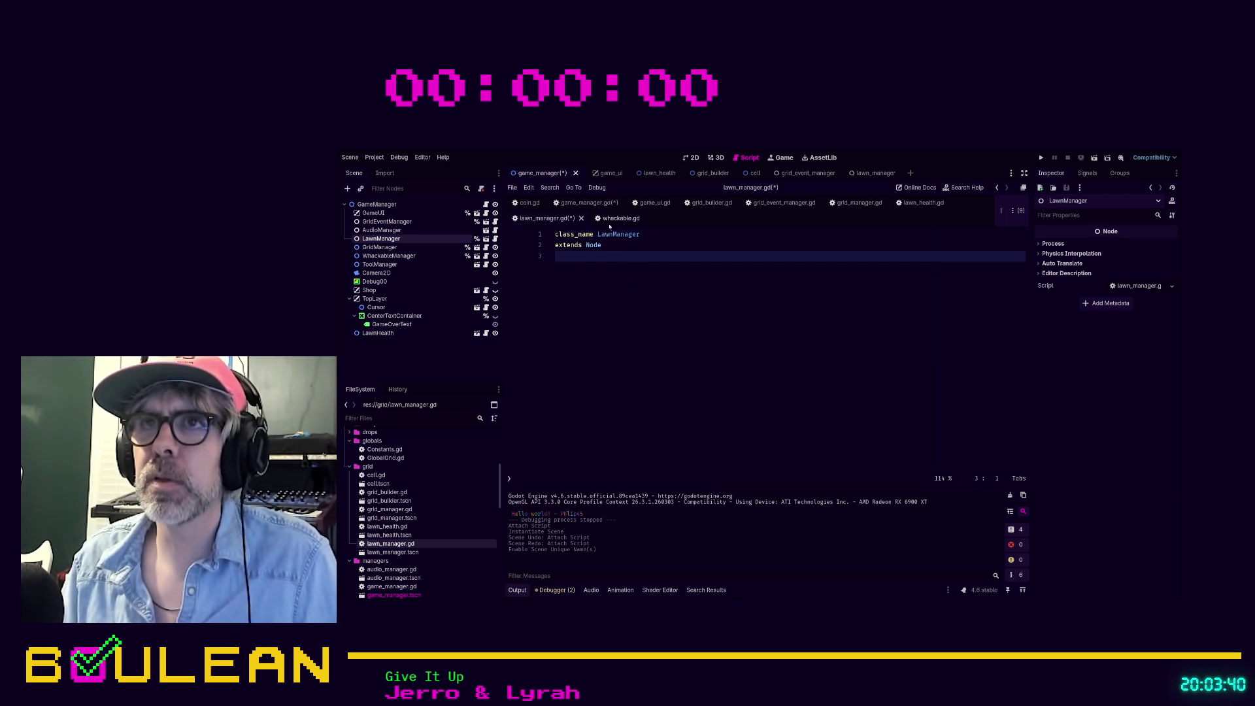
# Browse game_manager.gd, grid_event_manager.gd and grid_manager.gd, then search all scripts for 'lawn'
pyautogui.click(588, 205)
pyautogui.scroll(-3, 631, 467)
pyautogui.scroll(6, 660, 362)
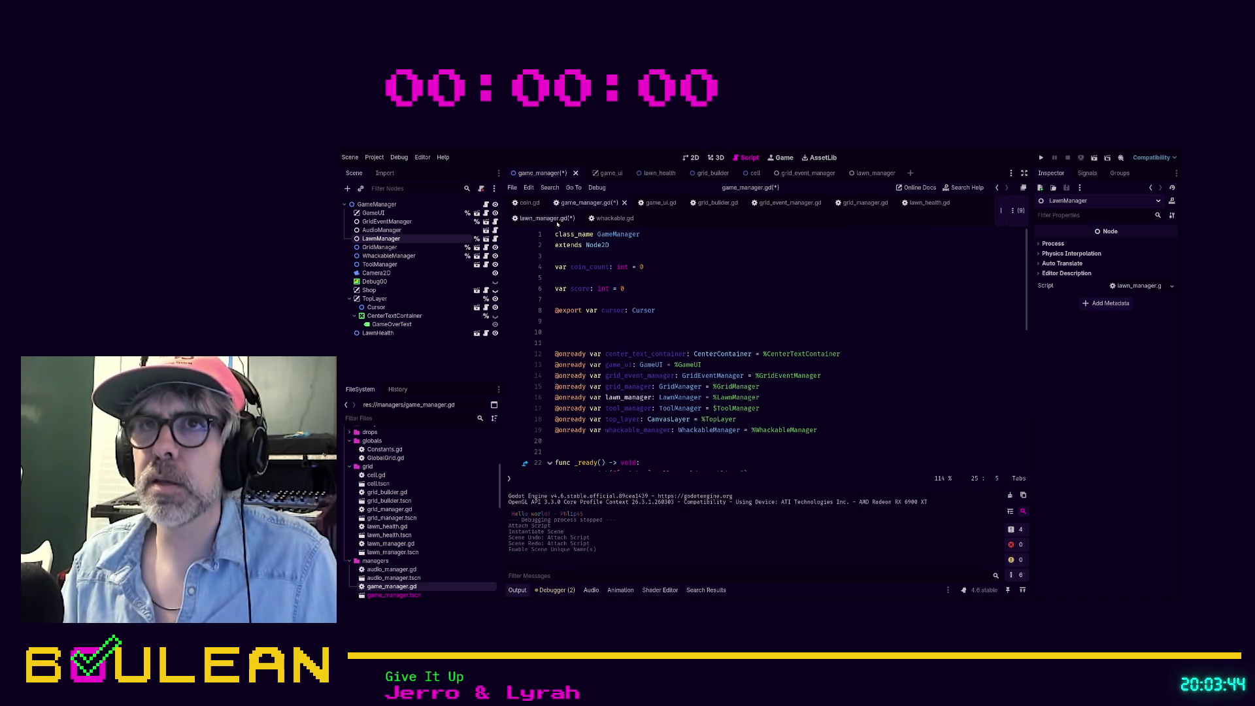
pyautogui.click(546, 218)
pyautogui.click(791, 204)
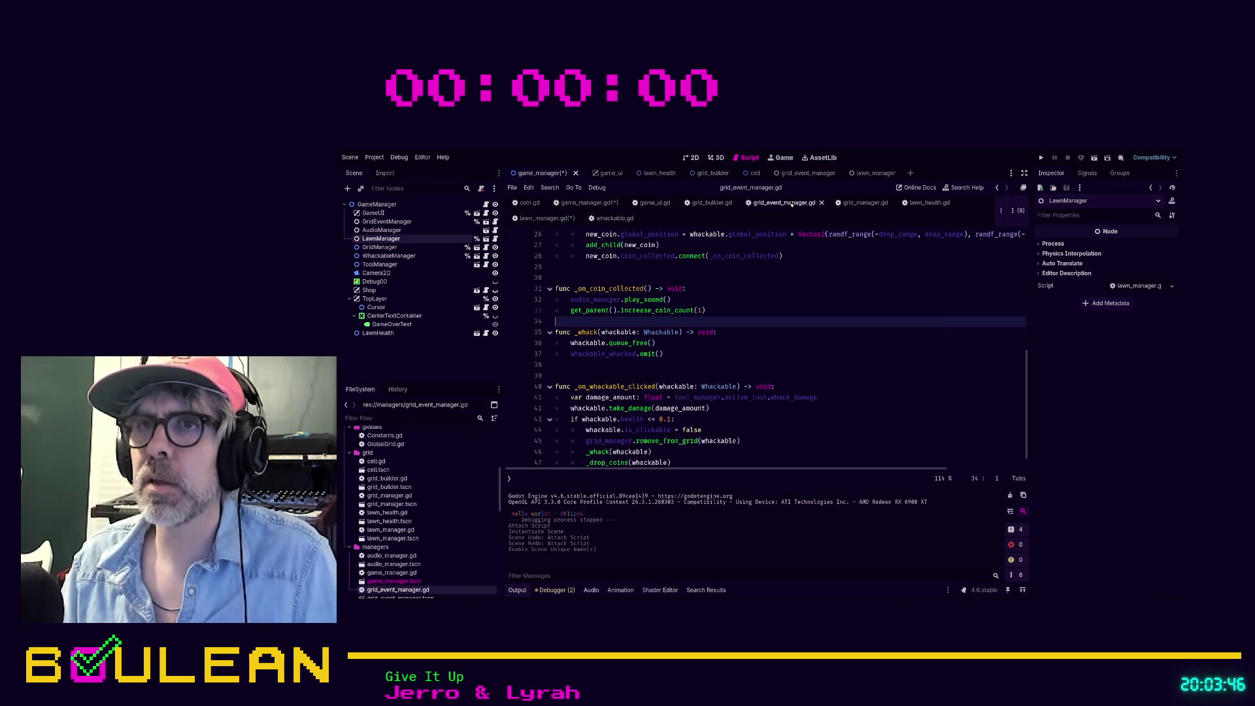
pyautogui.click(861, 203)
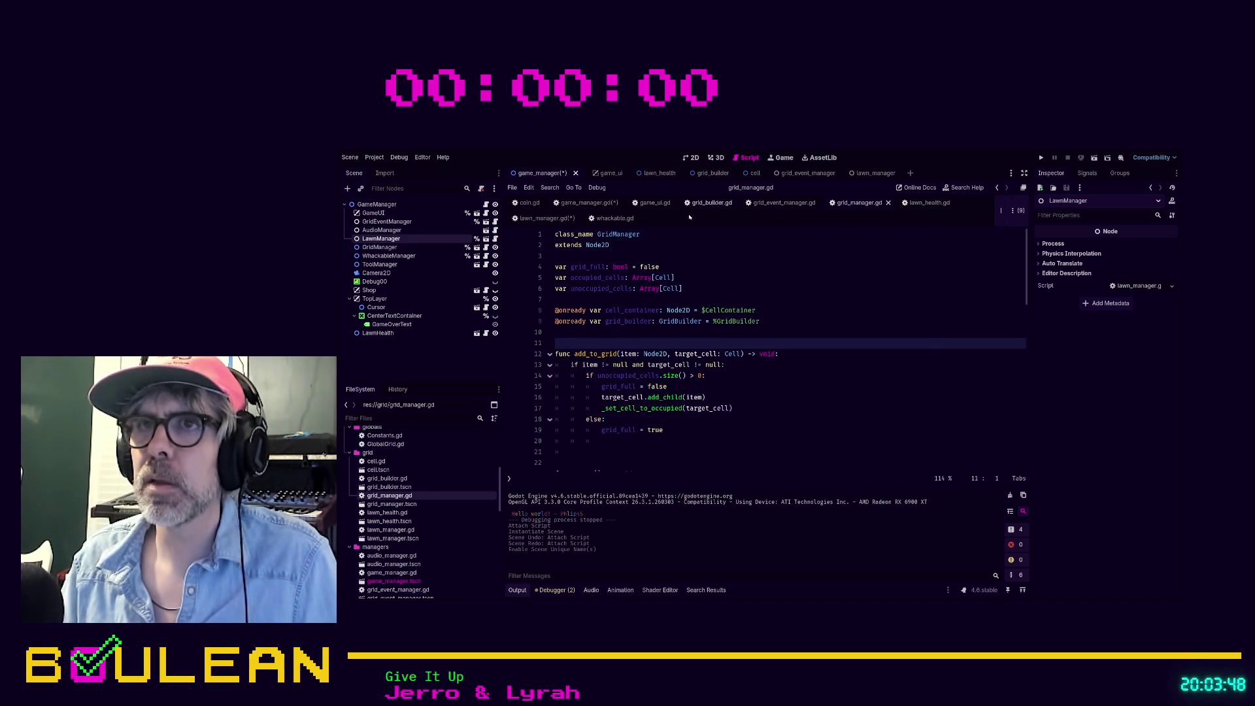
pyautogui.click(551, 220)
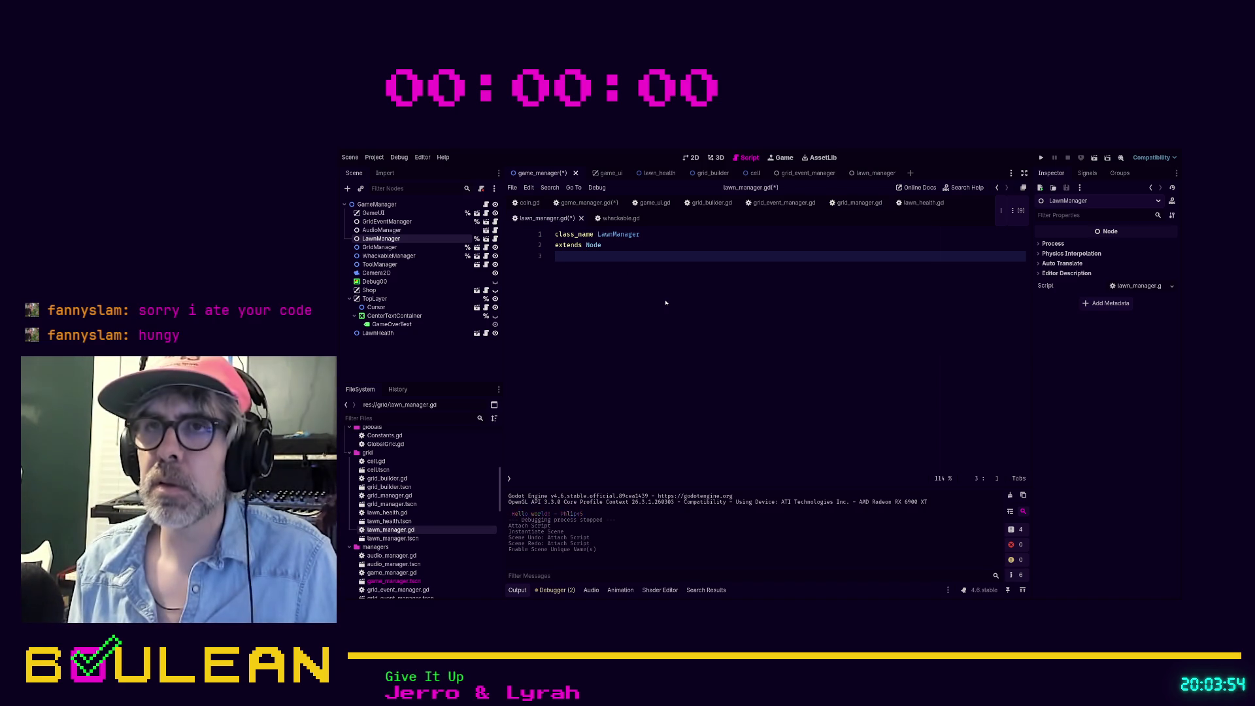
pyautogui.press('Return')
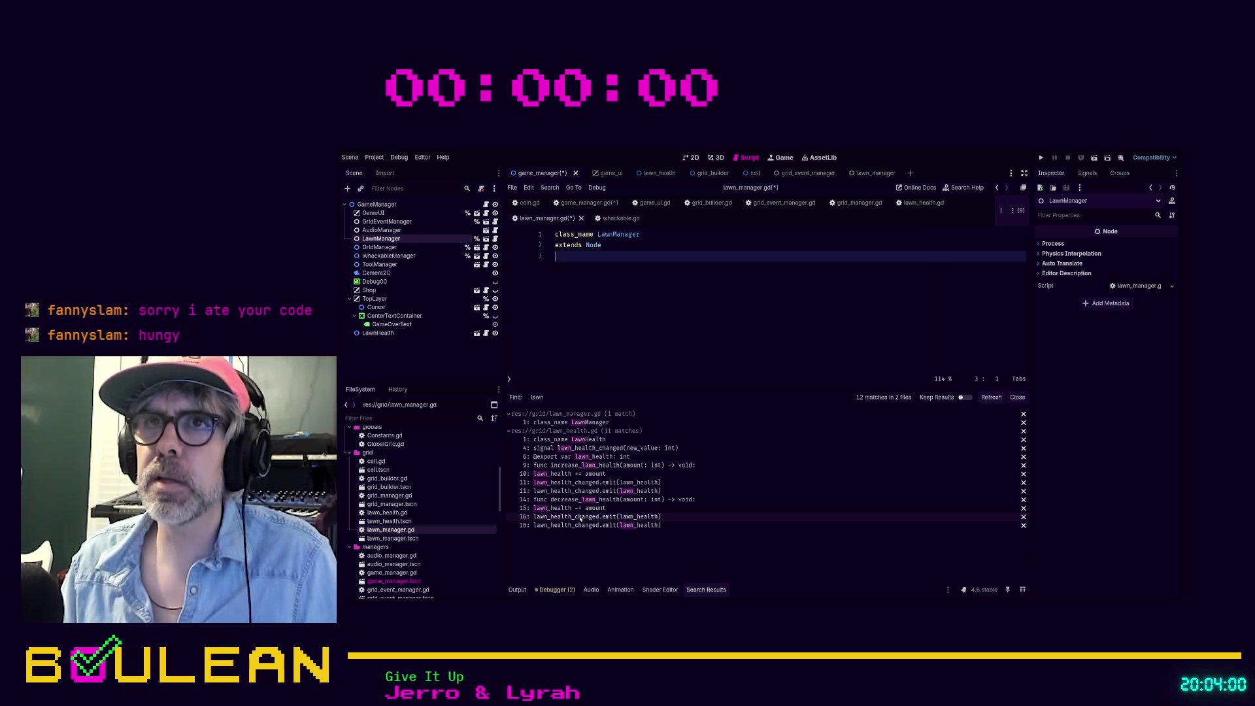
# Cut the lawn_health_changed signal, lawn_health export and health functions from lawn_health.gd into lawn_manager.gd
pyautogui.click(923, 202)
pyautogui.click(587, 363)
pyautogui.moveTo(588, 363); pyautogui.dragTo(533, 263)
pyautogui.hotkey('ctrl', 'c')
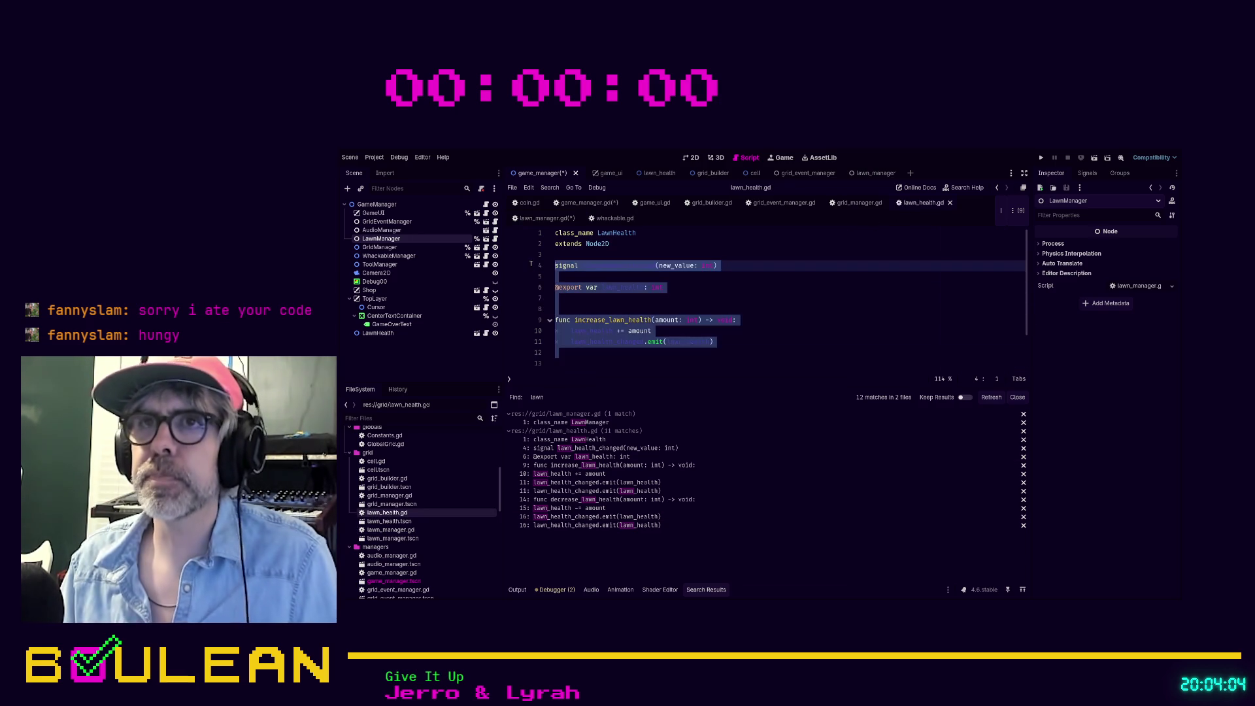
pyautogui.hotkey('ctrl', 's')
pyautogui.hotkey('ctrl', 'v')
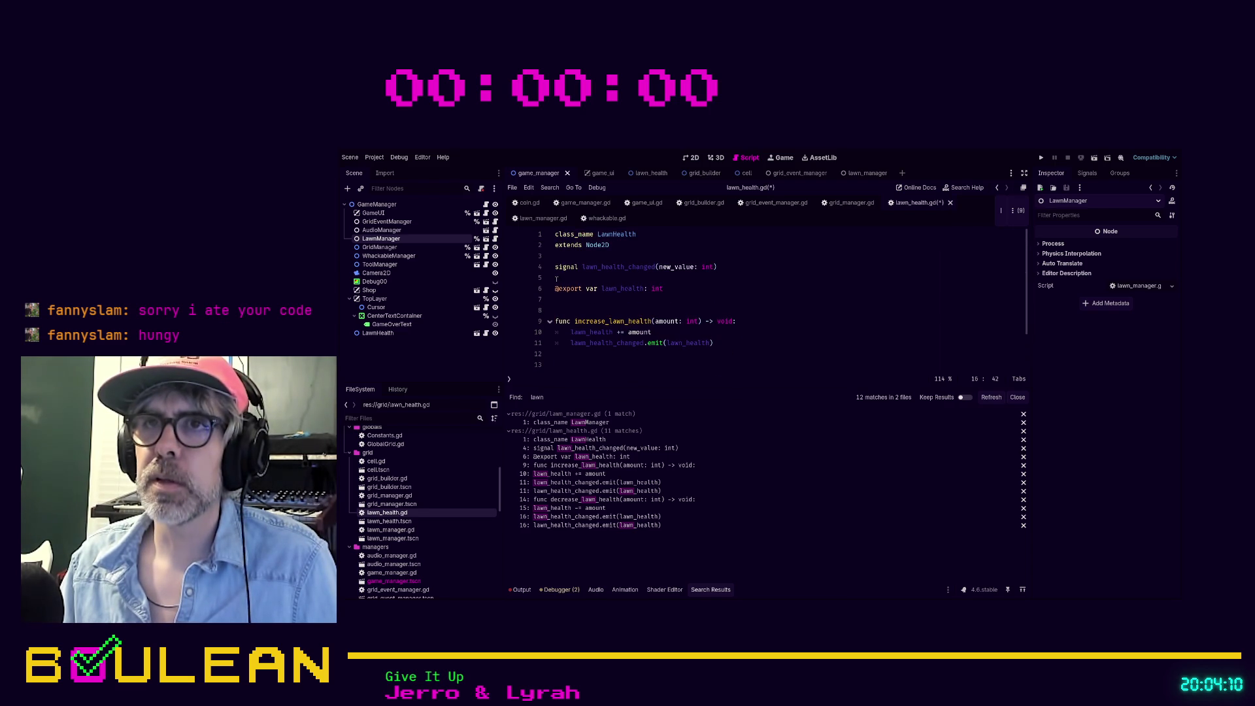
pyautogui.keyDown('shift'); pyautogui.click(556, 270); pyautogui.keyUp('shift')
pyautogui.press('Delete')
pyautogui.press('BackSpace')
pyautogui.hotkey('ctrl', 's')
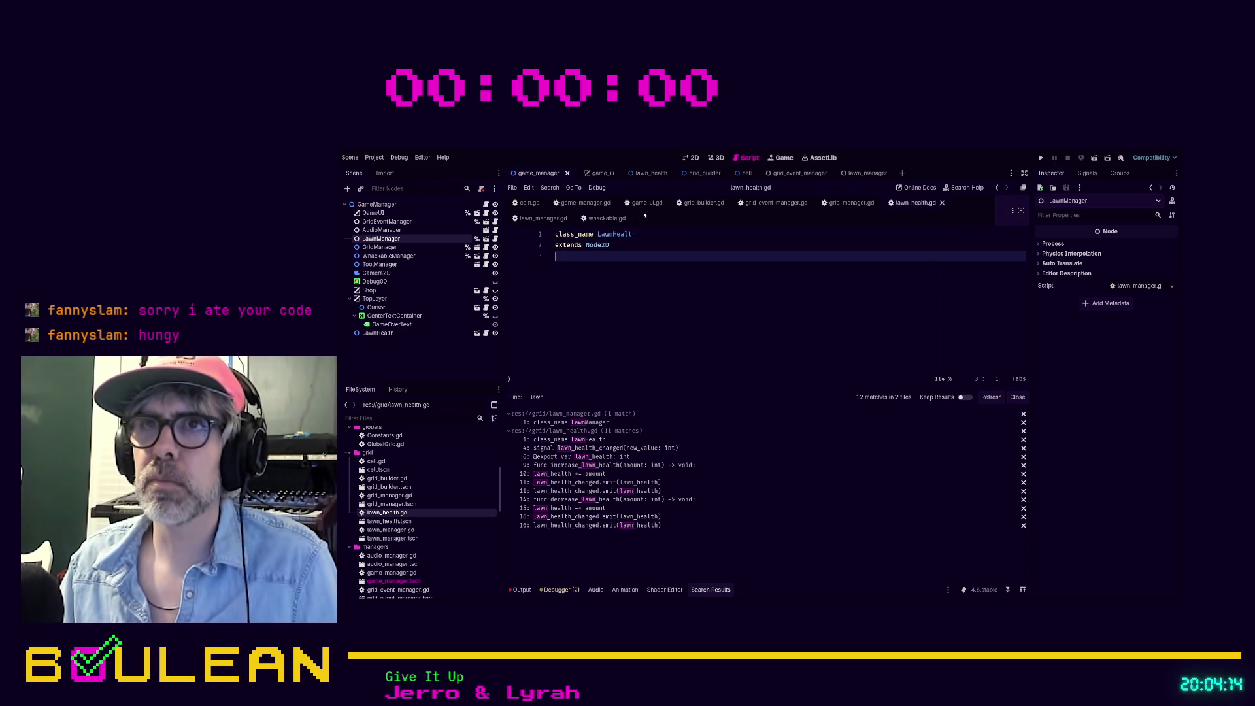
pyautogui.click(543, 218)
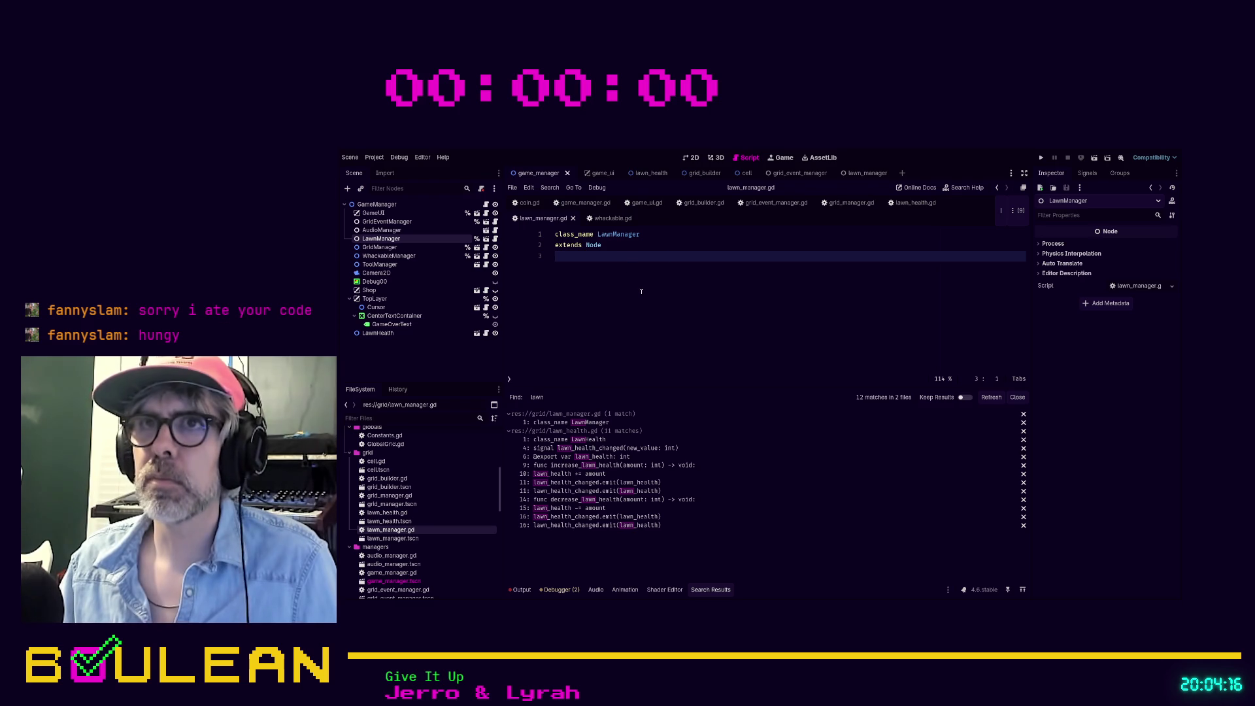
pyautogui.hotkey('ctrl', 'v')
pyautogui.scroll(2, 647, 292)
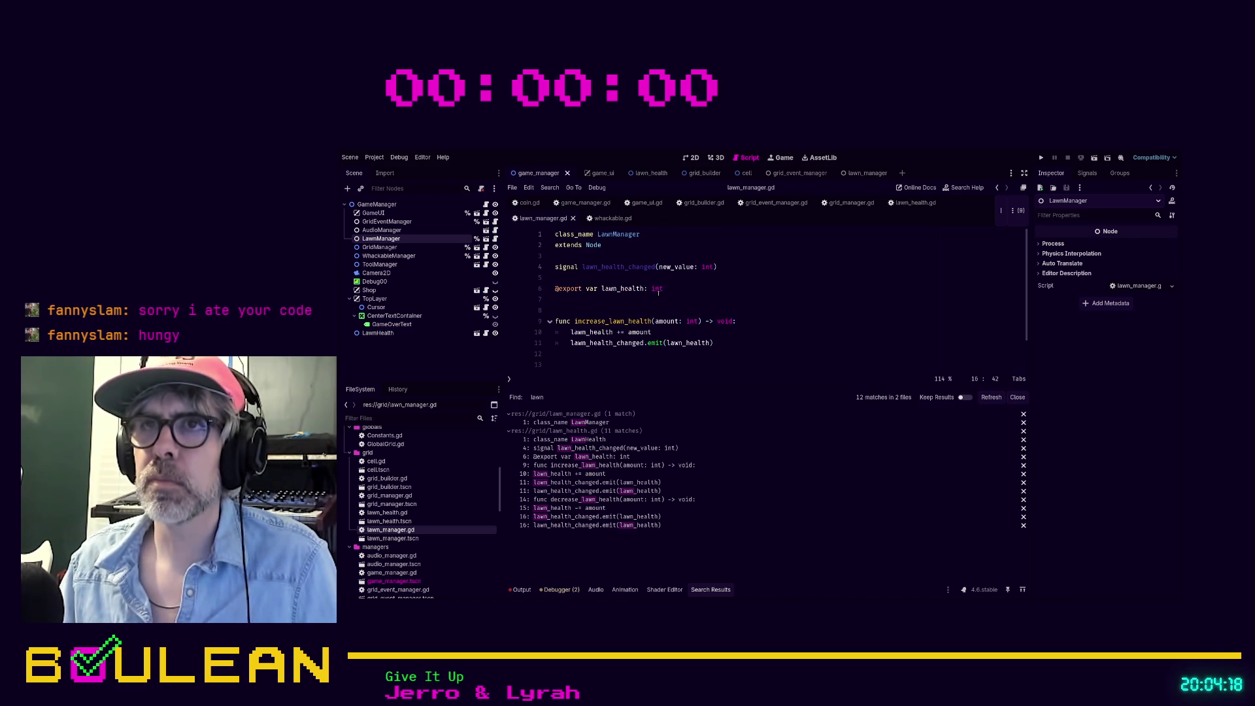
# Add lawn_manager.lawn_health_changed.connect(_on_lawn_health_changed) to _ready in game_manager.gd
pyautogui.click(574, 204)
pyautogui.scroll(-5, 719, 292)
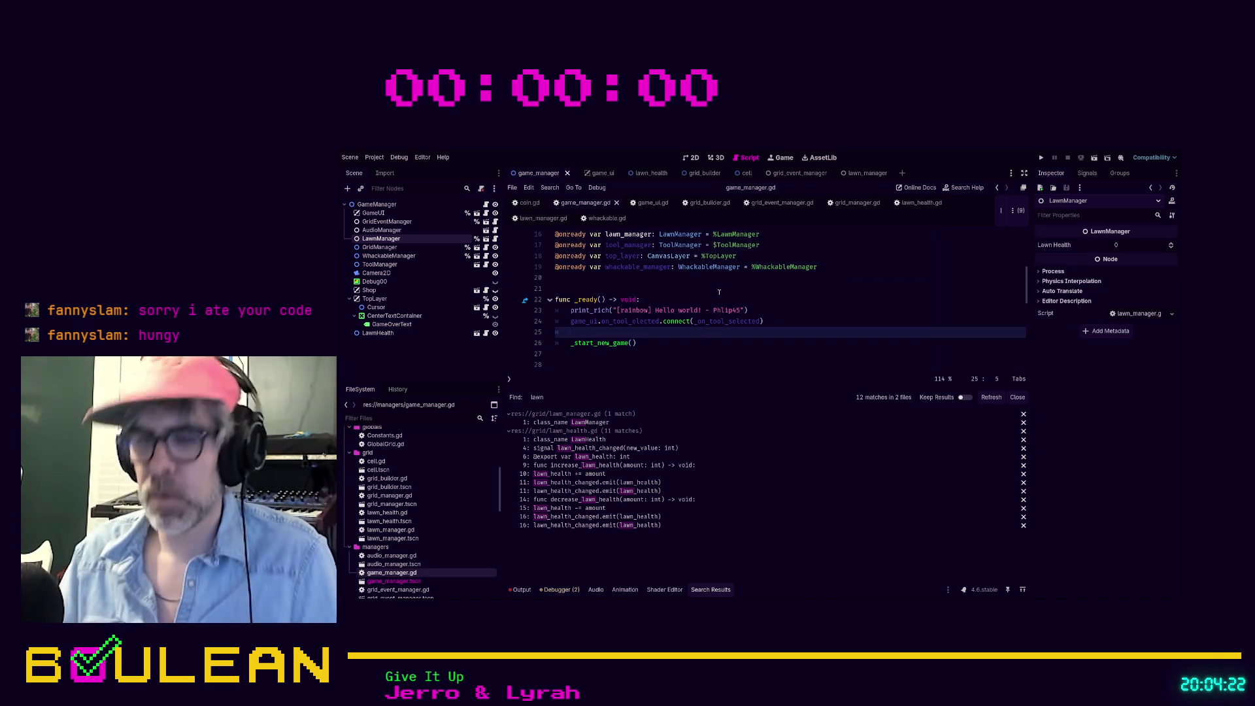
pyautogui.write('lawn')
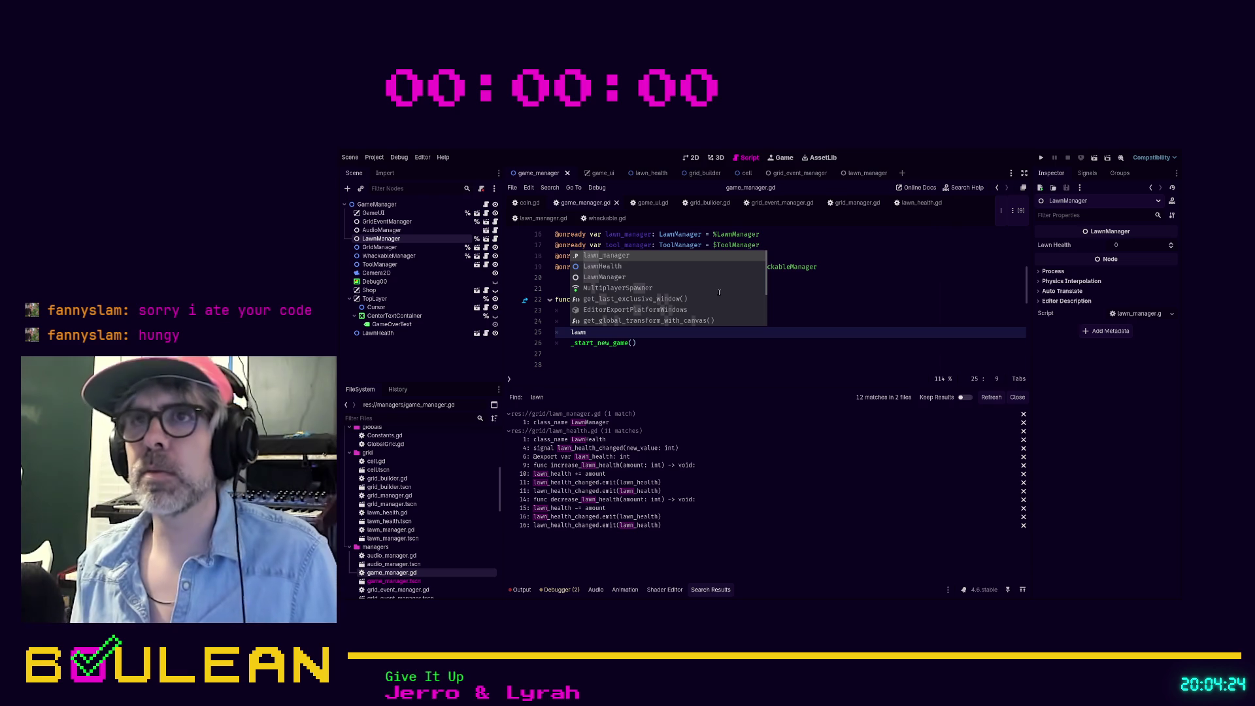
pyautogui.press('Return')
pyautogui.write('.l')
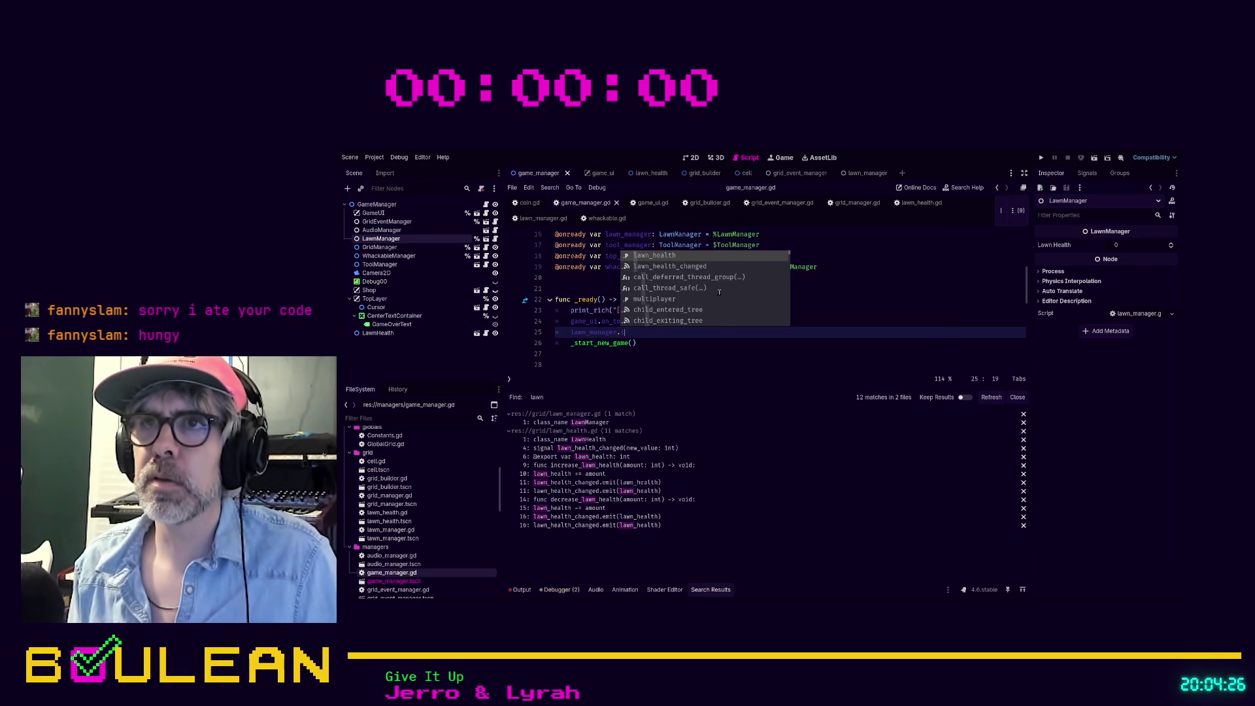
pyautogui.press('Down')
pyautogui.press('Return')
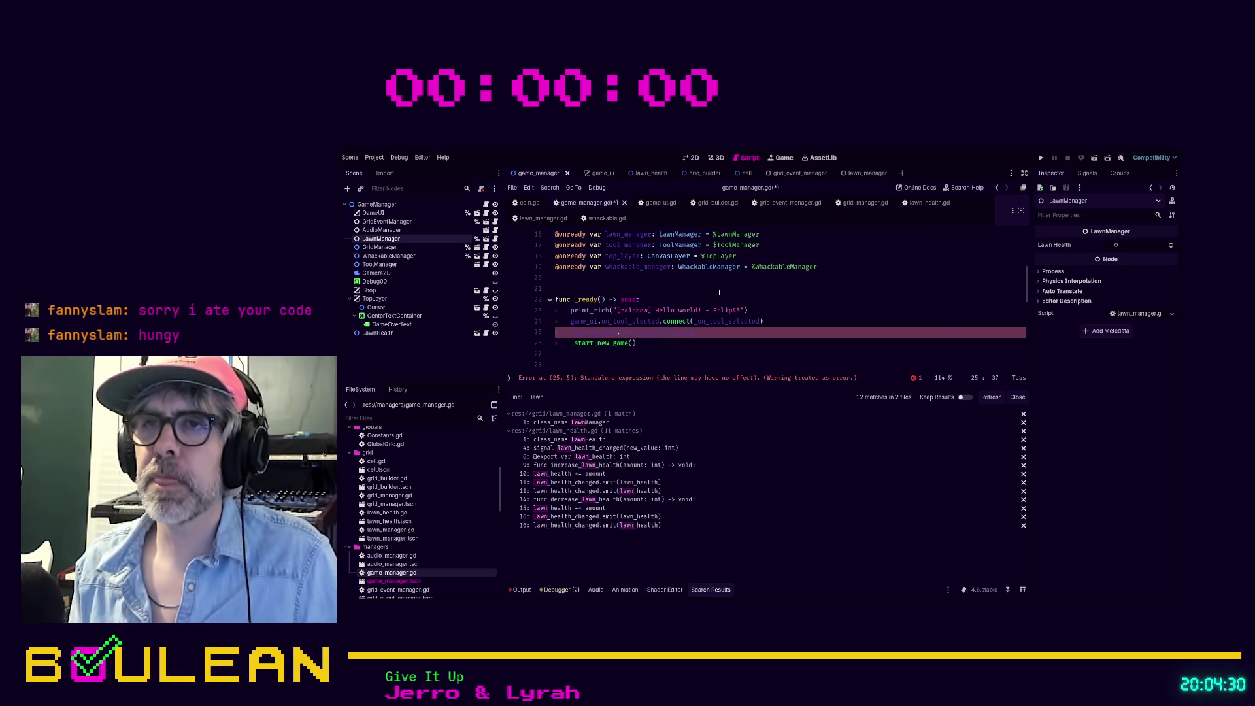
pyautogui.write('.co')
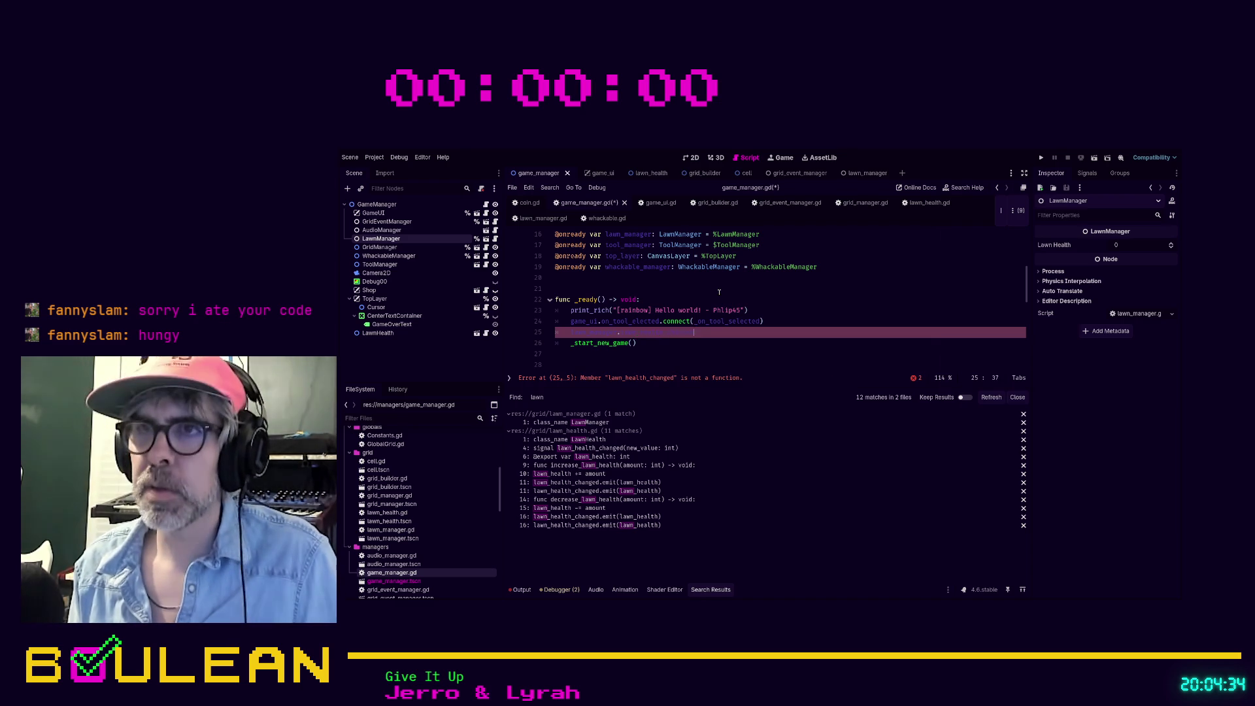
pyautogui.write('nnect(_on')
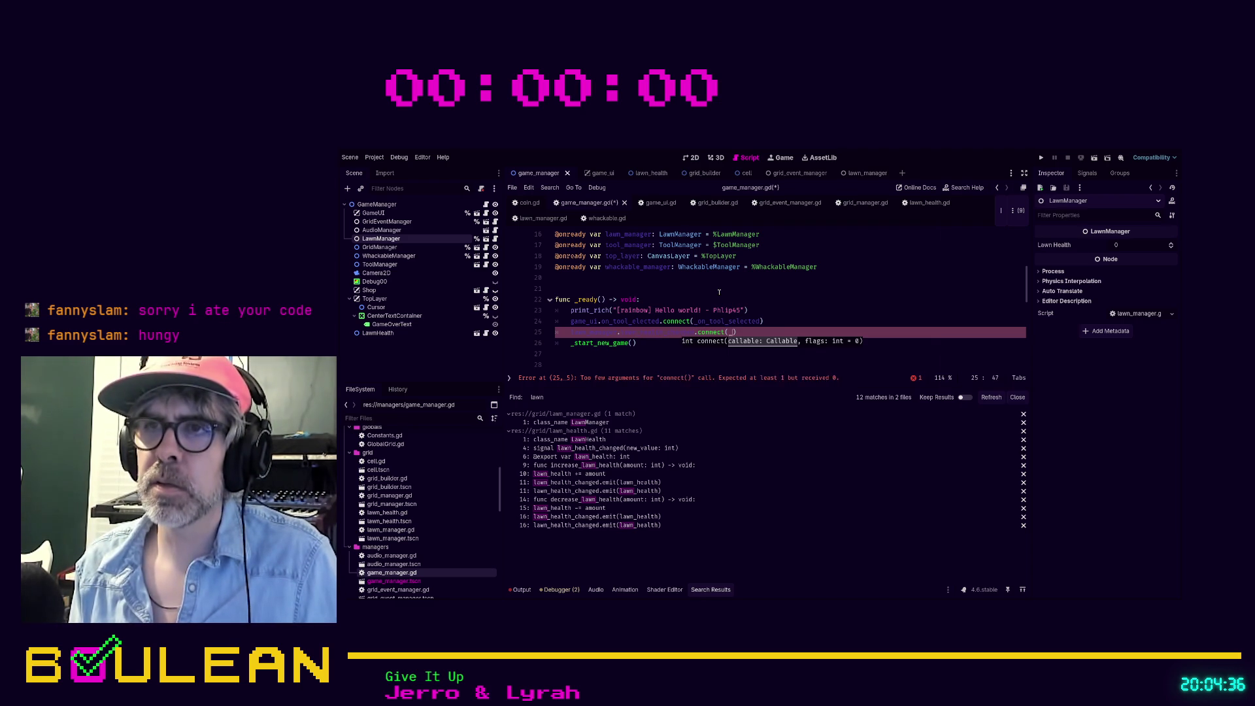
pyautogui.write('_lawn_health_')
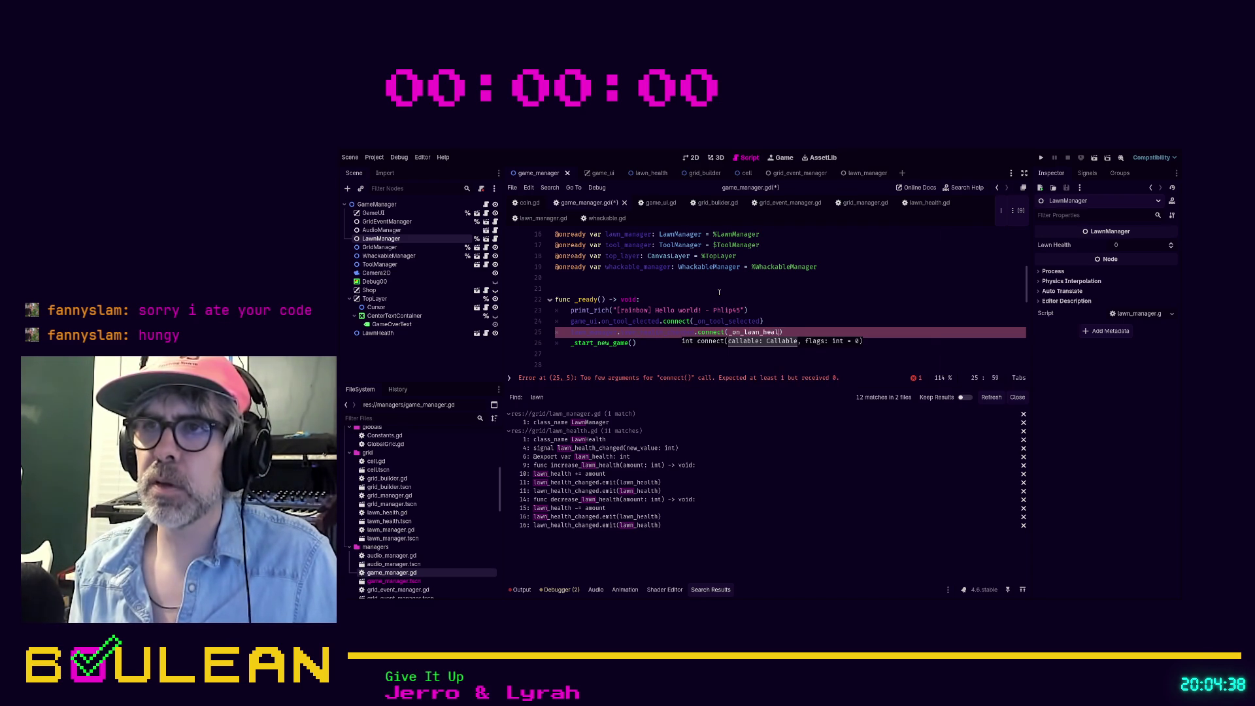
pyautogui.write('changed')
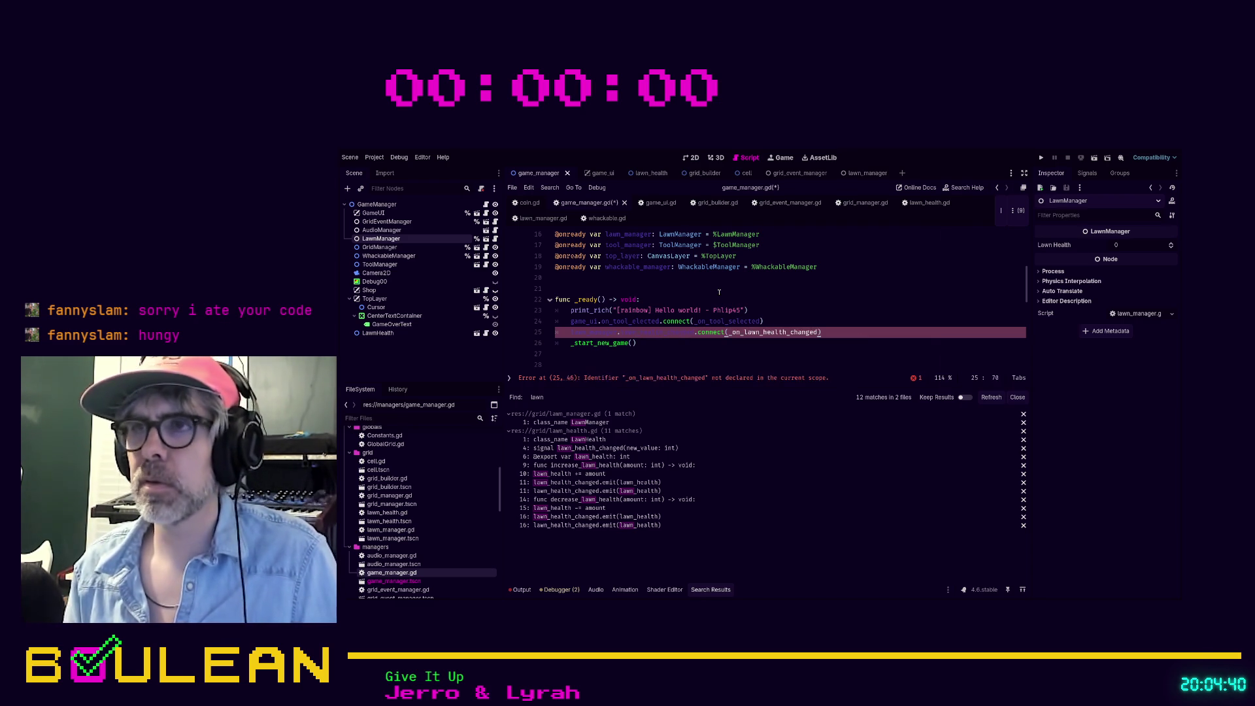
pyautogui.doubleClick(764, 332)
pyautogui.scroll(-7, 764, 333)
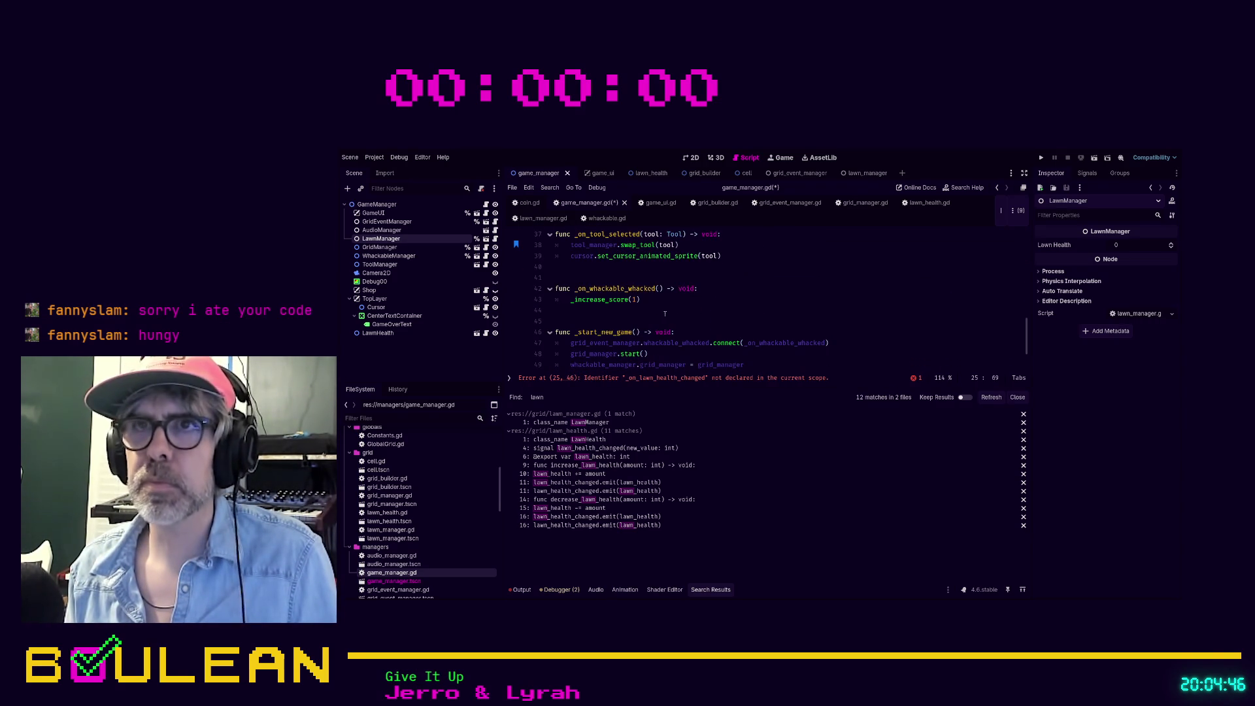
# Below _increase_score, add func _on_lawn_health_changed(new_value: int) -> void: with a pass body
pyautogui.scroll(3, 607, 277)
pyautogui.click(570, 322)
pyautogui.press('Return')
pyautogui.press('Return')
pyautogui.press('Return')
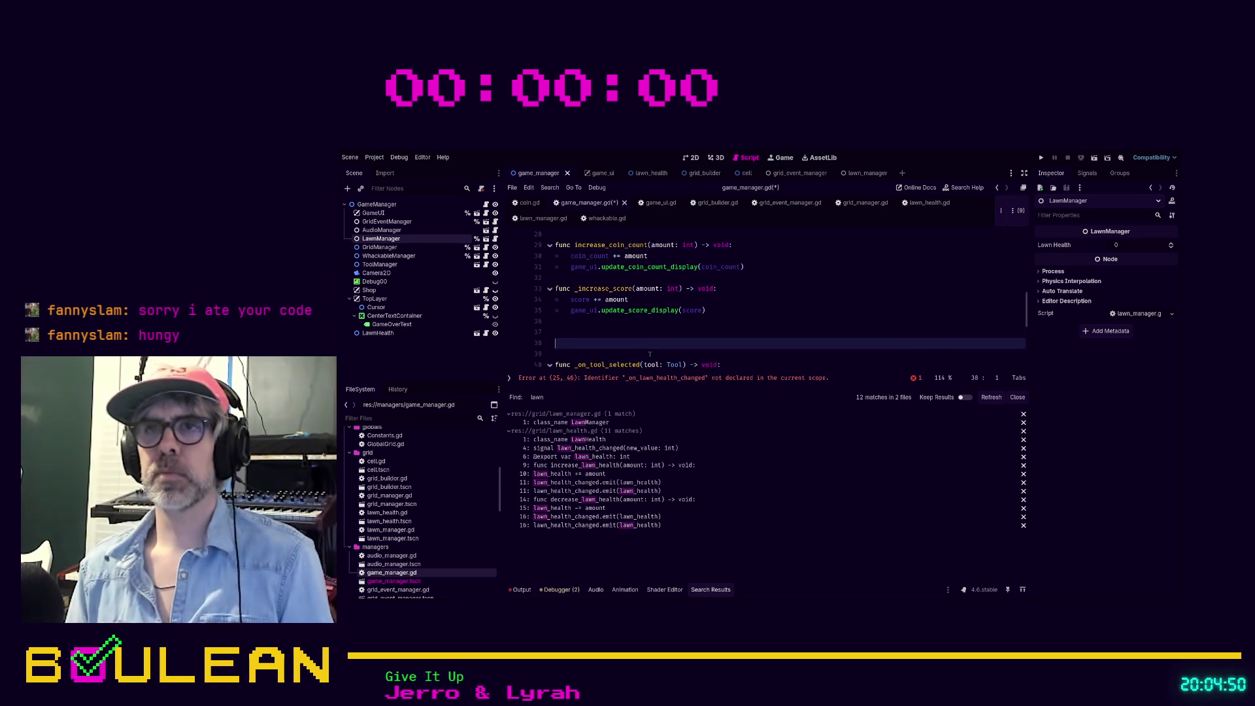
pyautogui.press('Up')
pyautogui.write('func _on_lawn_health_changed')
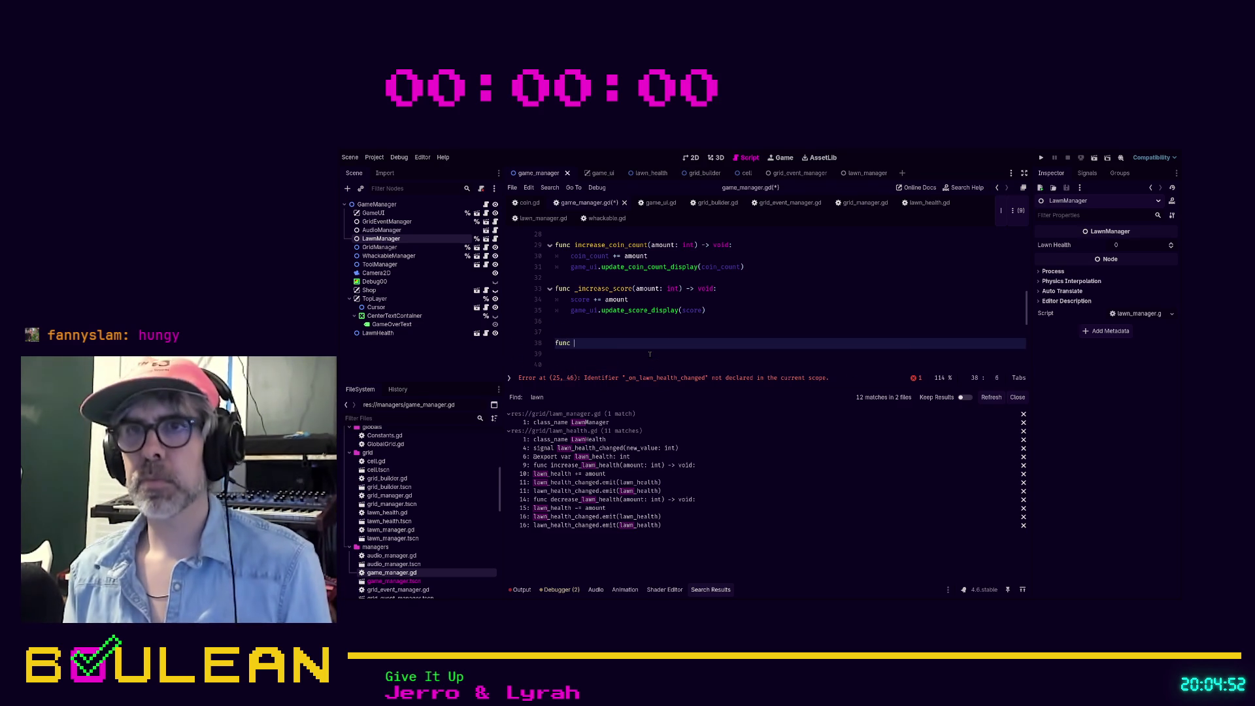
pyautogui.write('(')
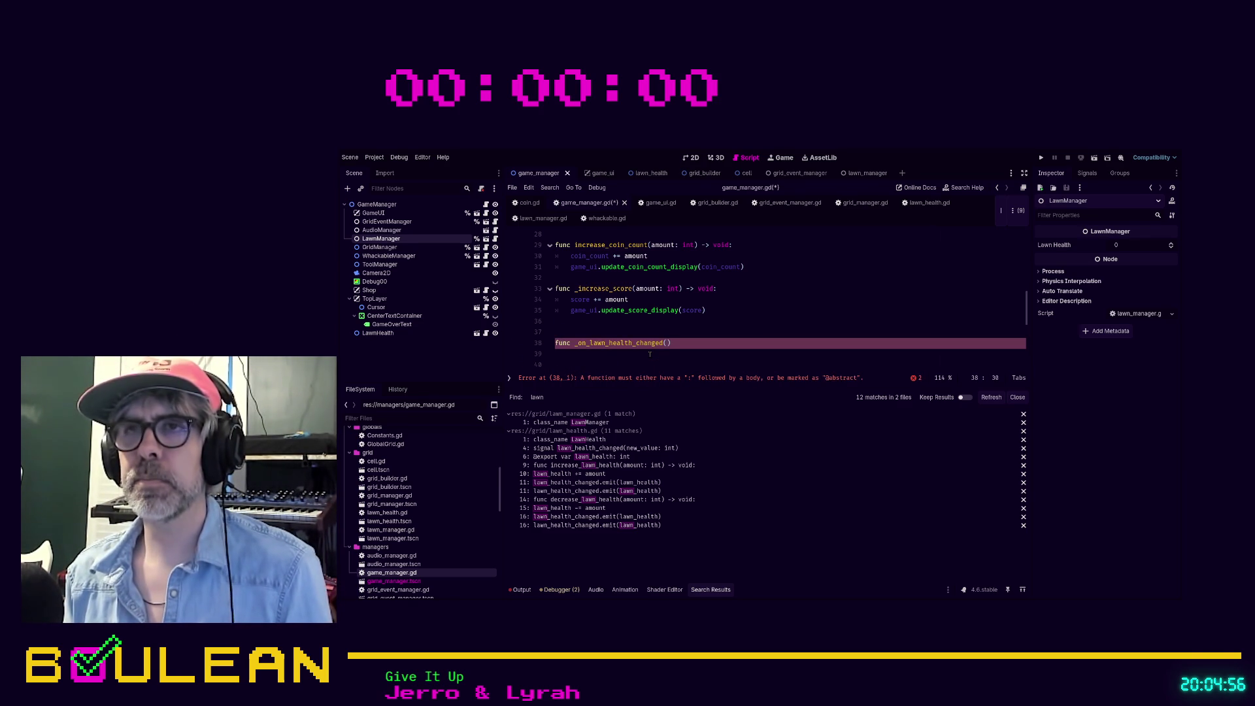
pyautogui.write('new_value:')
pyautogui.write(' int) -')
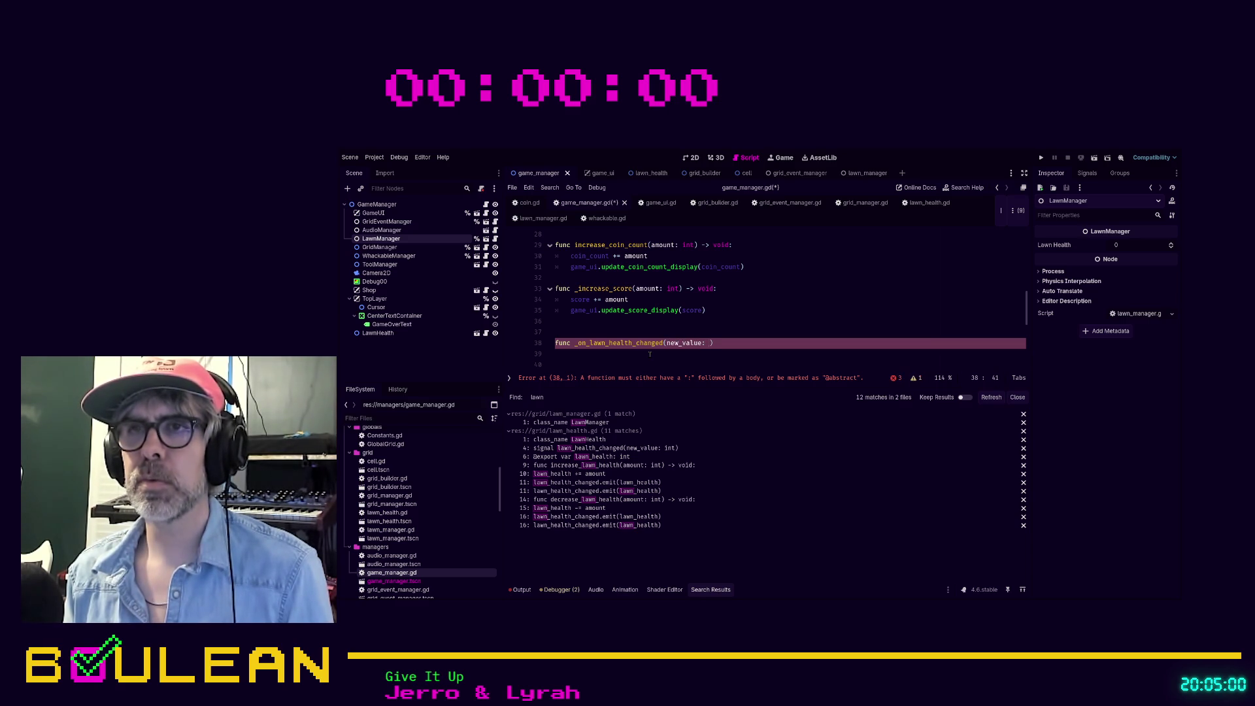
pyautogui.write('> void')
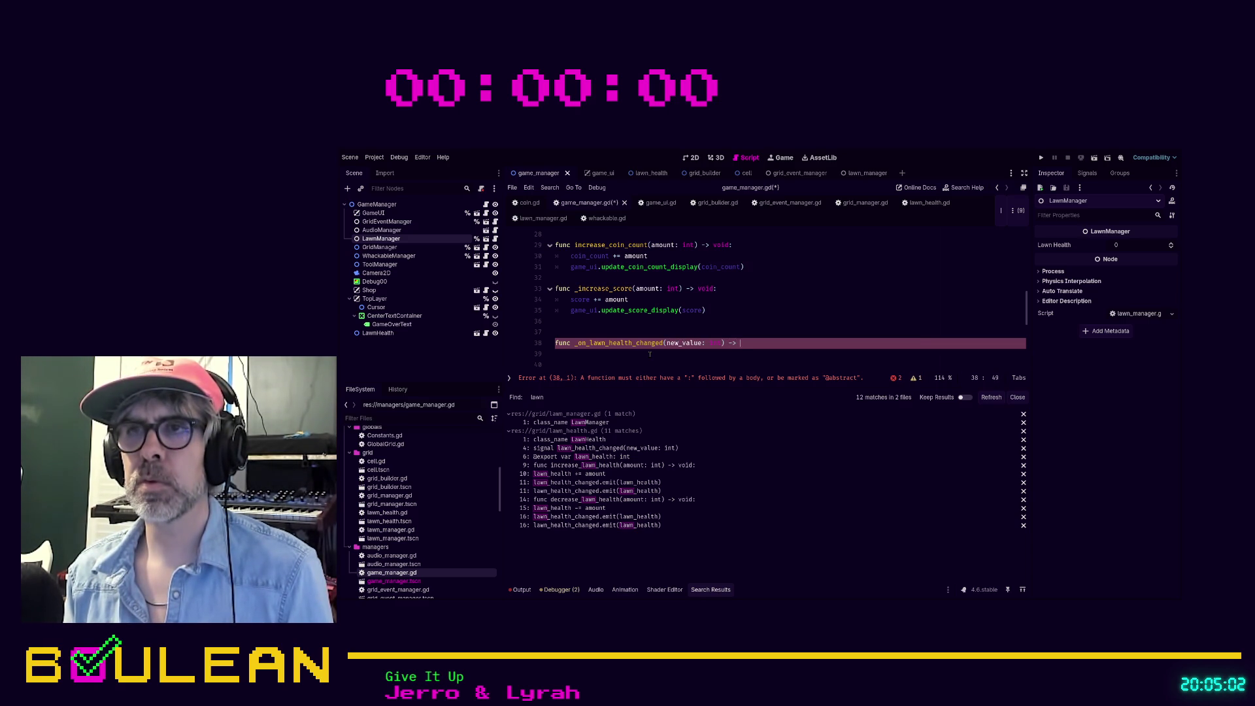
pyautogui.write(':')
pyautogui.press('Return')
pyautogui.write('pass')
# Add the comment '# Update Lawn Health in UI' to the handler, save, and open grid_manager.gd
pyautogui.scroll(-1, 650, 354)
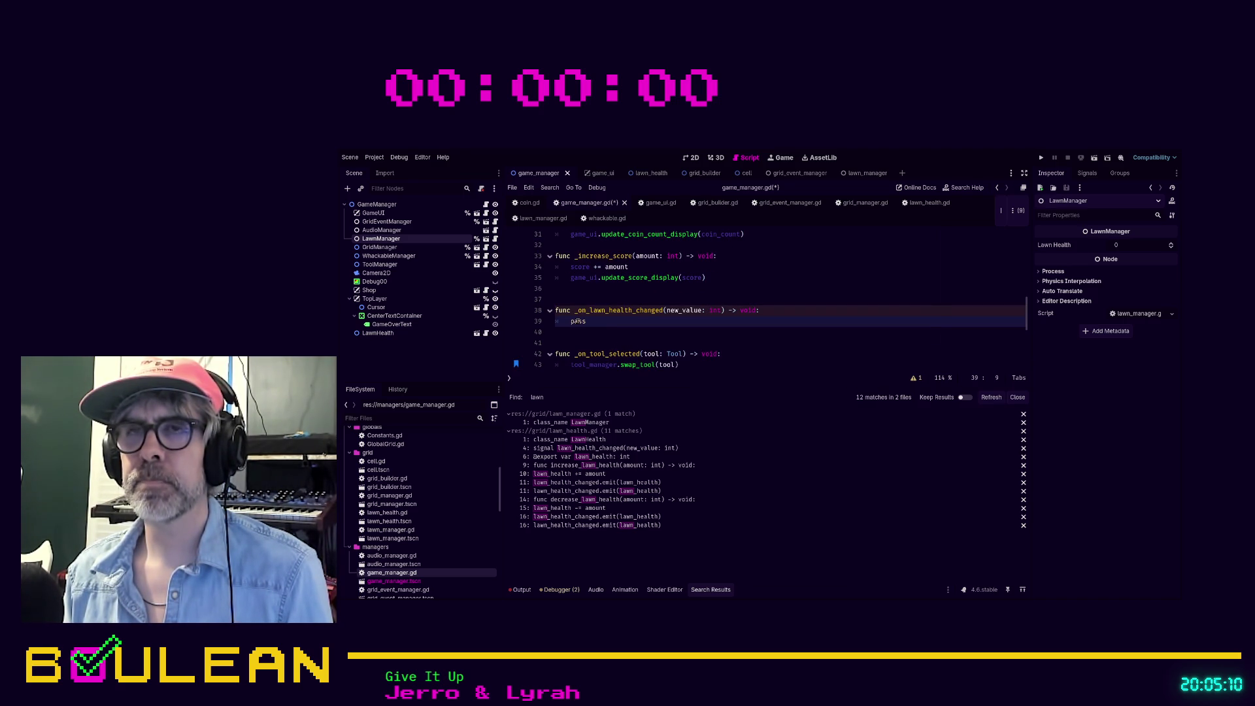
pyautogui.doubleClick(578, 321)
pyautogui.click(596, 324)
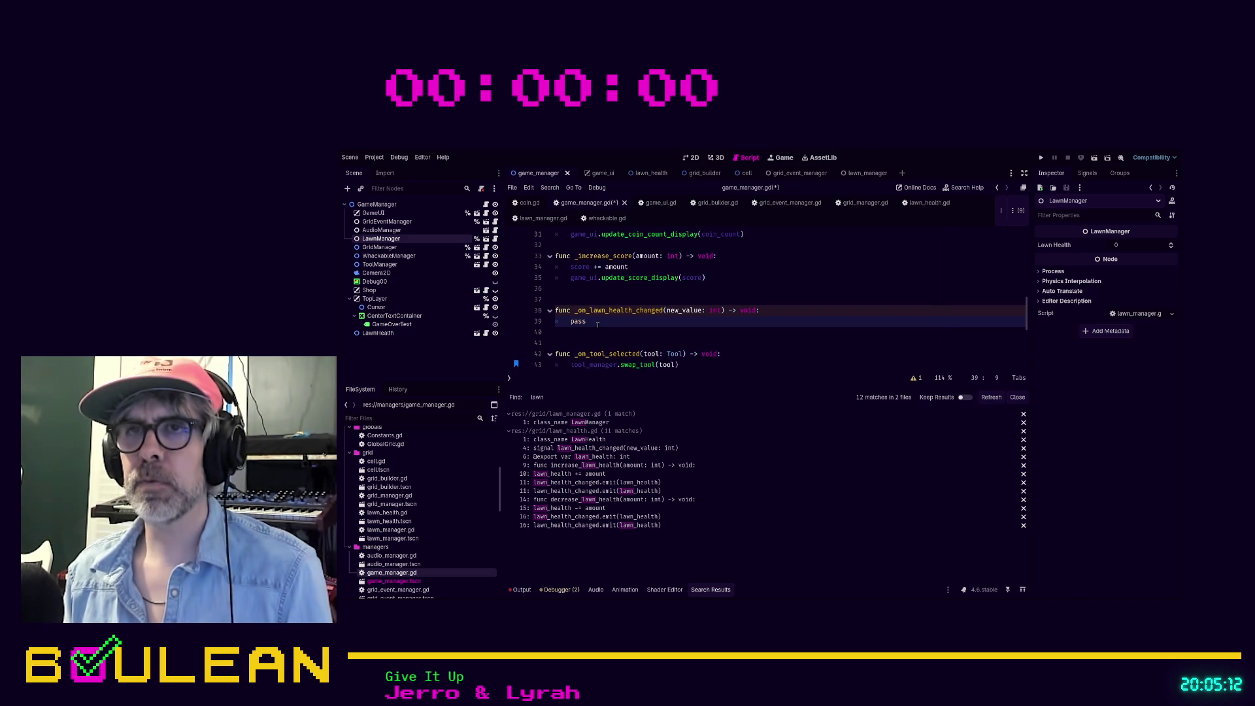
pyautogui.hotkey('ctrl', 'shift', 'Return')
pyautogui.write('# ')
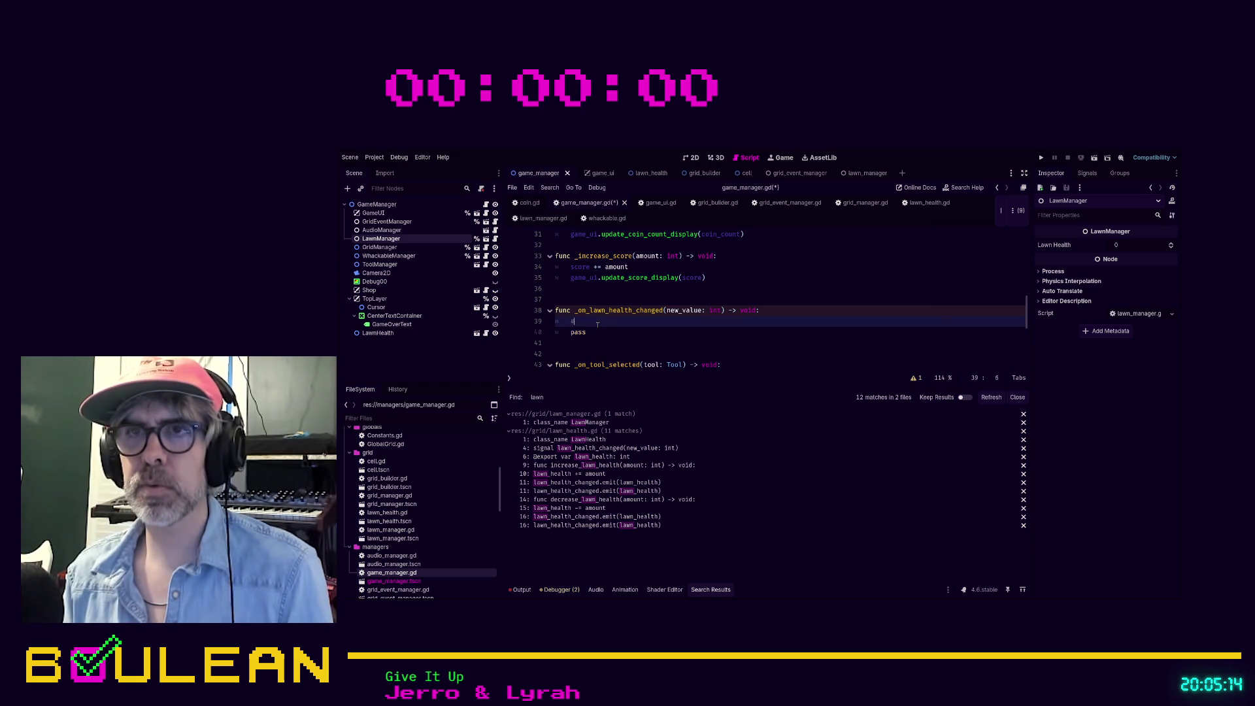
pyautogui.write('Update Lawn Healt')
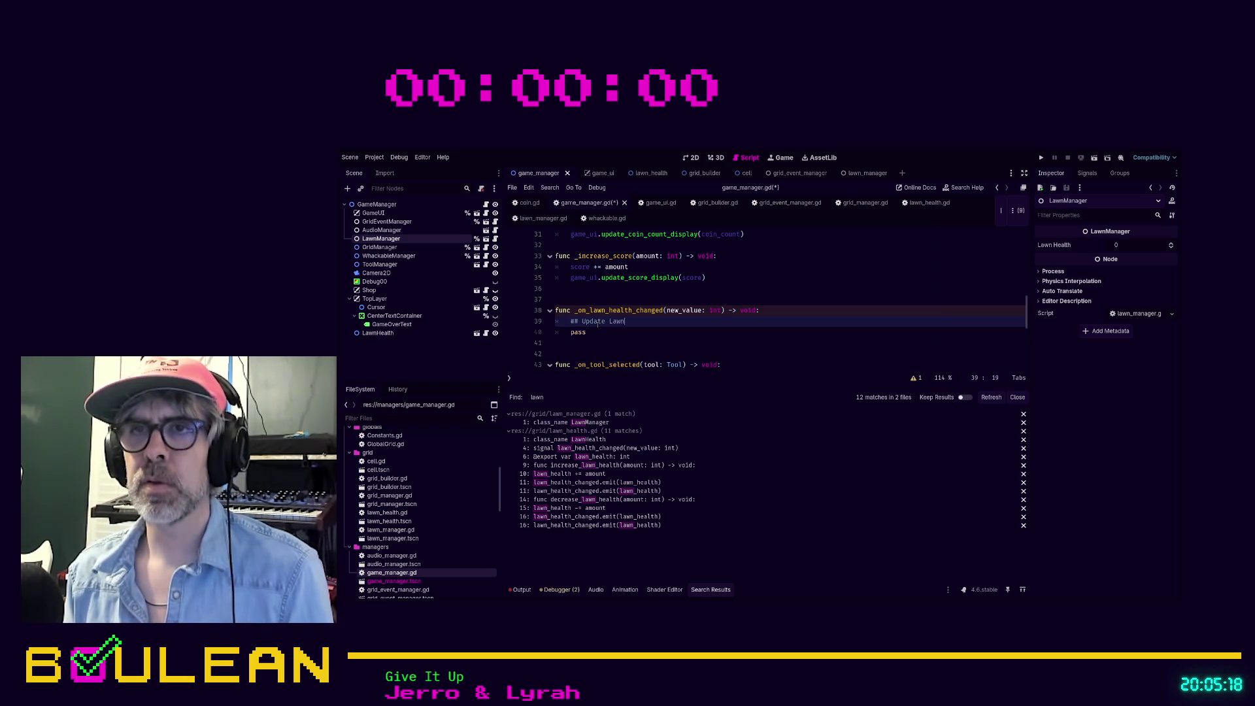
pyautogui.write('h in ')
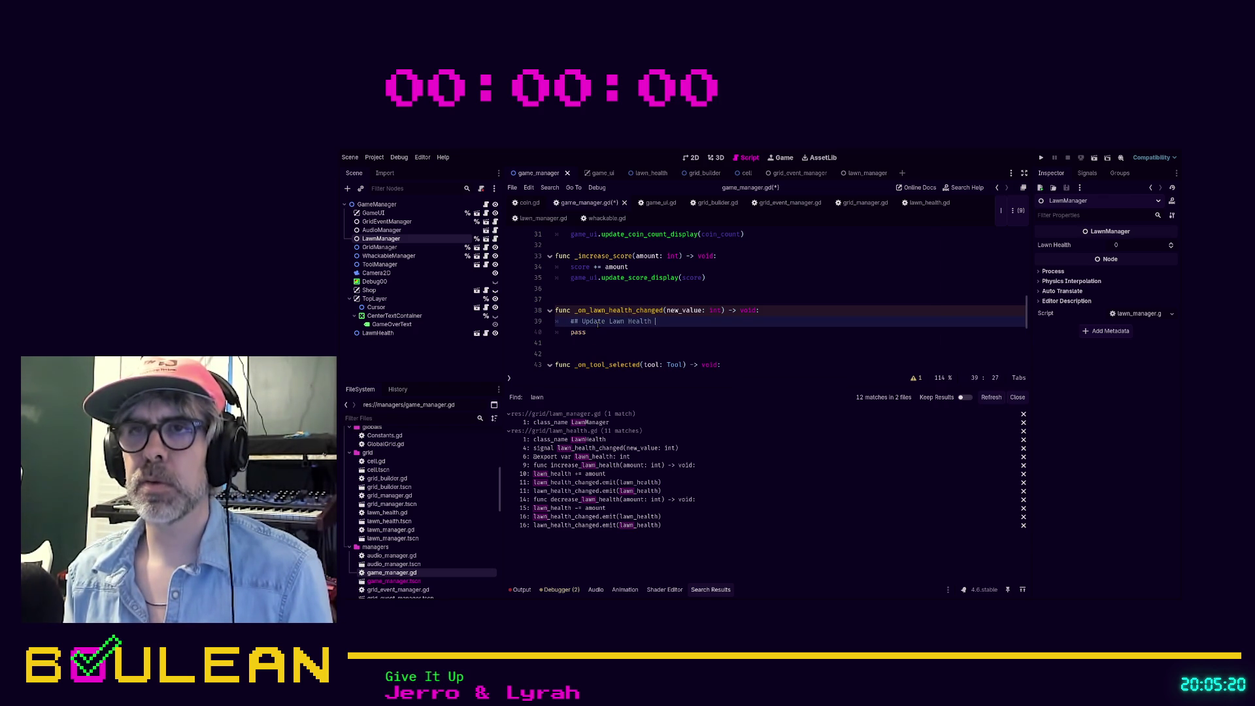
pyautogui.write('UI')
pyautogui.click(600, 341)
pyautogui.hotkey('ctrl', 's')
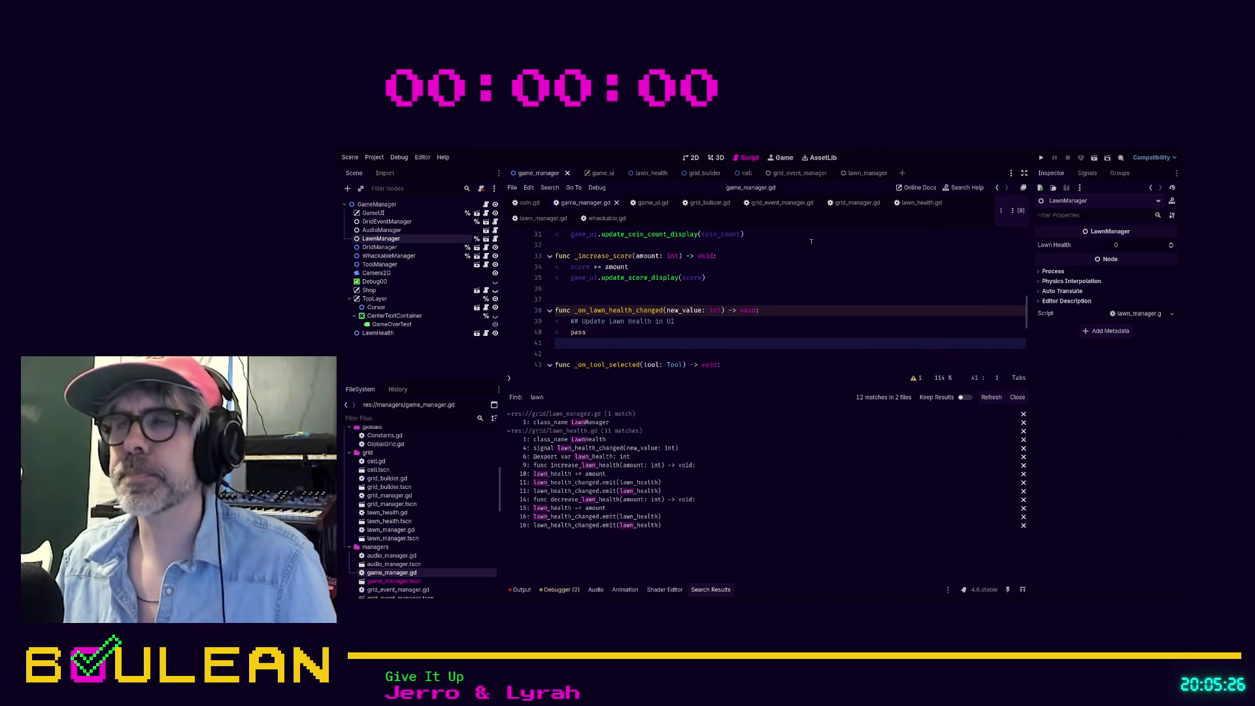
pyautogui.click(852, 203)
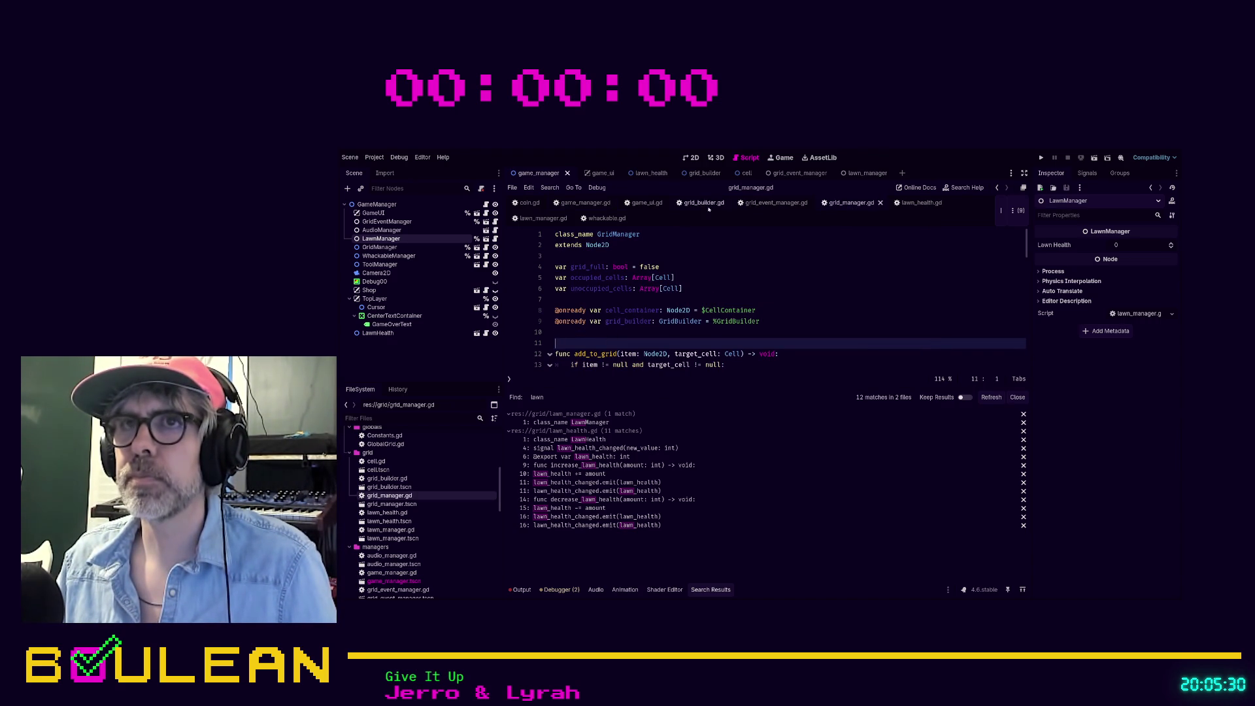
# Paste the decrease_lawn_health function back into lawn_manager.gd at line 13
pyautogui.click(545, 218)
pyautogui.click(618, 302)
pyautogui.press('Up')
pyautogui.press('Up')
pyautogui.press('Up')
pyautogui.press('Down')
pyautogui.press('Down')
pyautogui.press('Down')
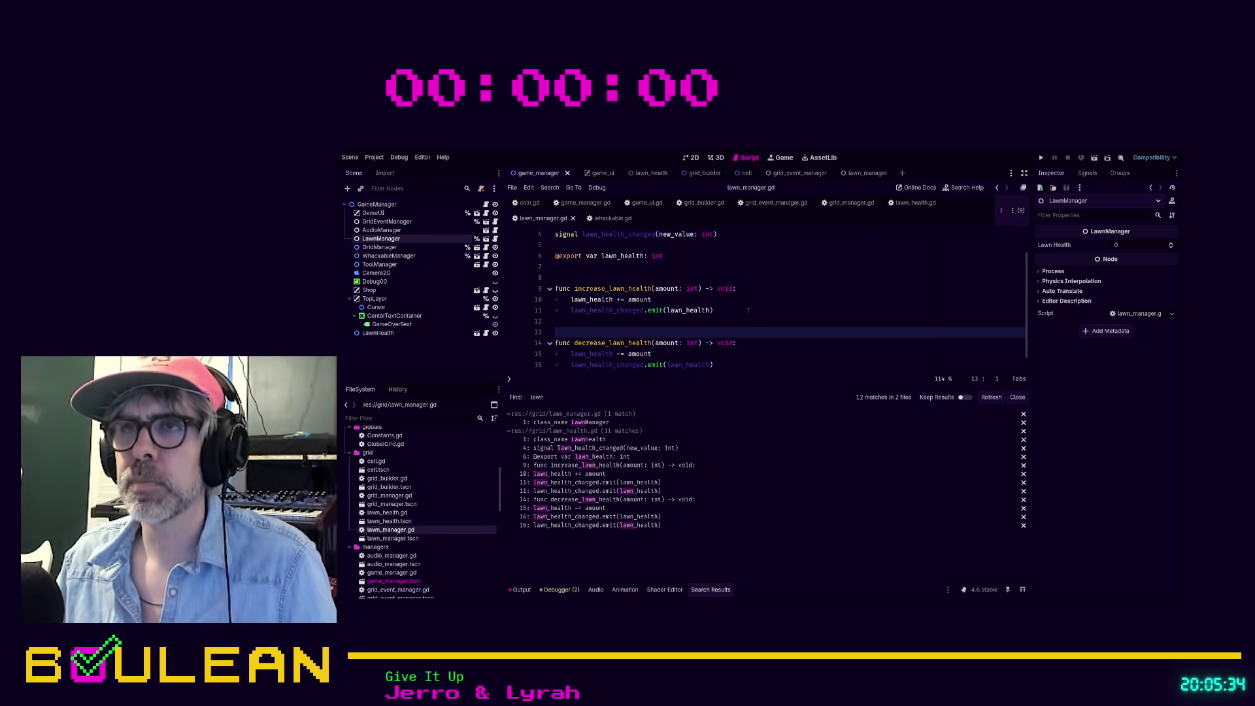
pyautogui.press('Down')
pyautogui.press('Down')
pyautogui.press('Down')
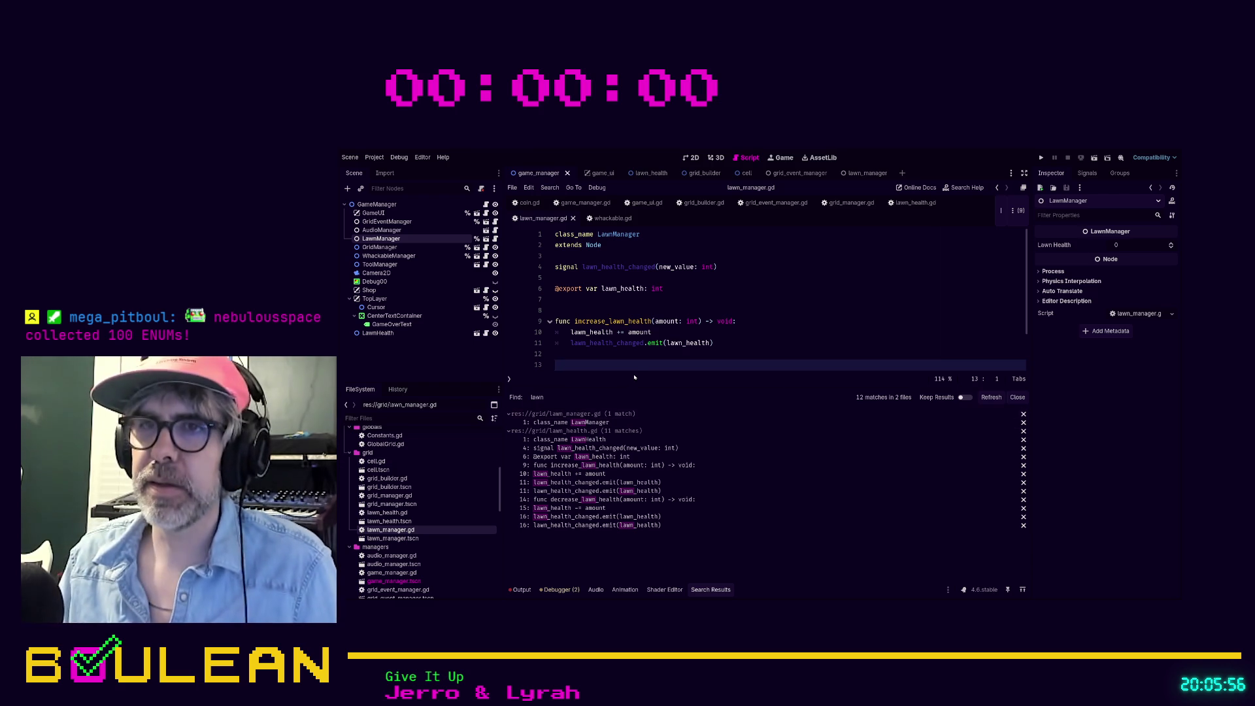
pyautogui.write('func decrease_lawn_health(amount: int) -> void: \tlawn_health -= amount \tlawn_health_changed.emit(lawn_health)')
pyautogui.moveTo(631, 341); pyautogui.dragTo(634, 371)
pyautogui.click(736, 357)
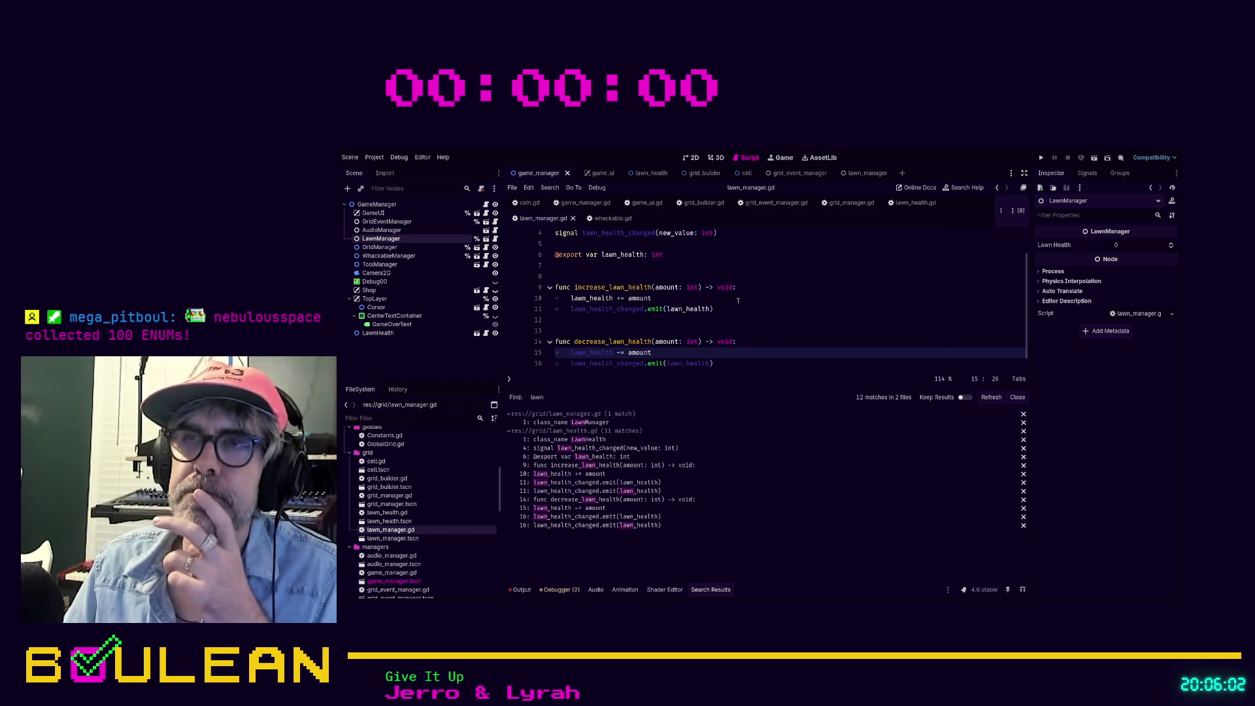
pyautogui.click(611, 276)
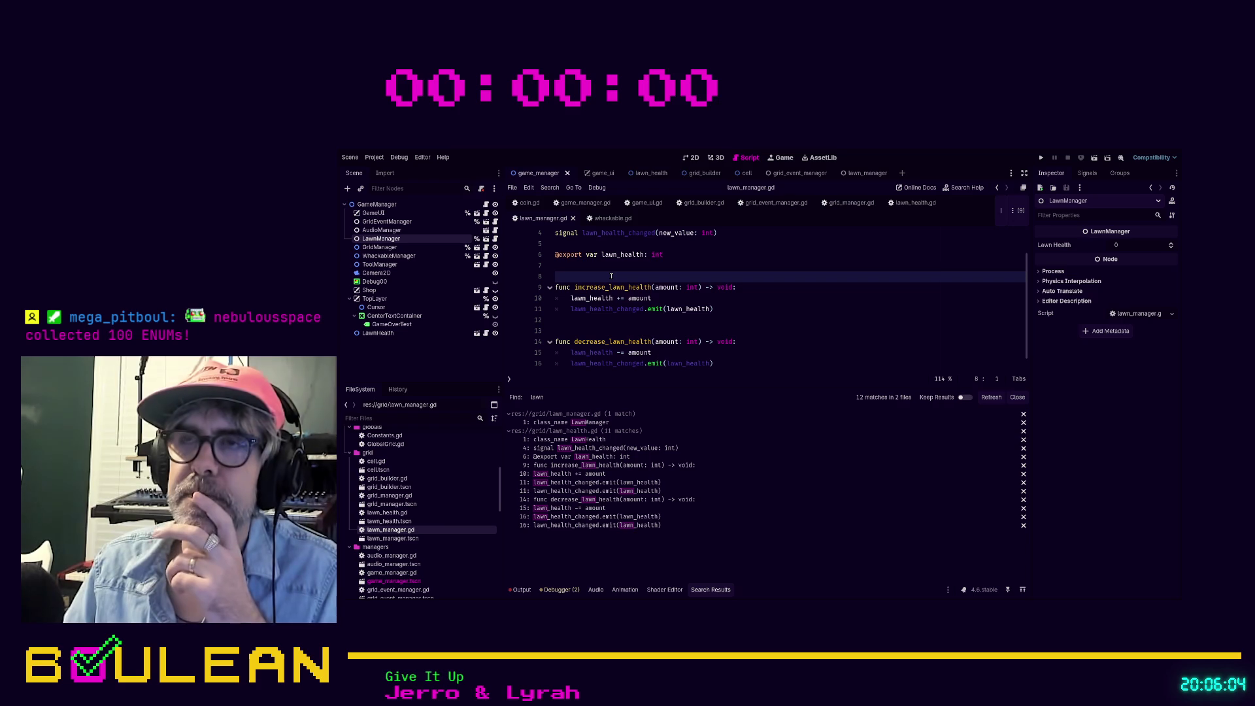
# Open game_ui.gd at its update_coin_count_display function
pyautogui.click(644, 202)
pyautogui.click(672, 321)
pyautogui.scroll(1, 672, 321)
pyautogui.scroll(-2, 653, 317)
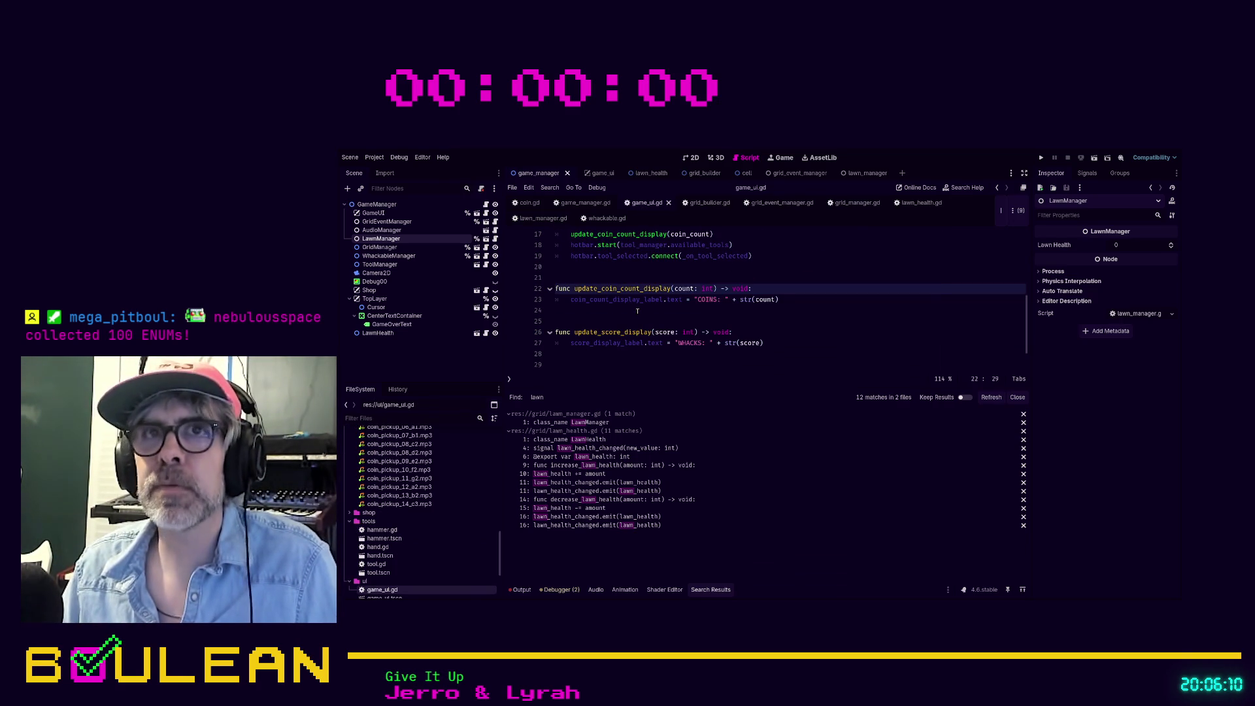
# Switch from game_ui.gd to the LawnHealth scene to view its LawnHealthBar
pyautogui.click(575, 321)
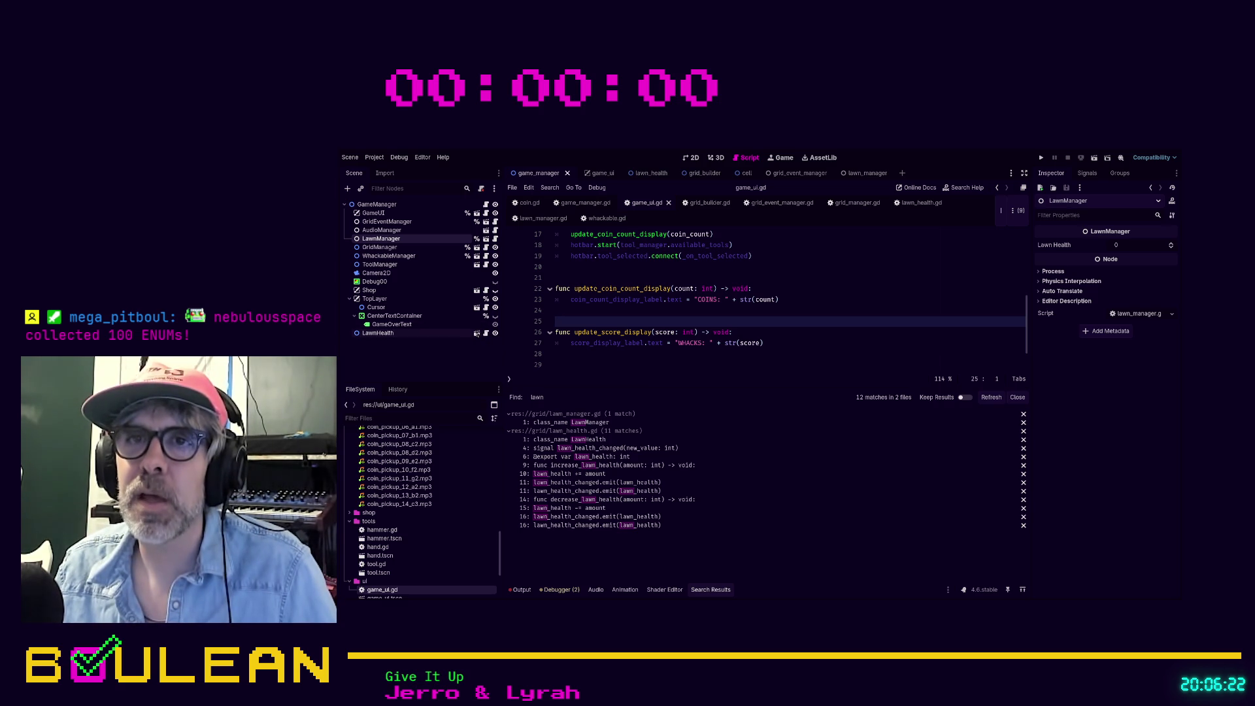
pyautogui.click(477, 333)
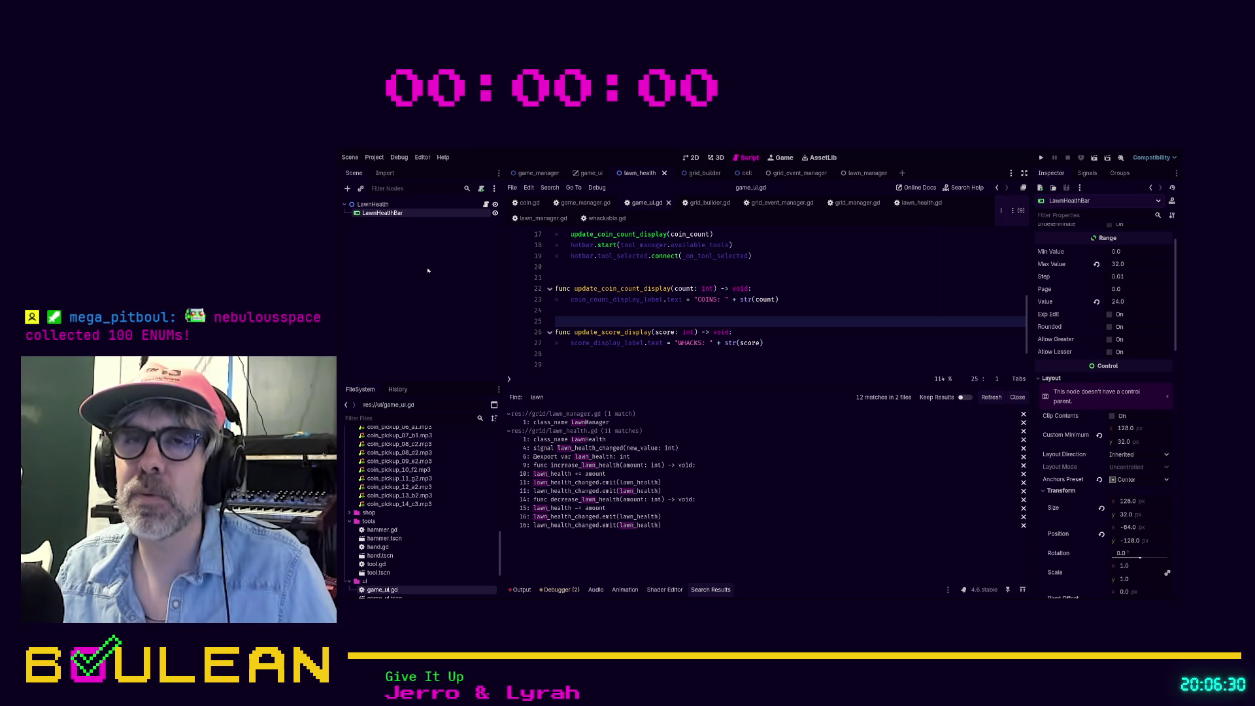
# Cut LawnHealthBar from the LawnHealth scene and show the GameUI scene in the 2D view
pyautogui.press('Delete')
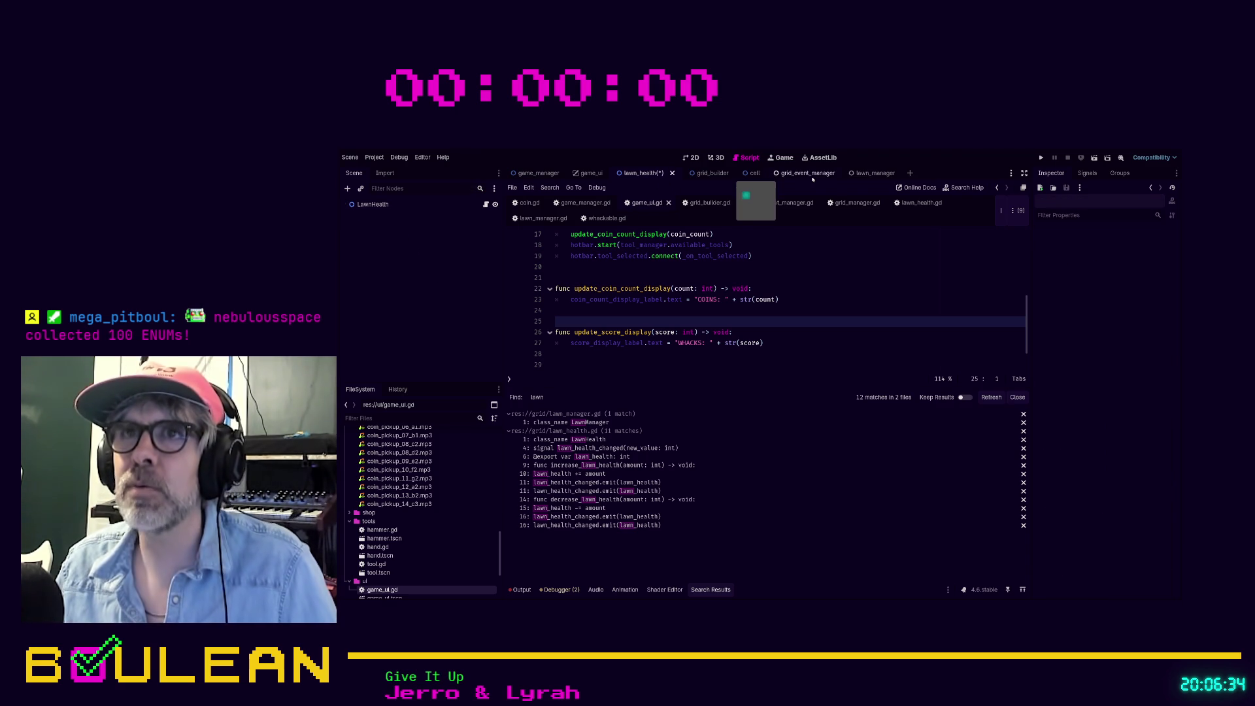
pyautogui.click(591, 174)
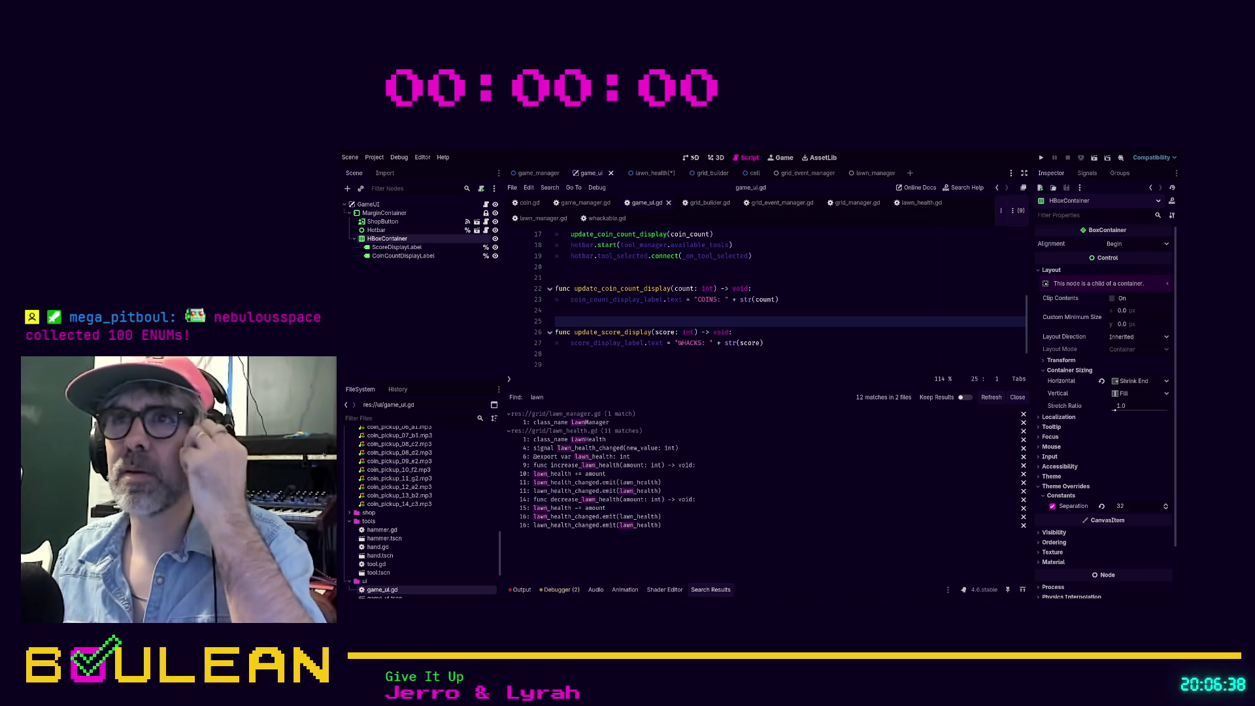
pyautogui.click(692, 157)
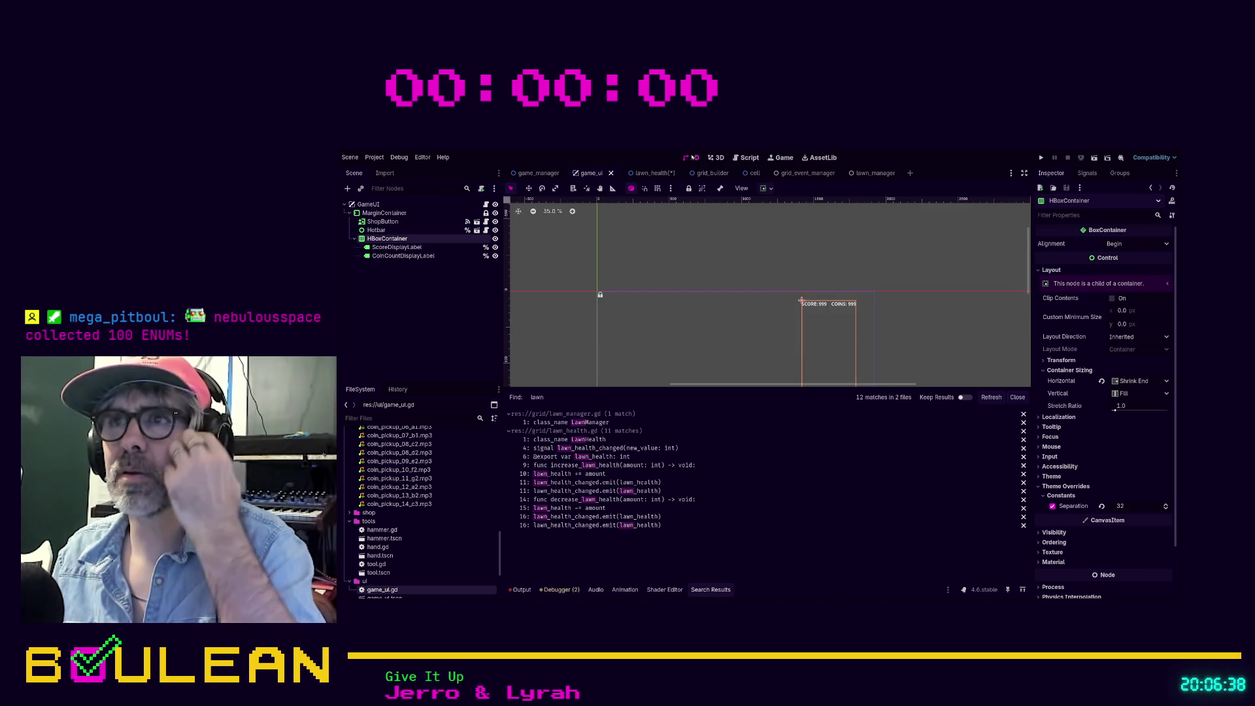
# Paste the LawnHealthBar under GameUI's MarginContainer
pyautogui.click(393, 214)
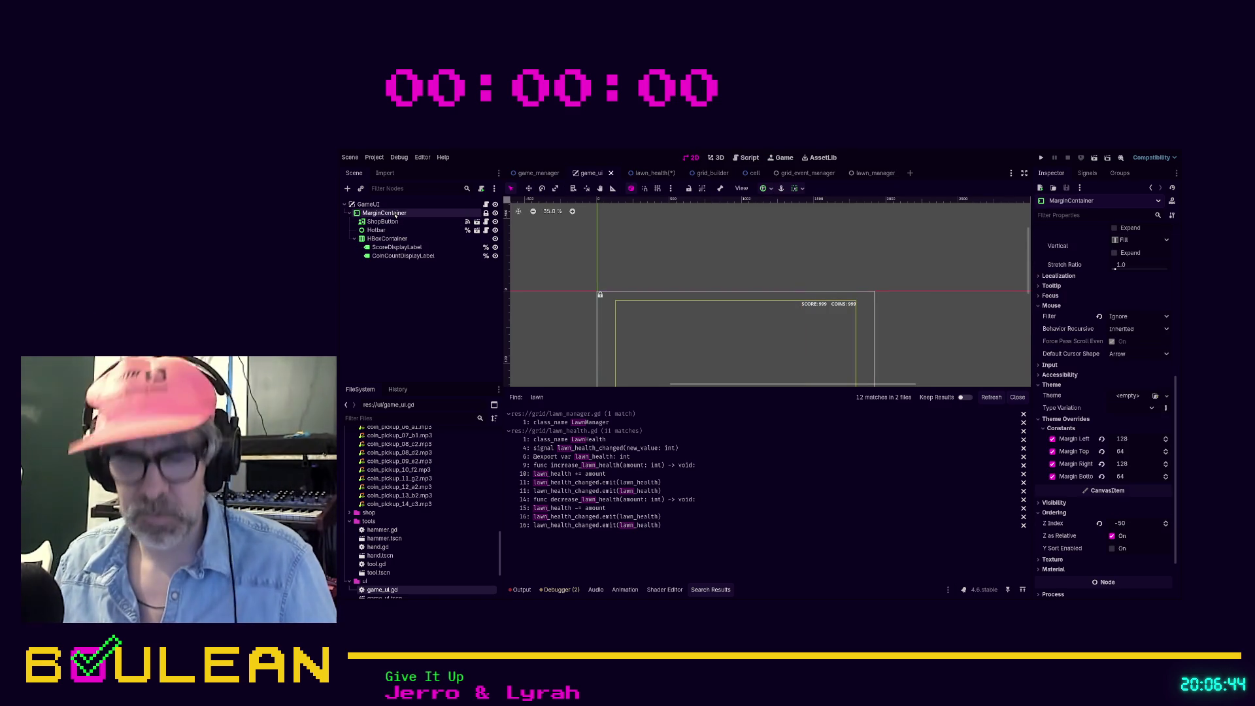
pyautogui.hotkey('ctrl', 'v')
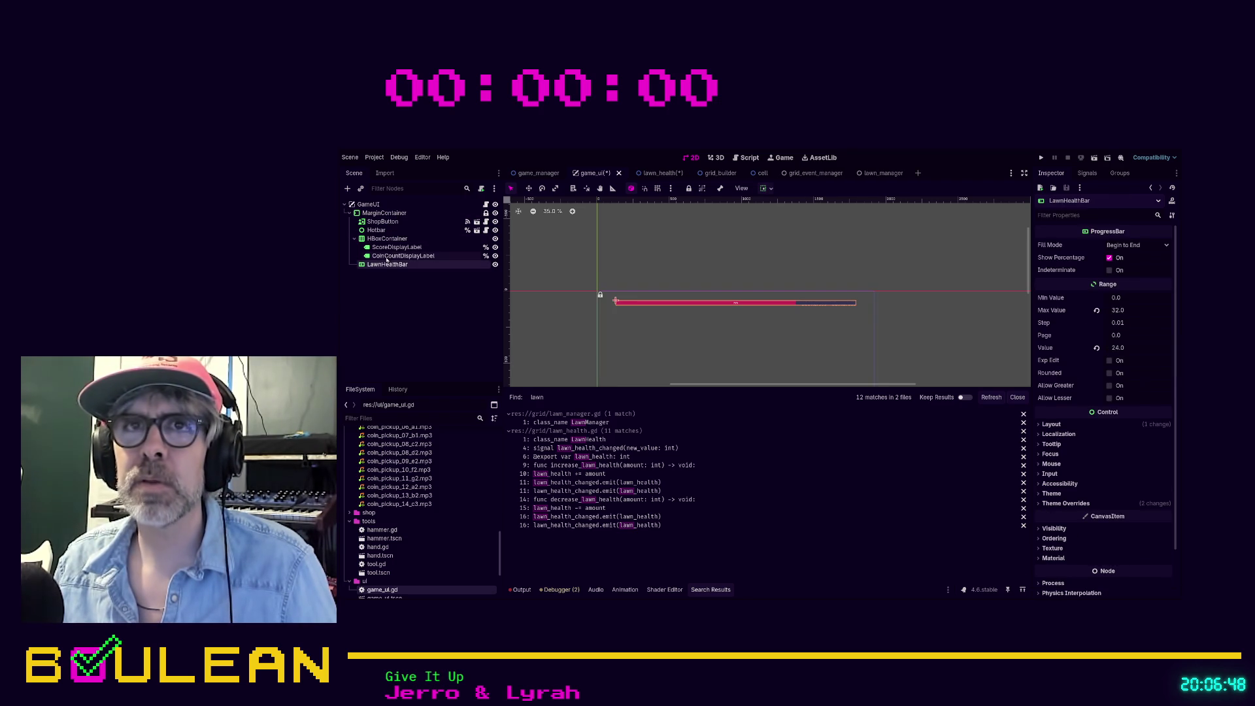
pyautogui.click(356, 240)
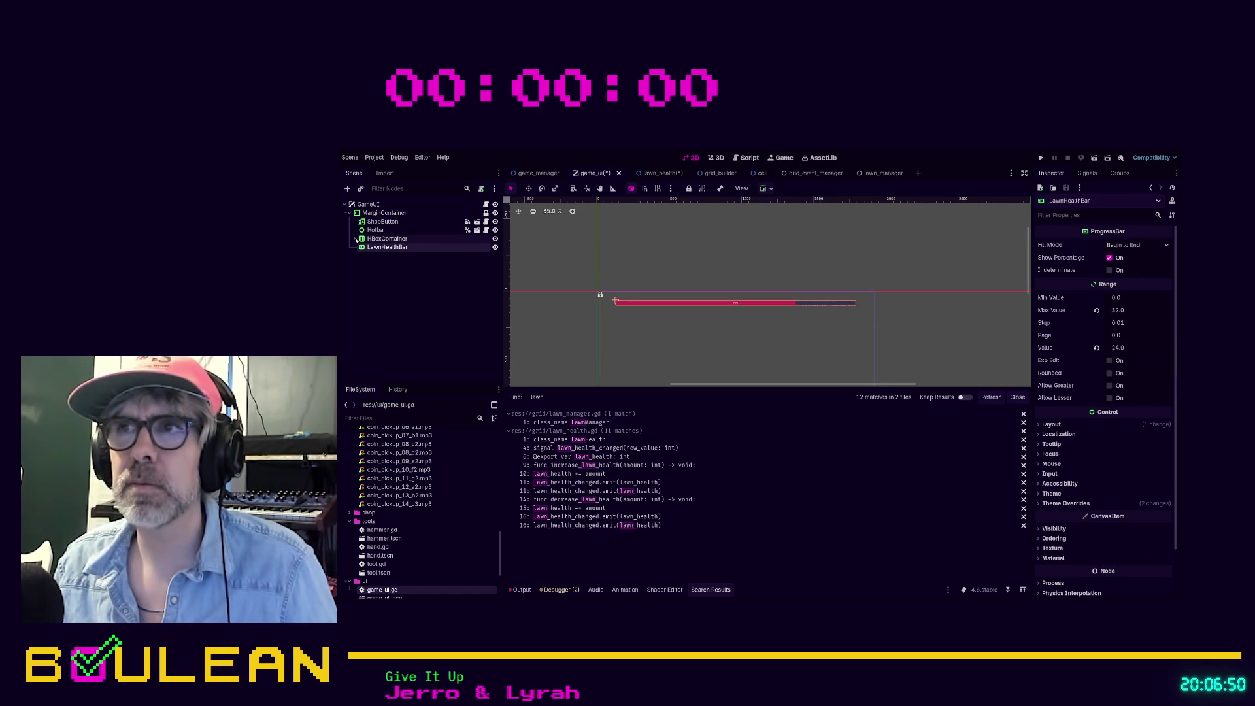
pyautogui.click(385, 238)
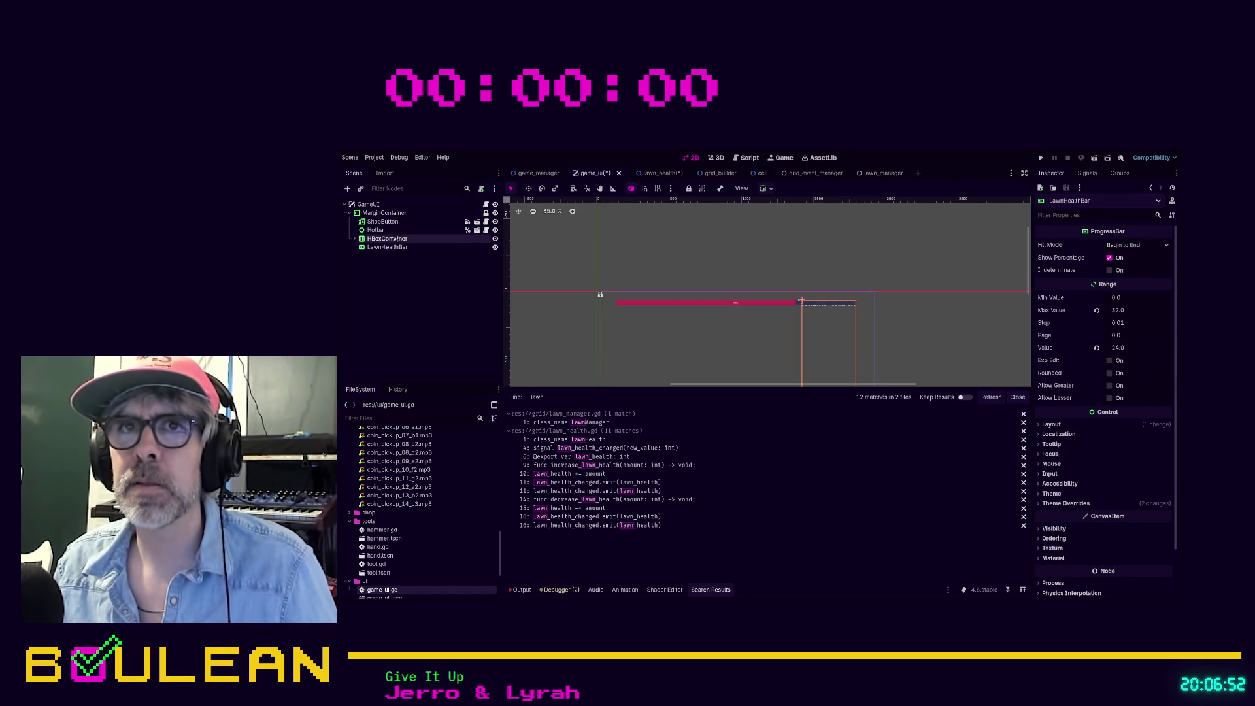
# Set the LawnHealthBar's horizontal container sizing to Shrink Center and run the game
pyautogui.click(391, 248)
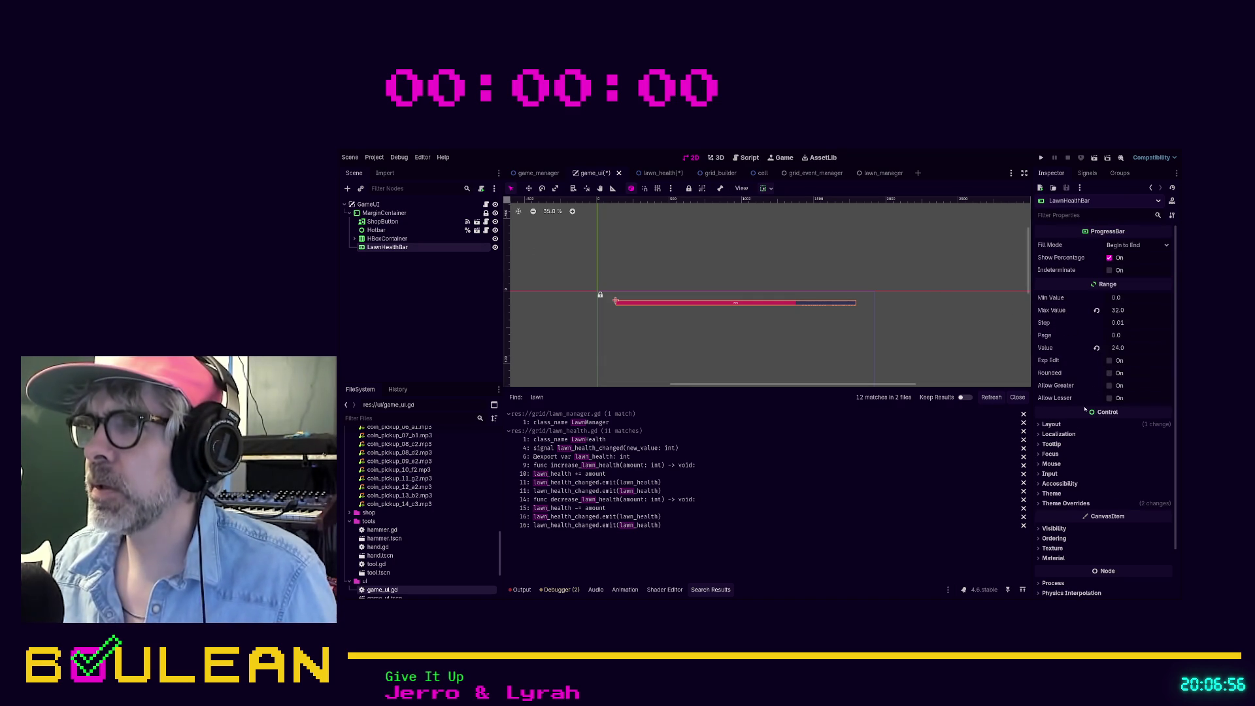
pyautogui.click(1052, 424)
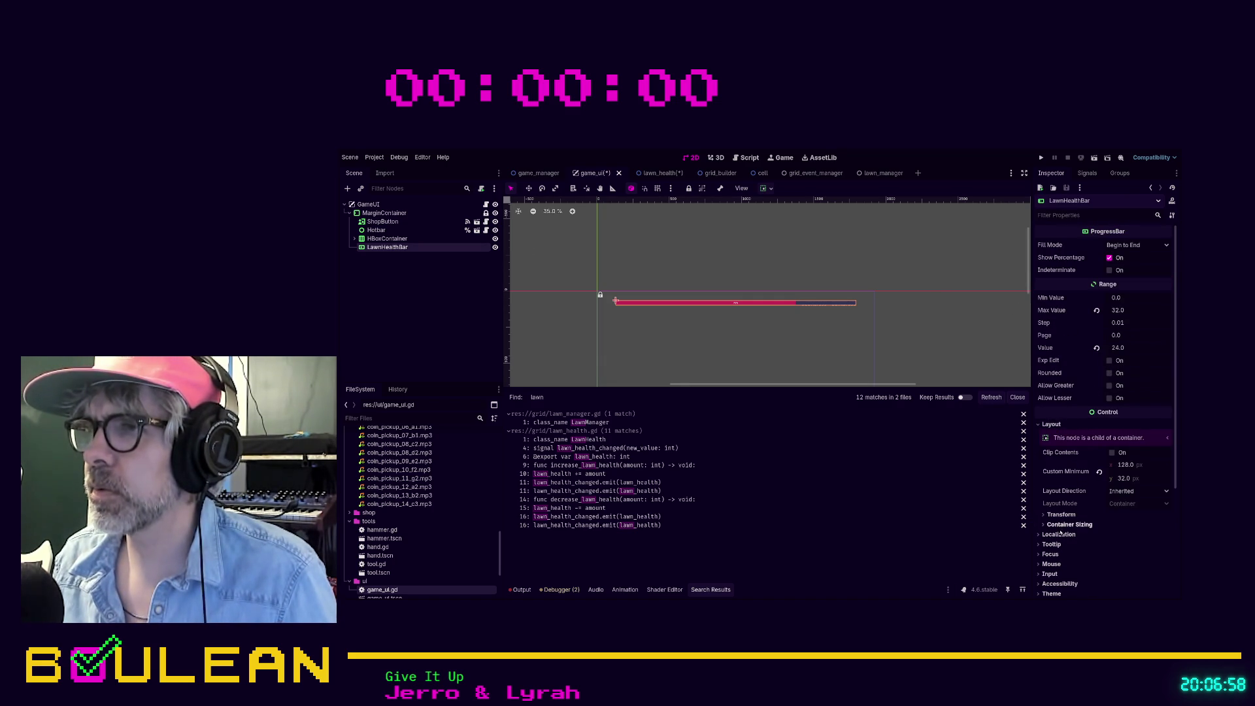
pyautogui.click(1058, 525)
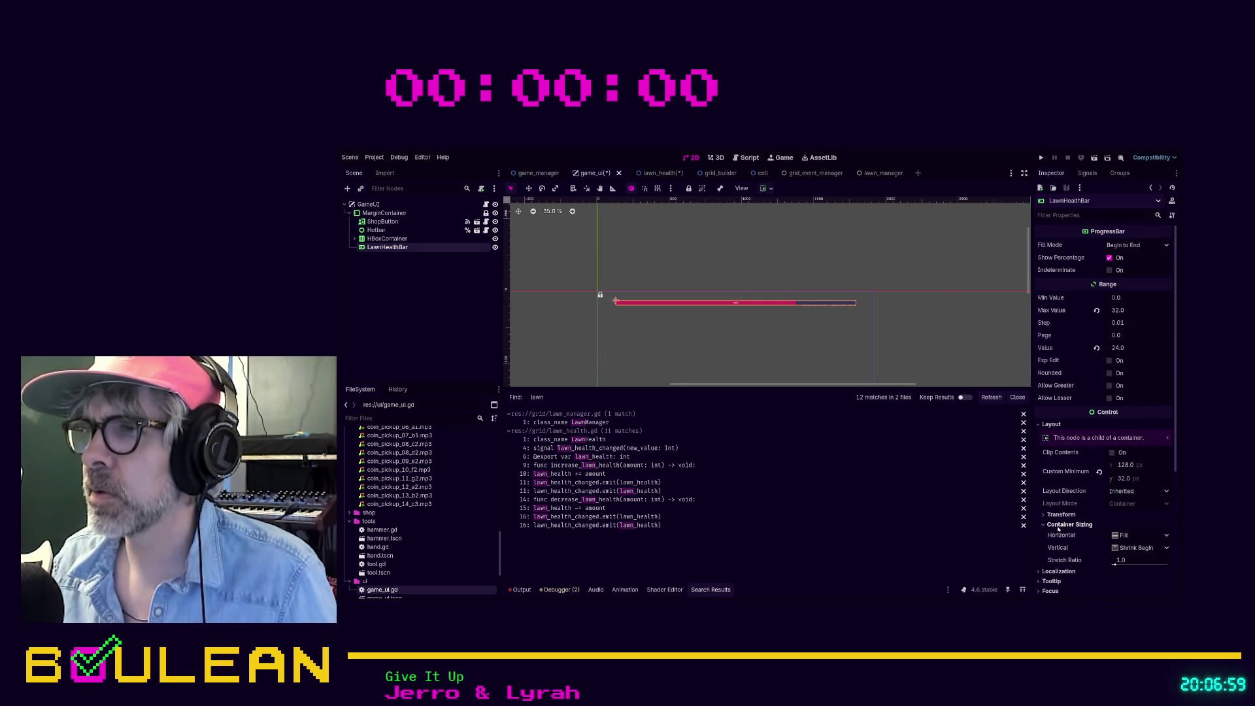
pyautogui.click(1140, 535)
pyautogui.click(1137, 568)
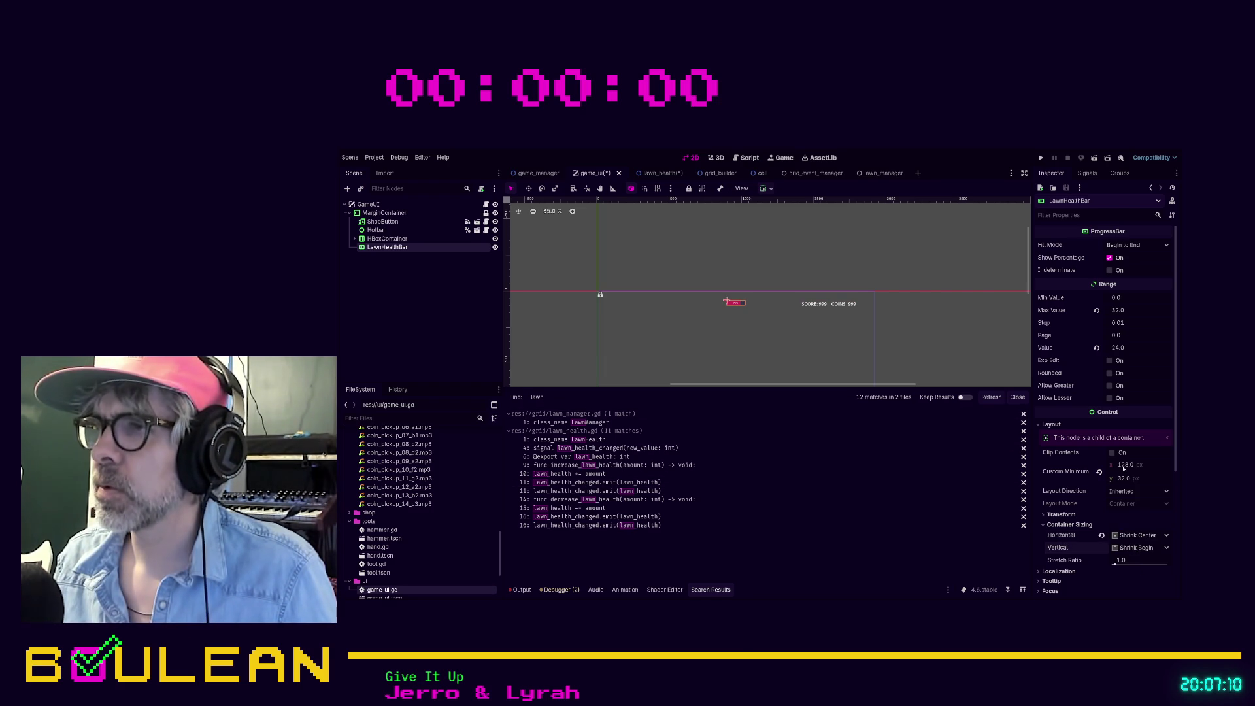
pyautogui.scroll(4, 725, 315)
pyautogui.scroll(-1, 725, 315)
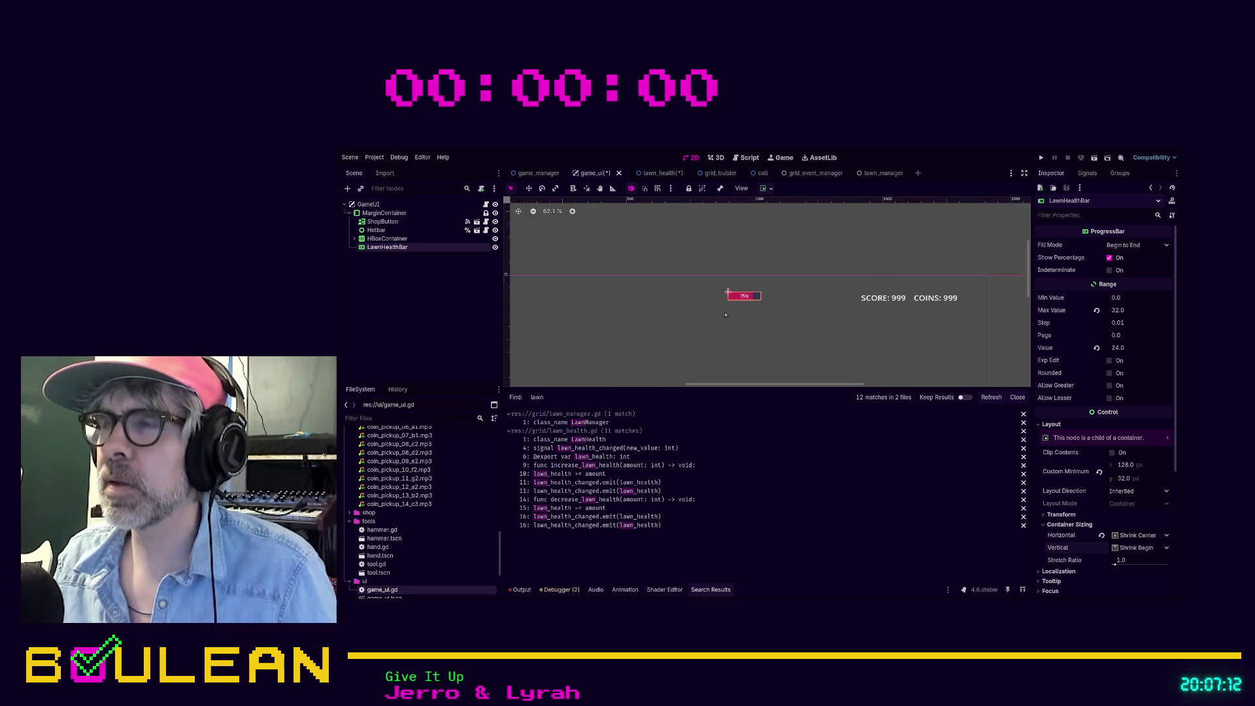
pyautogui.click(774, 247)
pyautogui.press('F5')
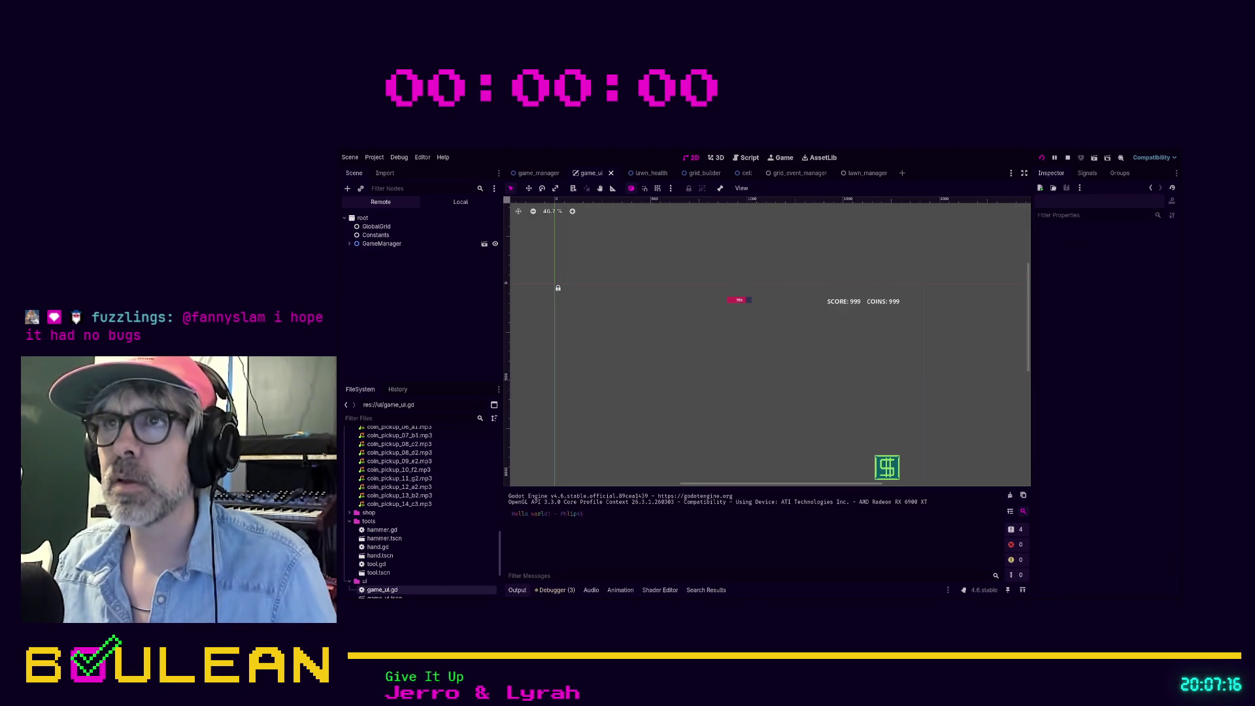
# Give the LawnHealthBar a 256×64 minimum size and run the game to check it
pyautogui.press('F8')
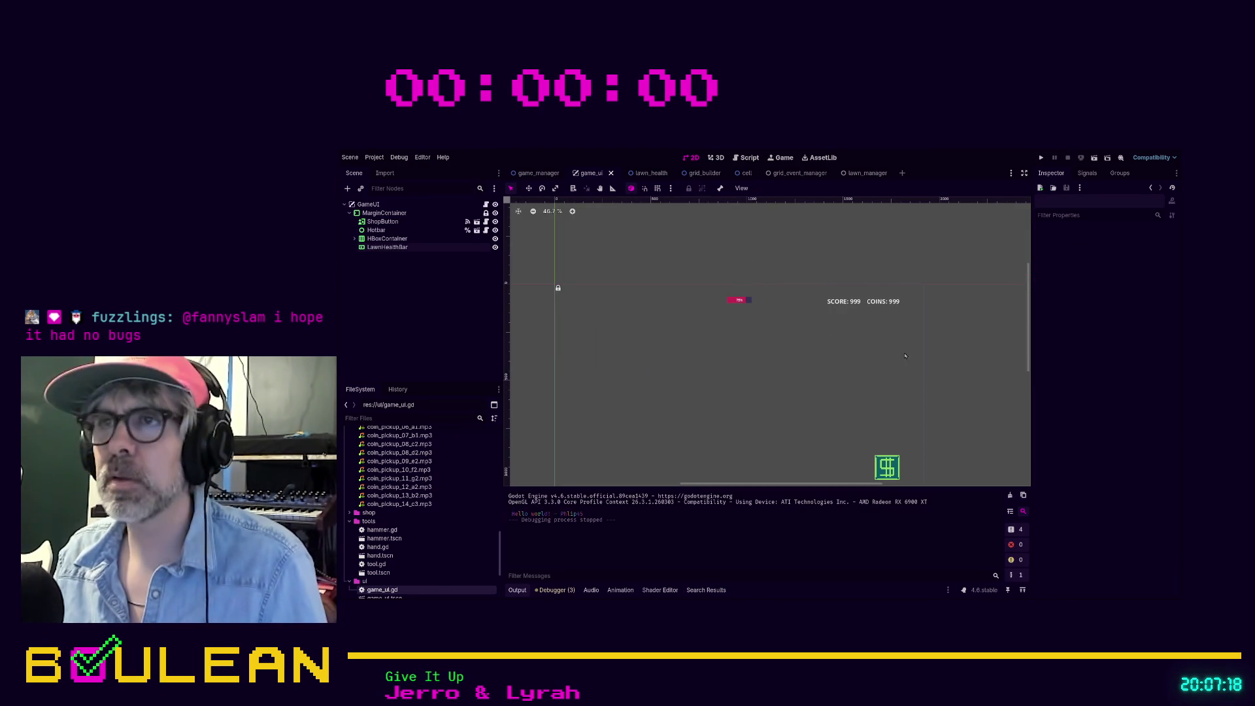
pyautogui.click(389, 247)
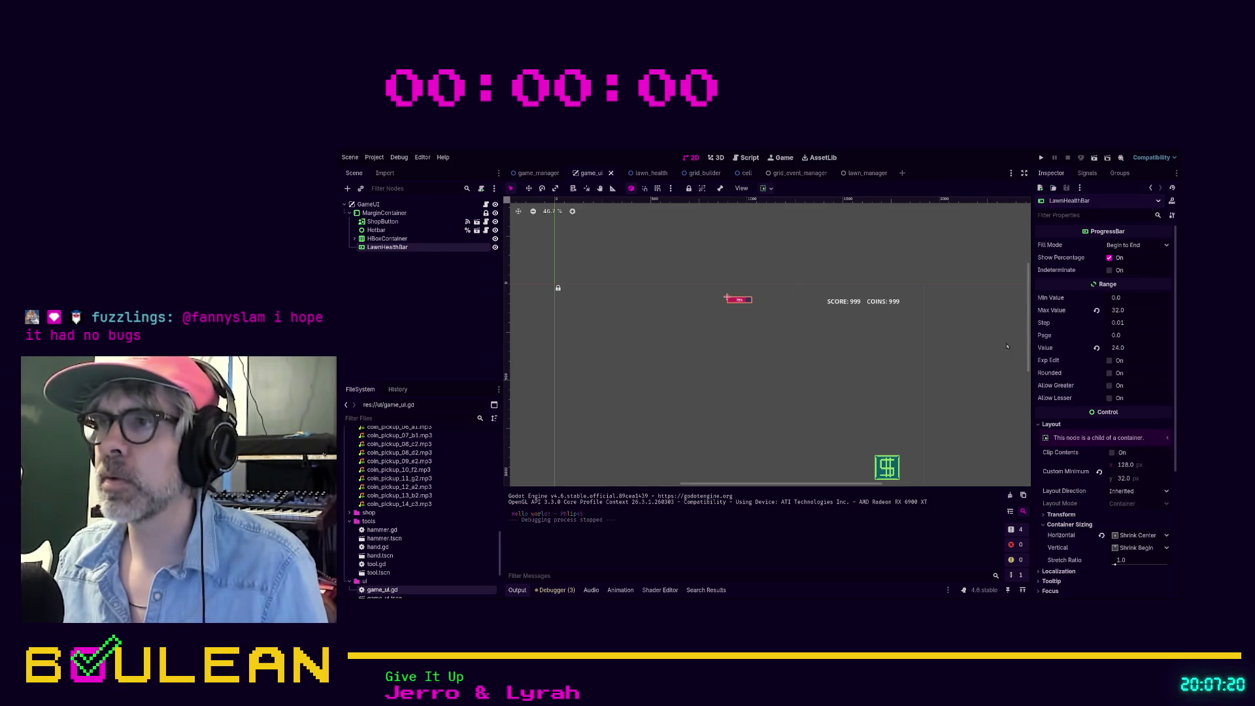
pyautogui.moveTo(1124, 482); pyautogui.dragTo(1126, 482)
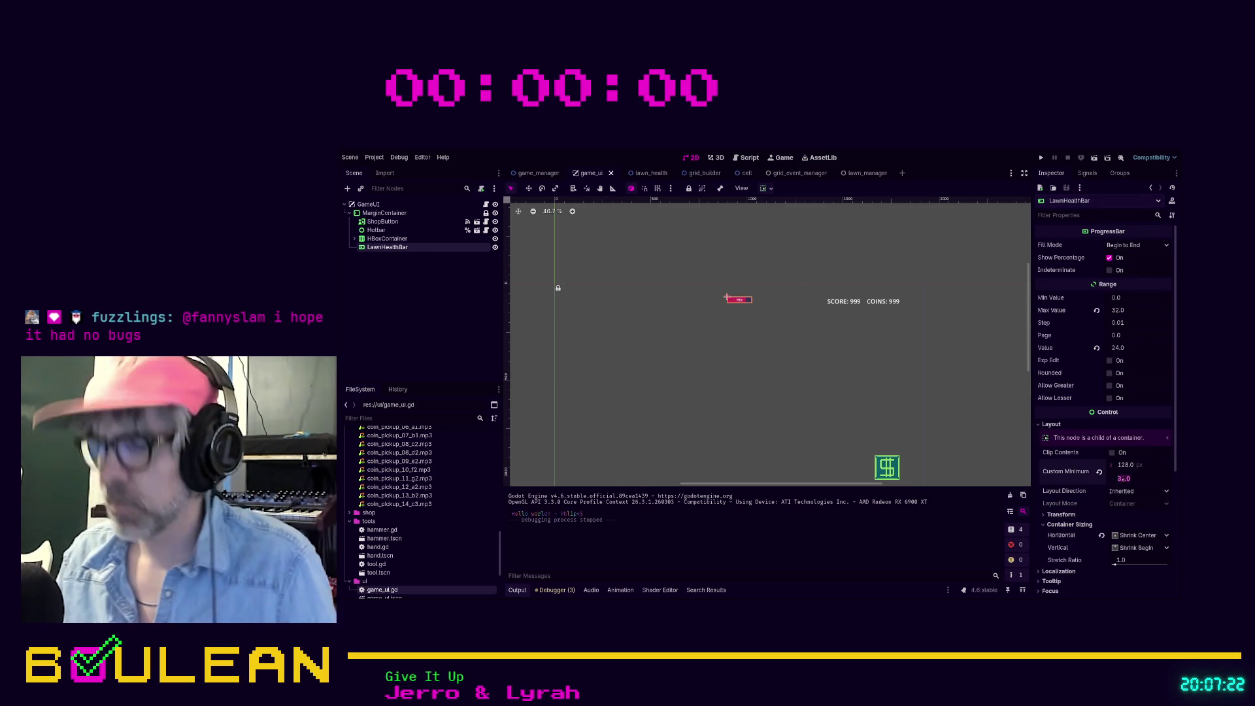
pyautogui.write('64')
pyautogui.hotkey('shift', 'Tab')
pyautogui.write('256')
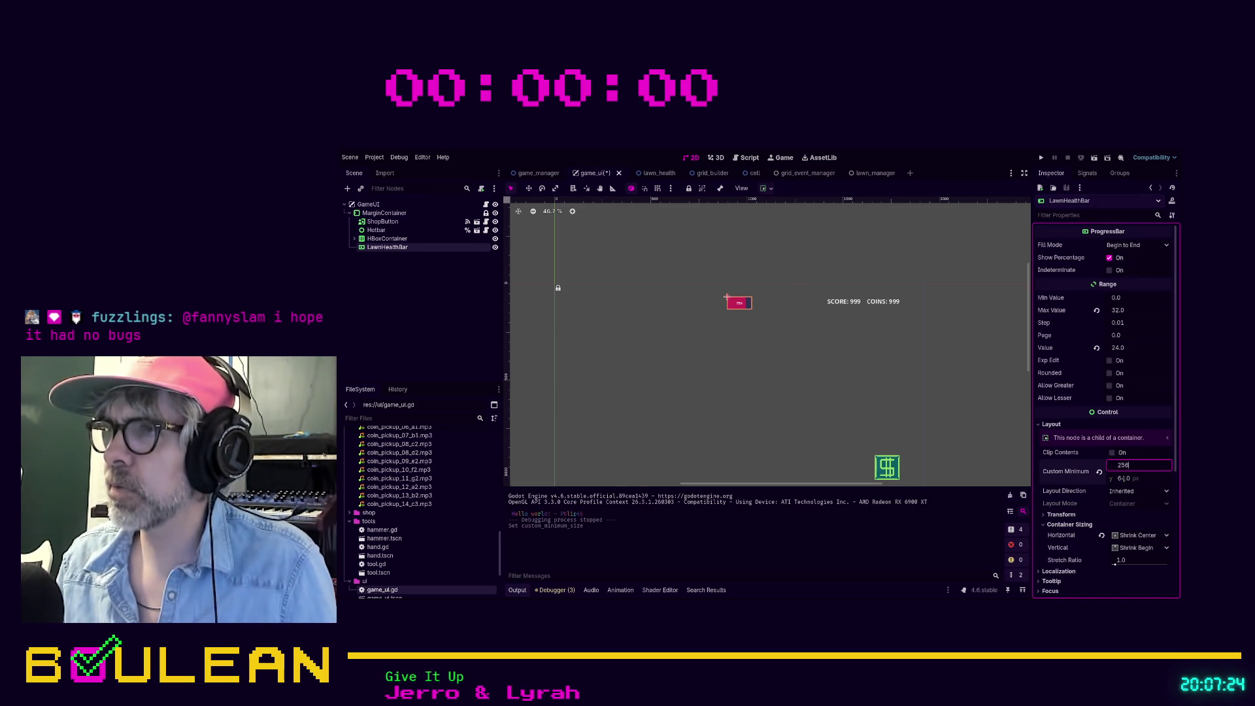
pyautogui.press('Return')
pyautogui.press('F5')
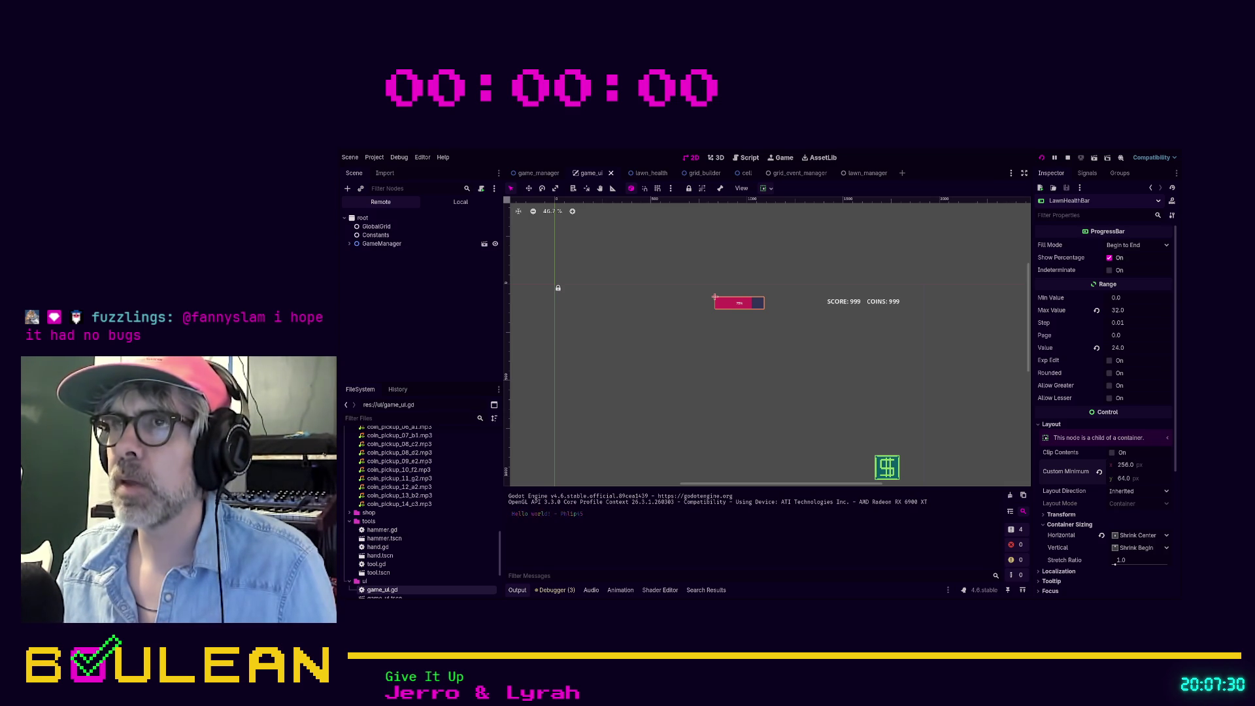
# Enlarge the LawnHealthBar's minimum size to 512×128 and run the game again
pyautogui.press('F8')
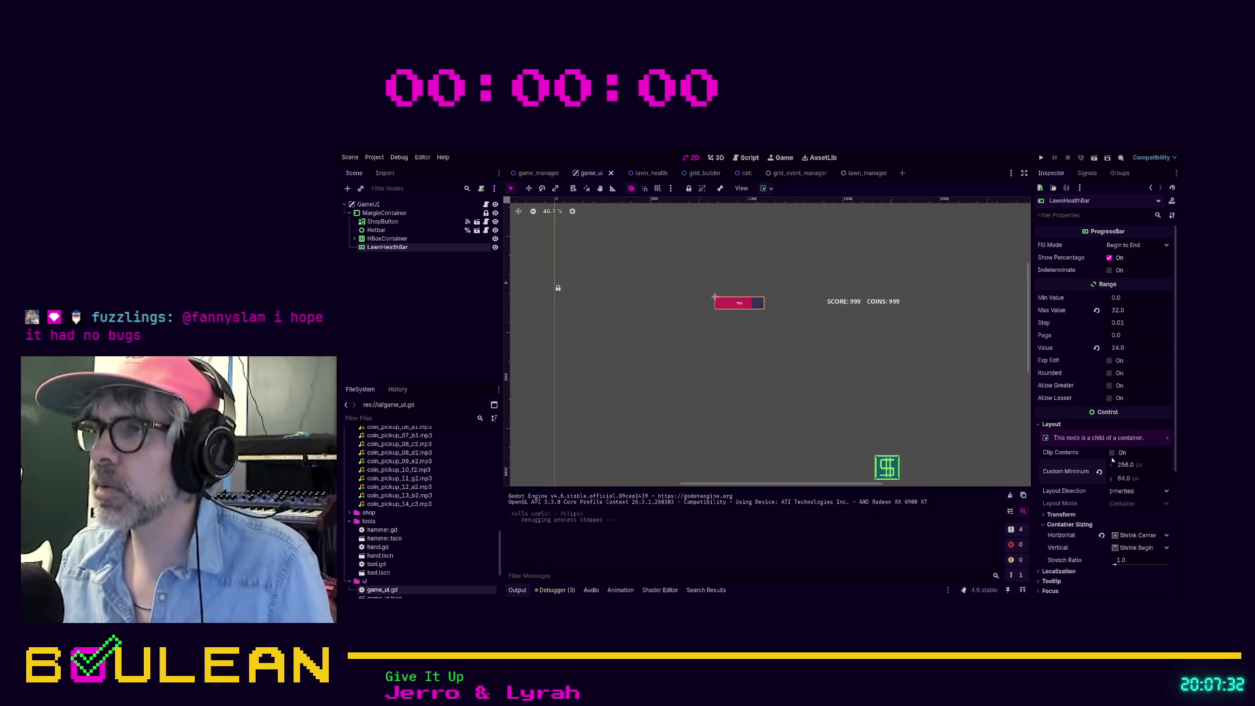
pyautogui.click(1122, 479)
pyautogui.write('128')
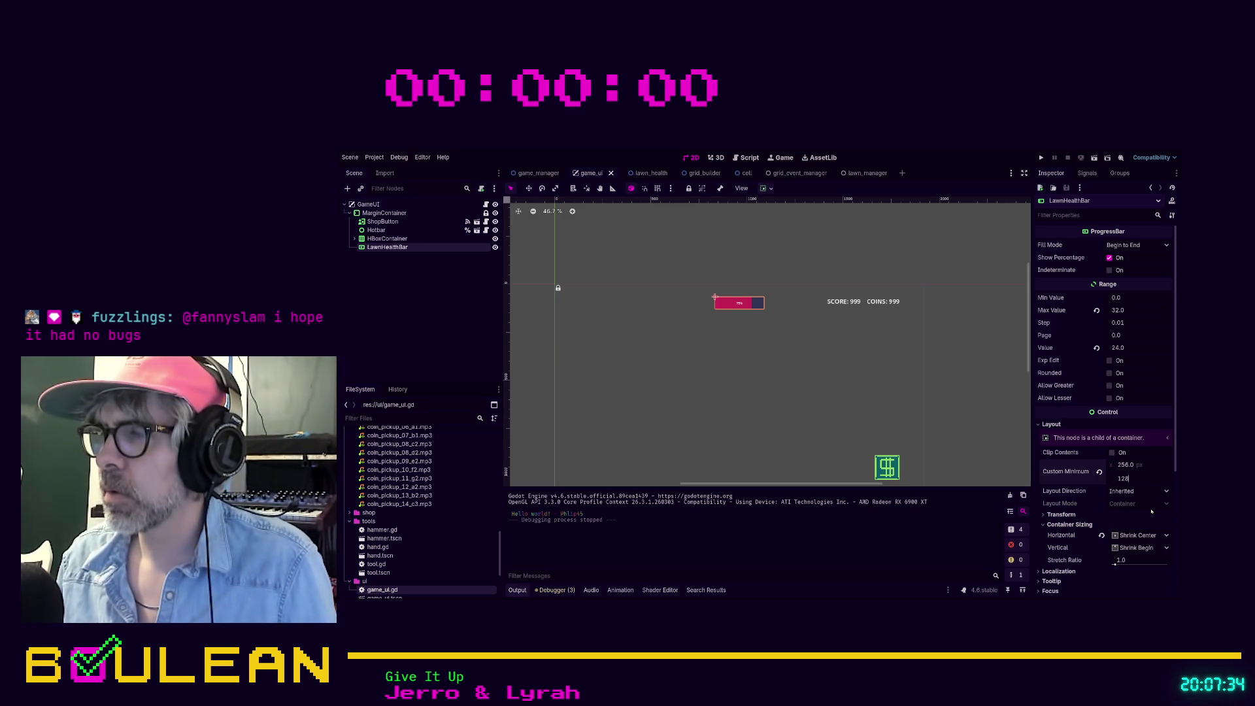
pyautogui.hotkey('shift', 'Tab')
pyautogui.write('512')
pyautogui.press('Return')
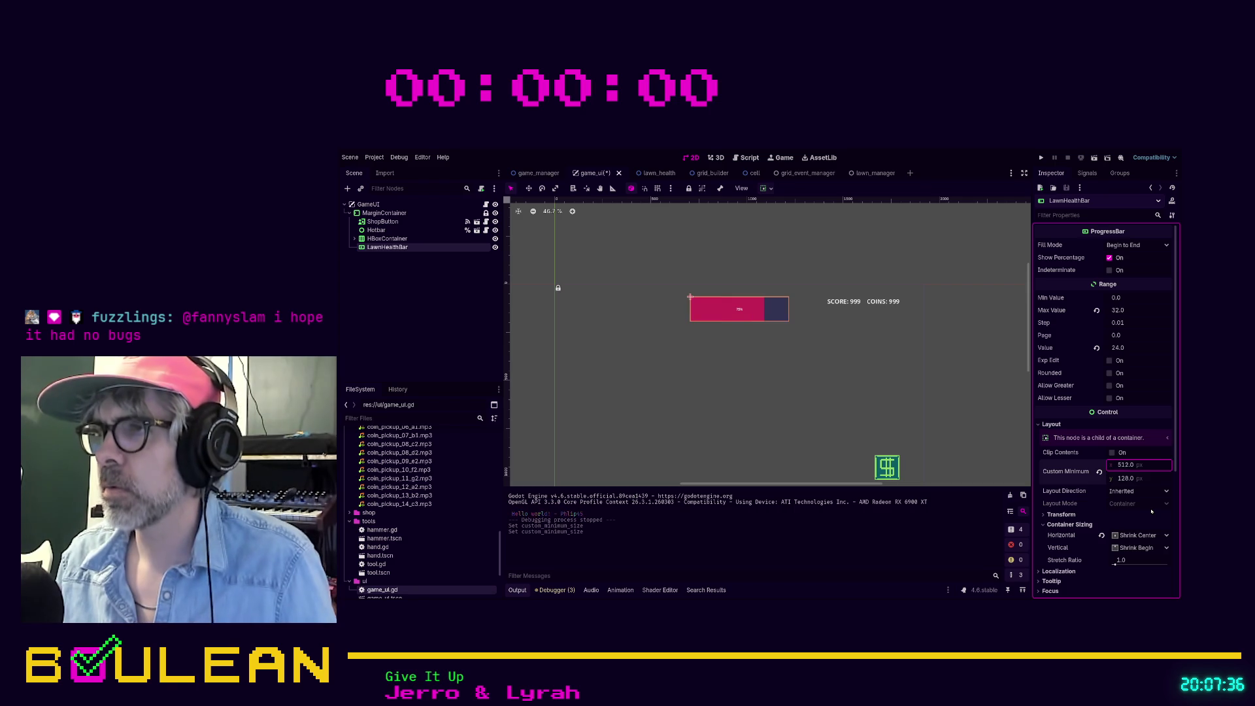
pyautogui.press('F5')
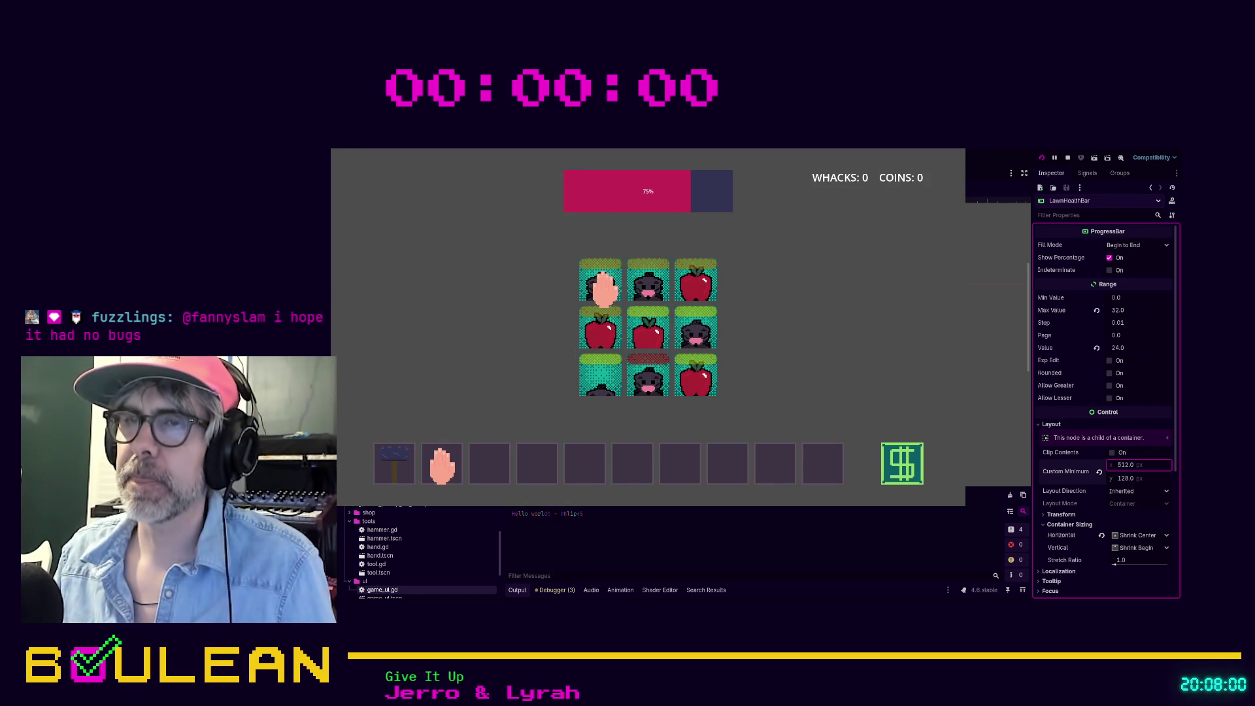
# Whack the top-left and top-middle moles, then stop the test run with F8
pyautogui.click(621, 300)
pyautogui.click(643, 281)
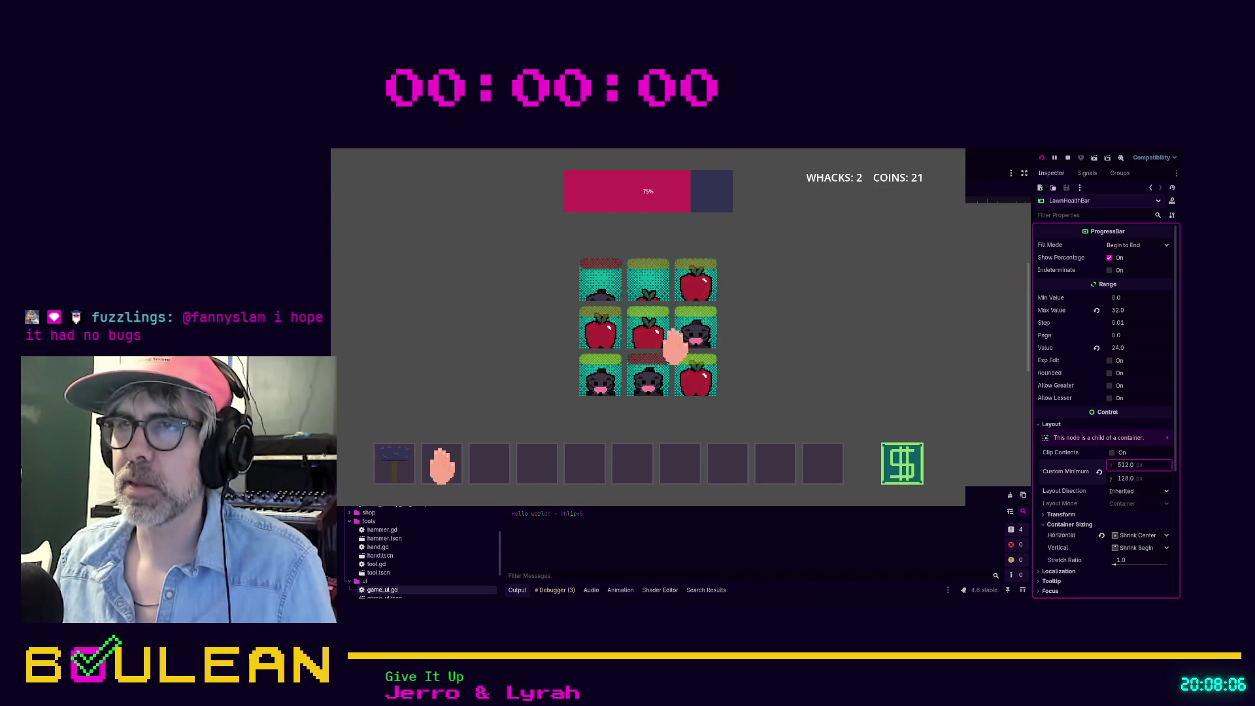
pyautogui.press('F8')
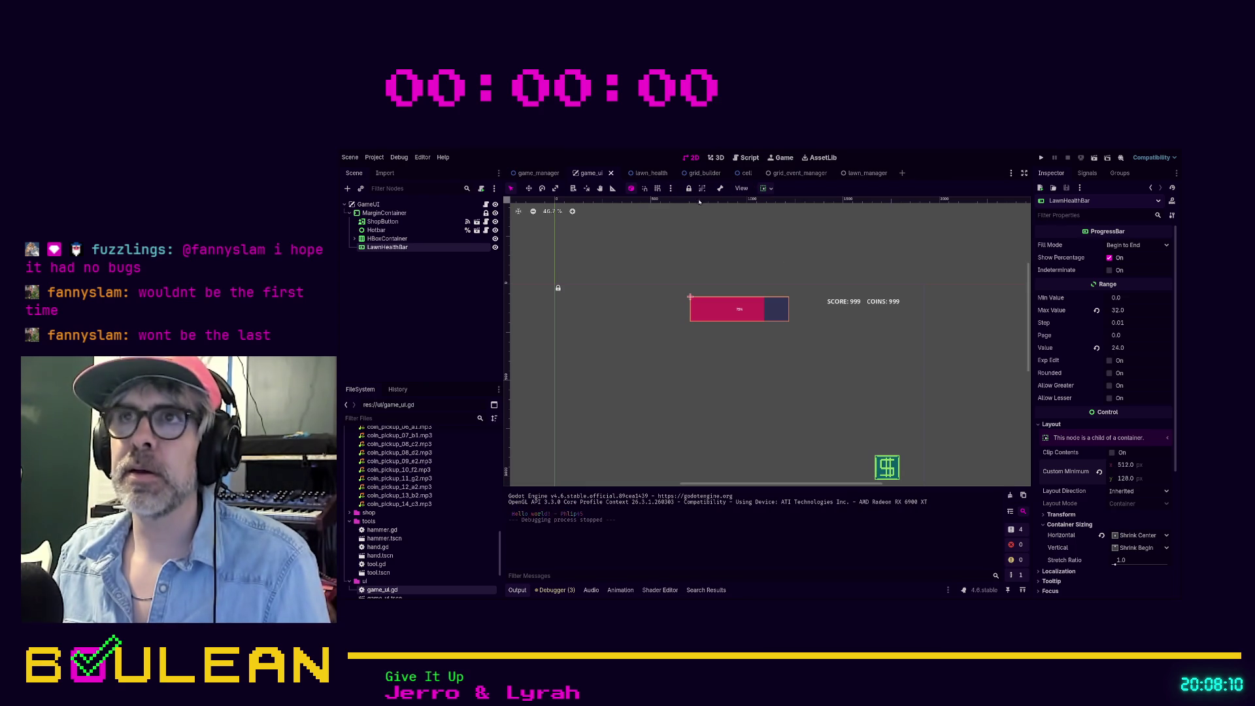
# Switch to game_ui.gd and set LawnHealthBar to Access as Unique Name
pyautogui.hotkey('ctrl', 'F3')
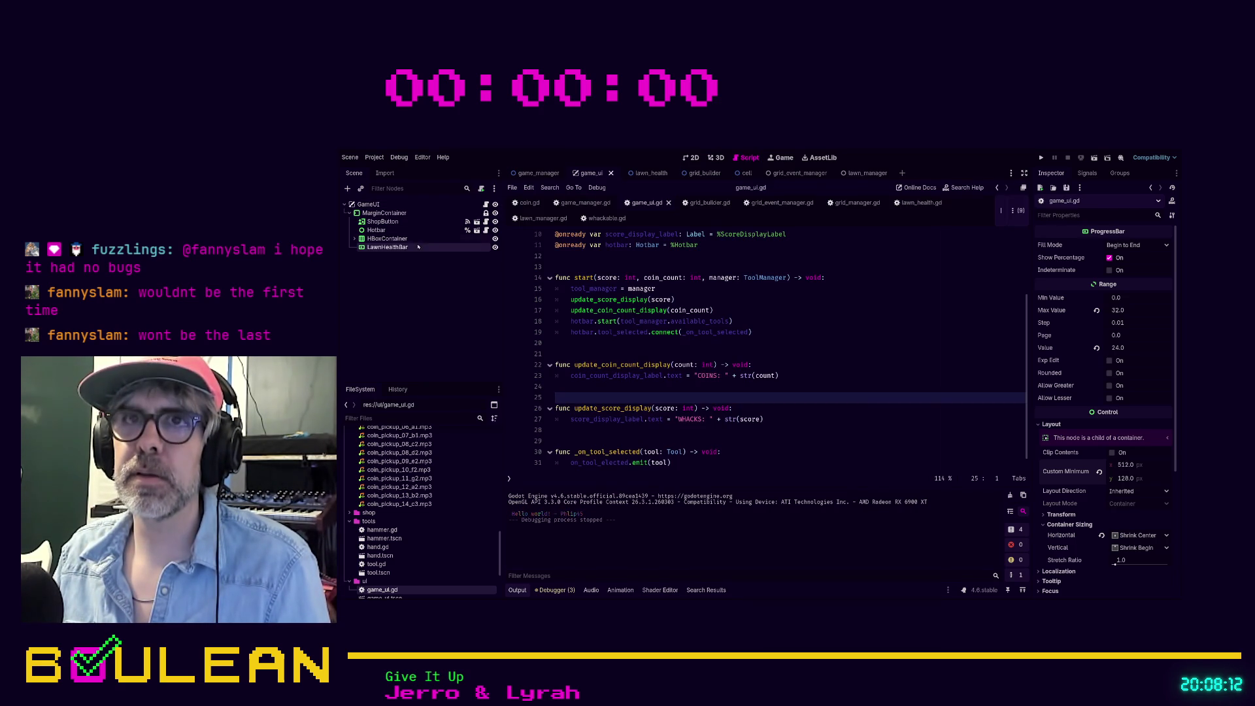
pyautogui.rightClick(387, 247)
pyautogui.click(424, 458)
pyautogui.scroll(3, 676, 342)
pyautogui.moveTo(383, 248)
pyautogui.mouseDown()
pyautogui.moveTo(551, 356)
pyautogui.moveTo(553, 333)
pyautogui.mouseUp()
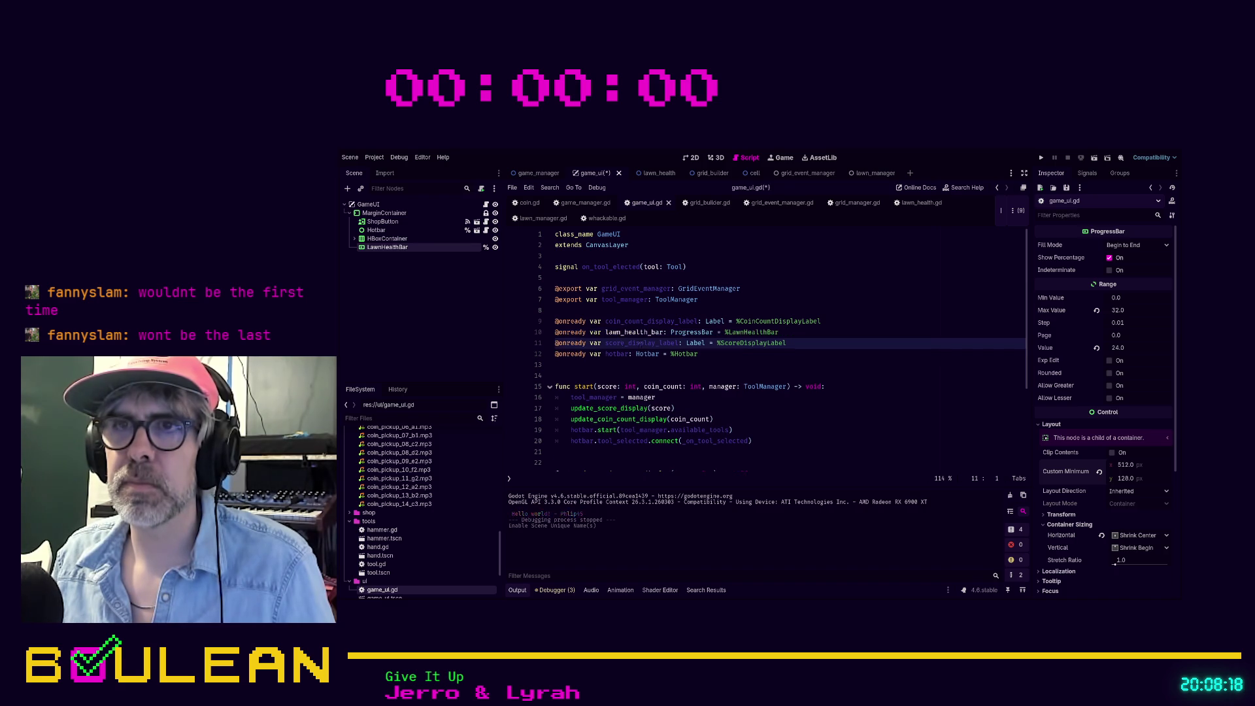
pyautogui.click(799, 334)
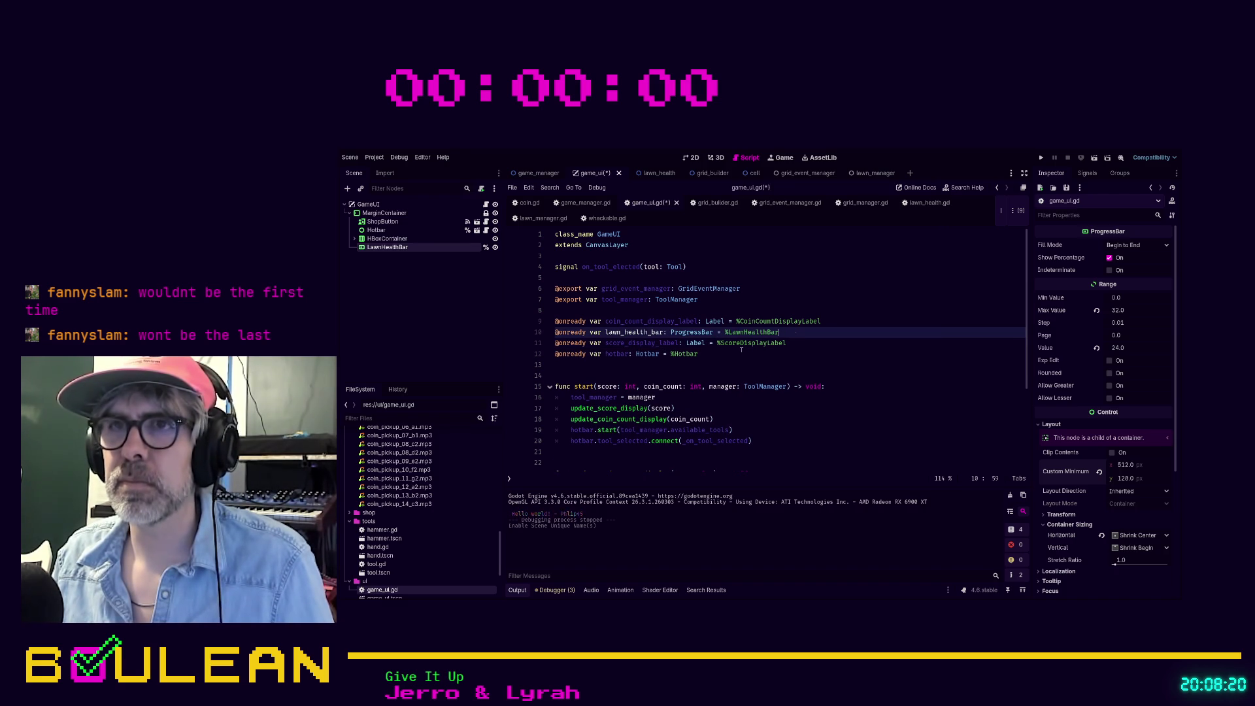
pyautogui.click(634, 354)
pyautogui.hotkey('alt', 'Up')
pyautogui.hotkey('alt', 'Up')
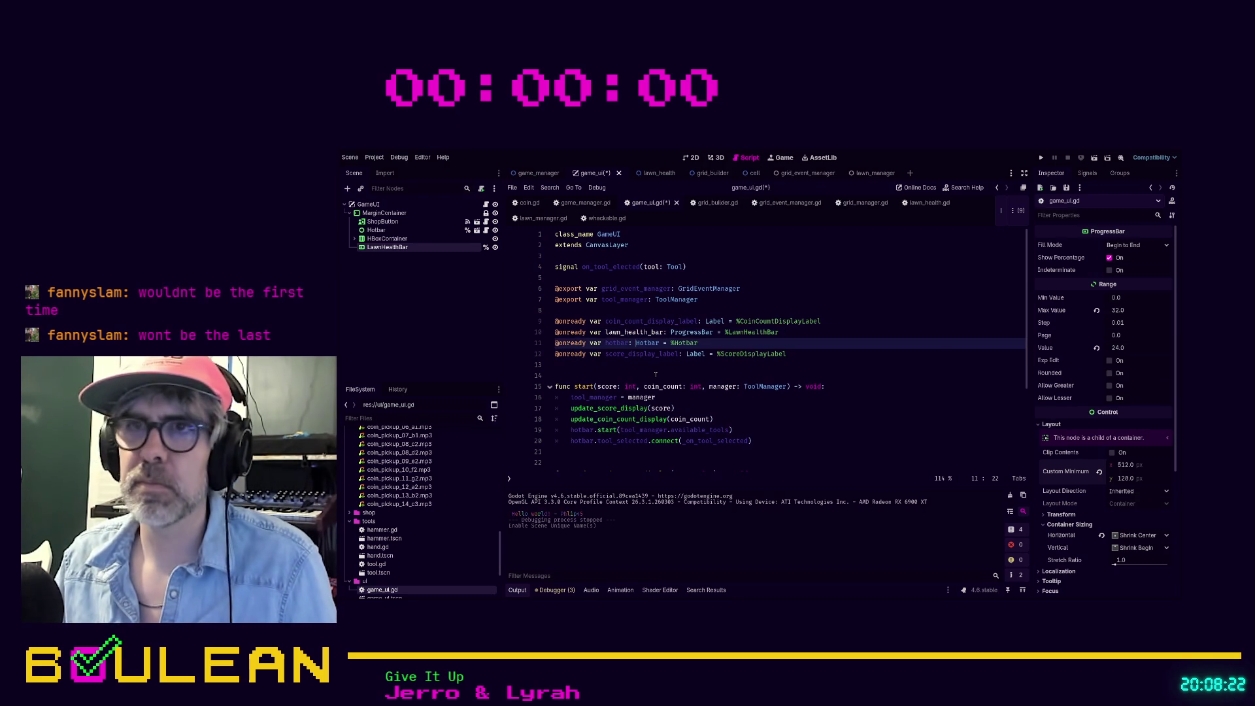
pyautogui.press('Down')
pyautogui.hotkey('ctrl', 's')
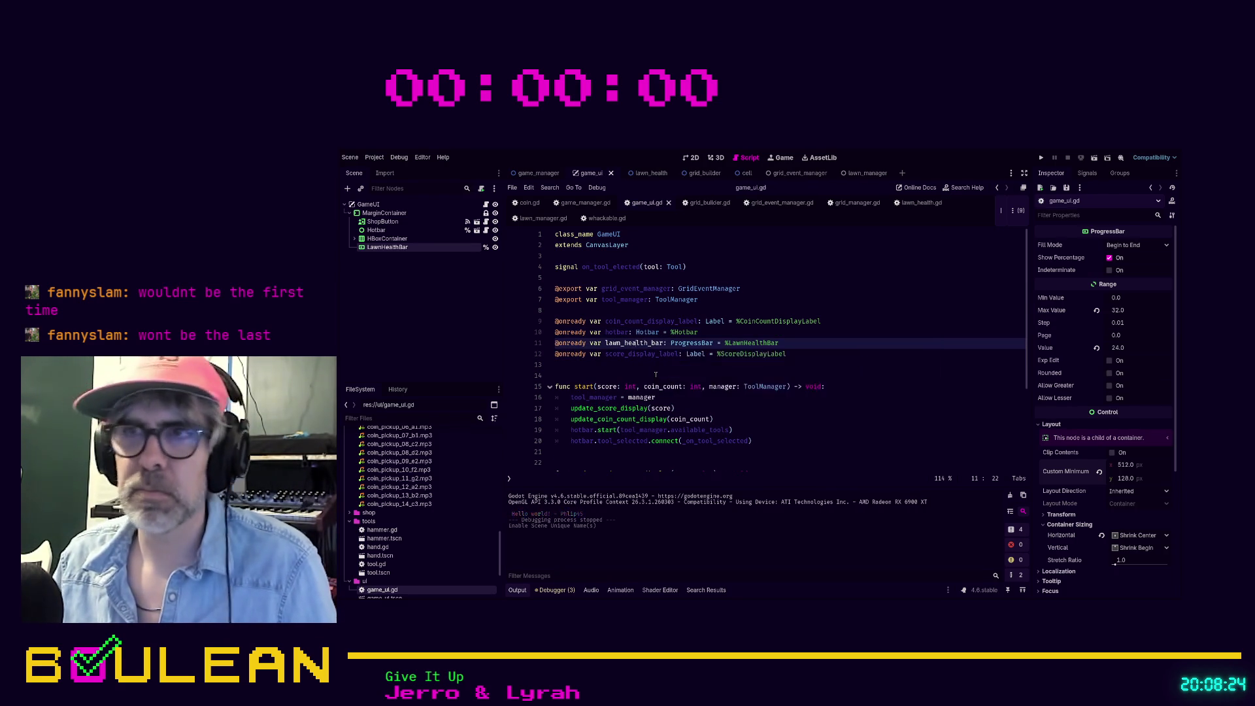
pyautogui.press('Down')
pyautogui.press('Down')
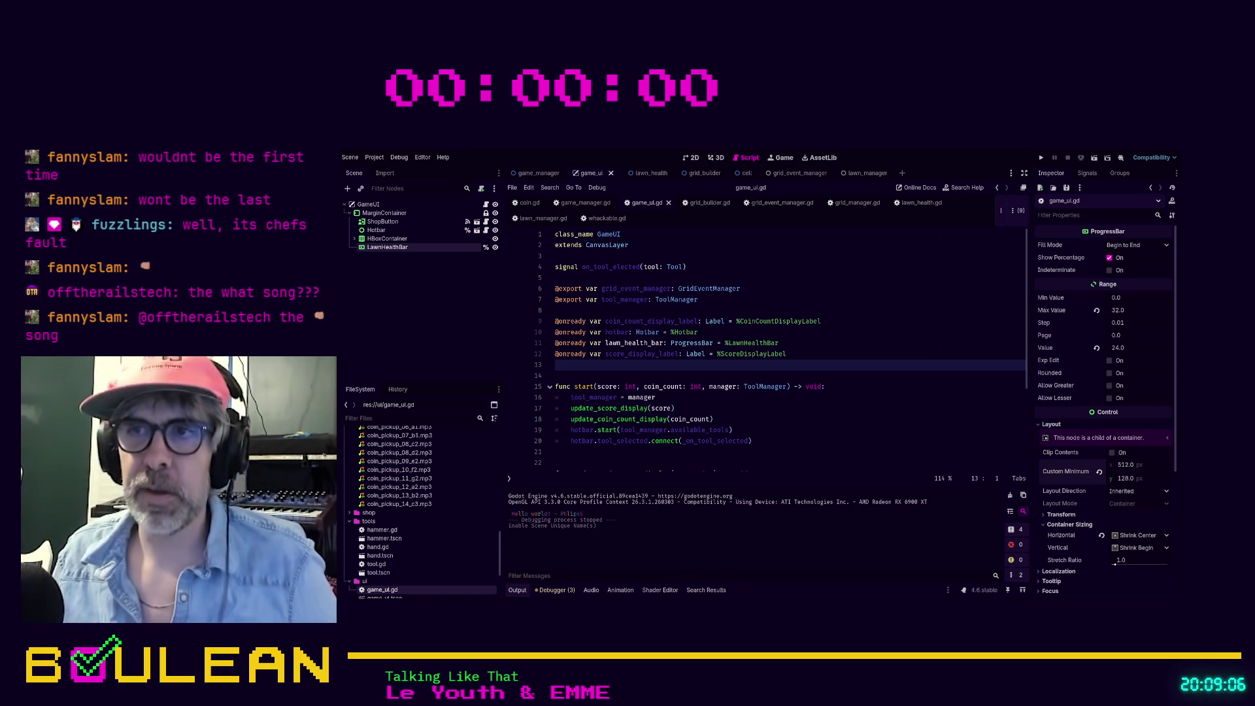
pyautogui.click(665, 376)
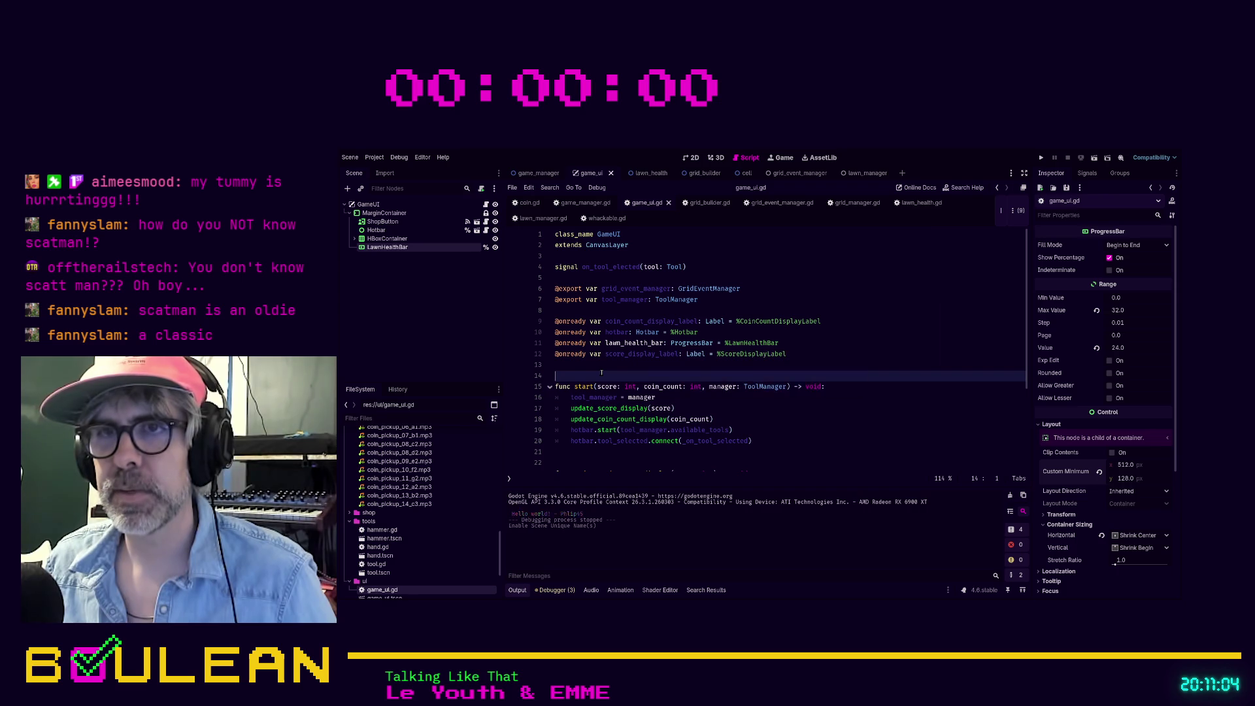
# Look over the blank lines near the end of game_ui.gd, then bring up lawn_manager.gd
pyautogui.scroll(-2, 601, 373)
pyautogui.click(575, 387)
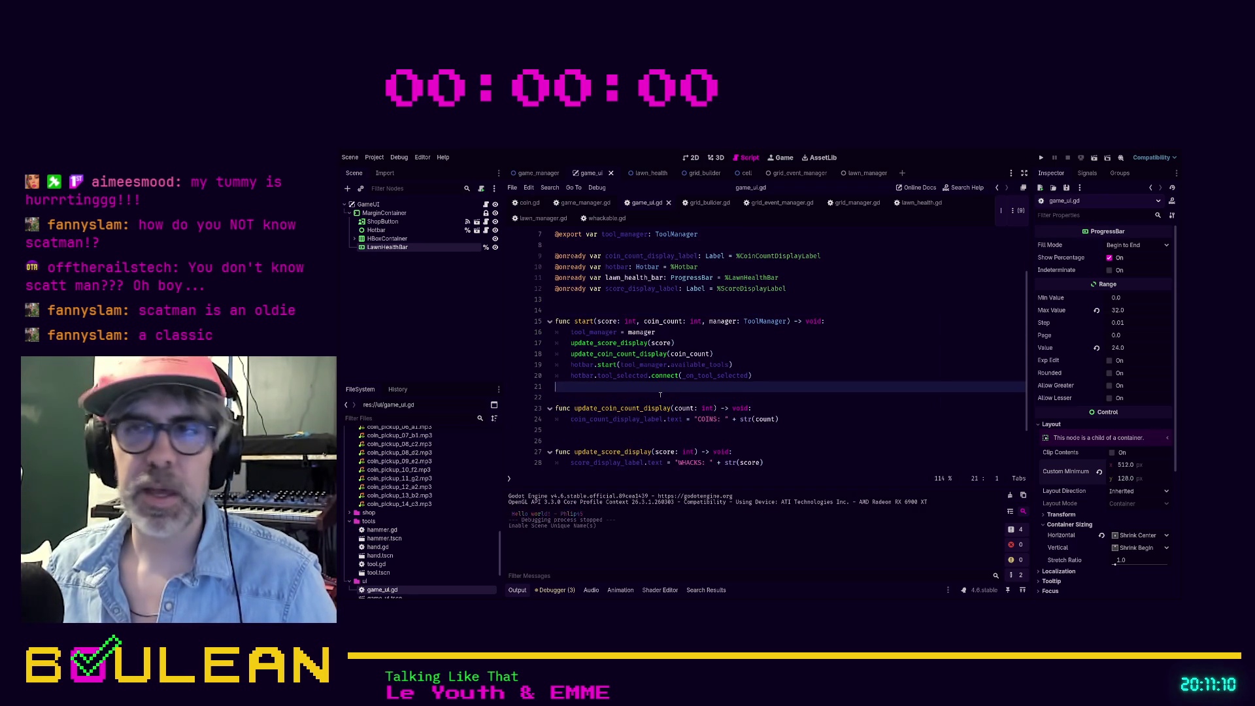
pyautogui.click(606, 398)
pyautogui.click(609, 309)
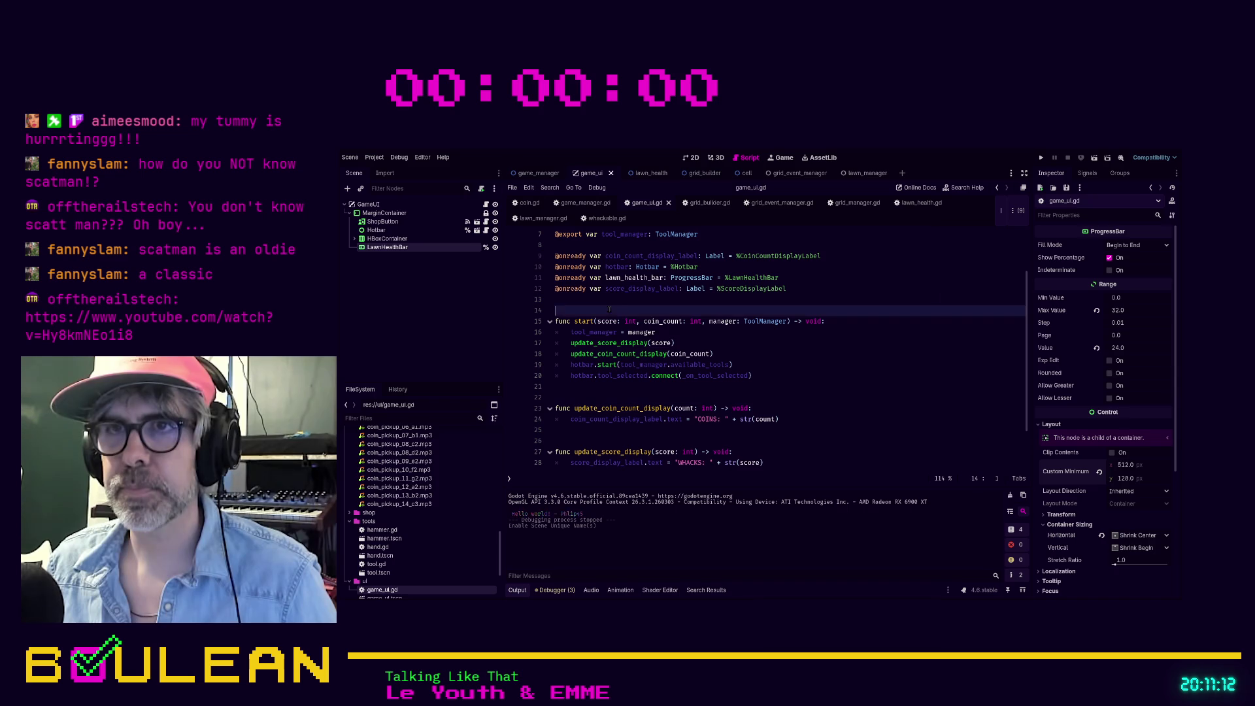
pyautogui.click(577, 390)
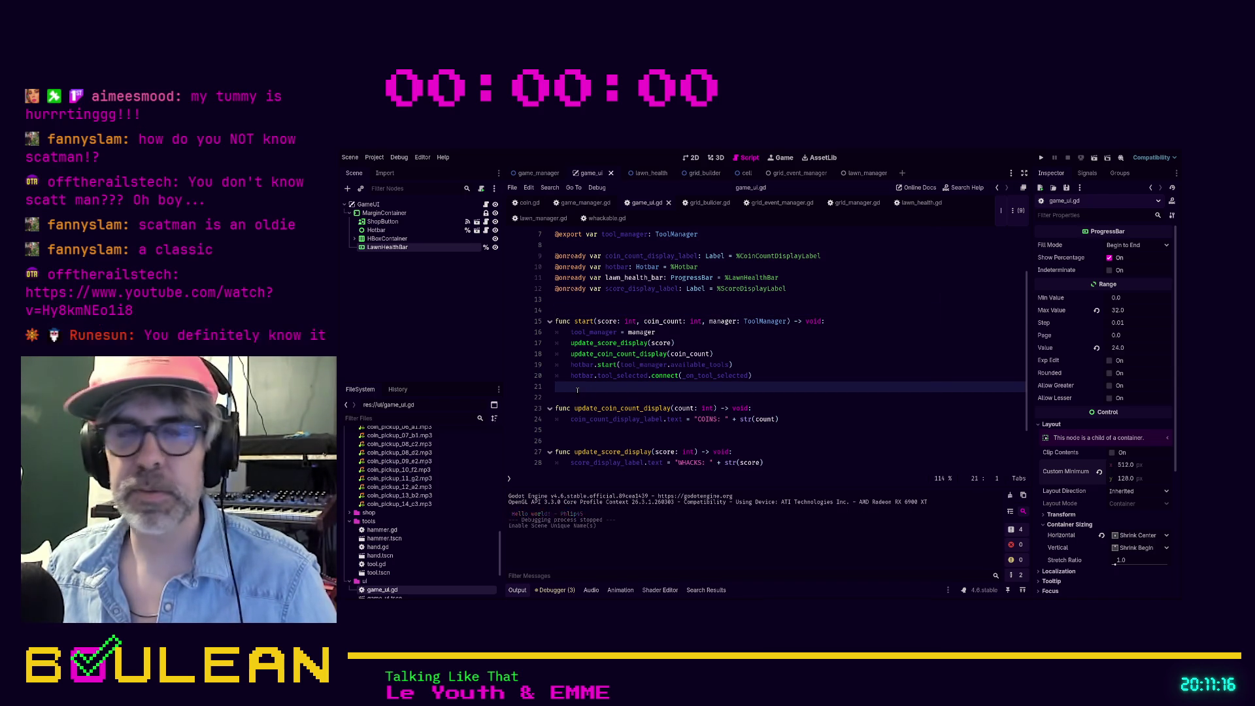
pyautogui.click(580, 397)
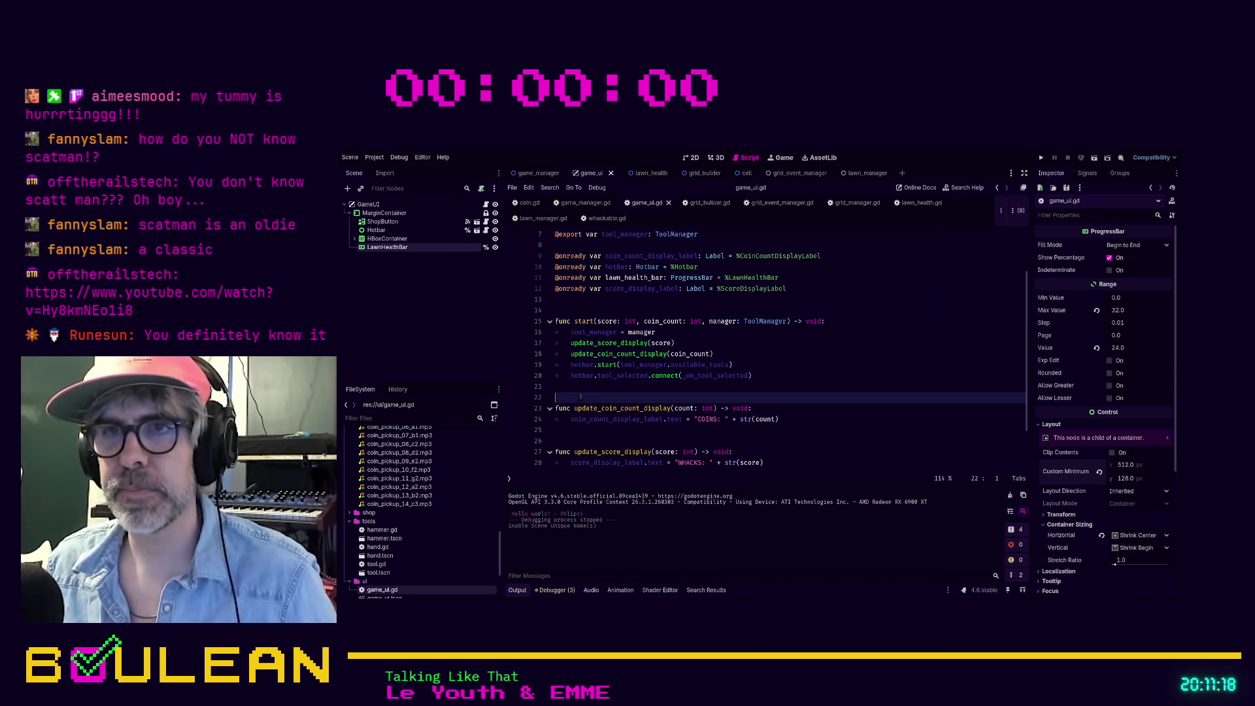
pyautogui.click(577, 385)
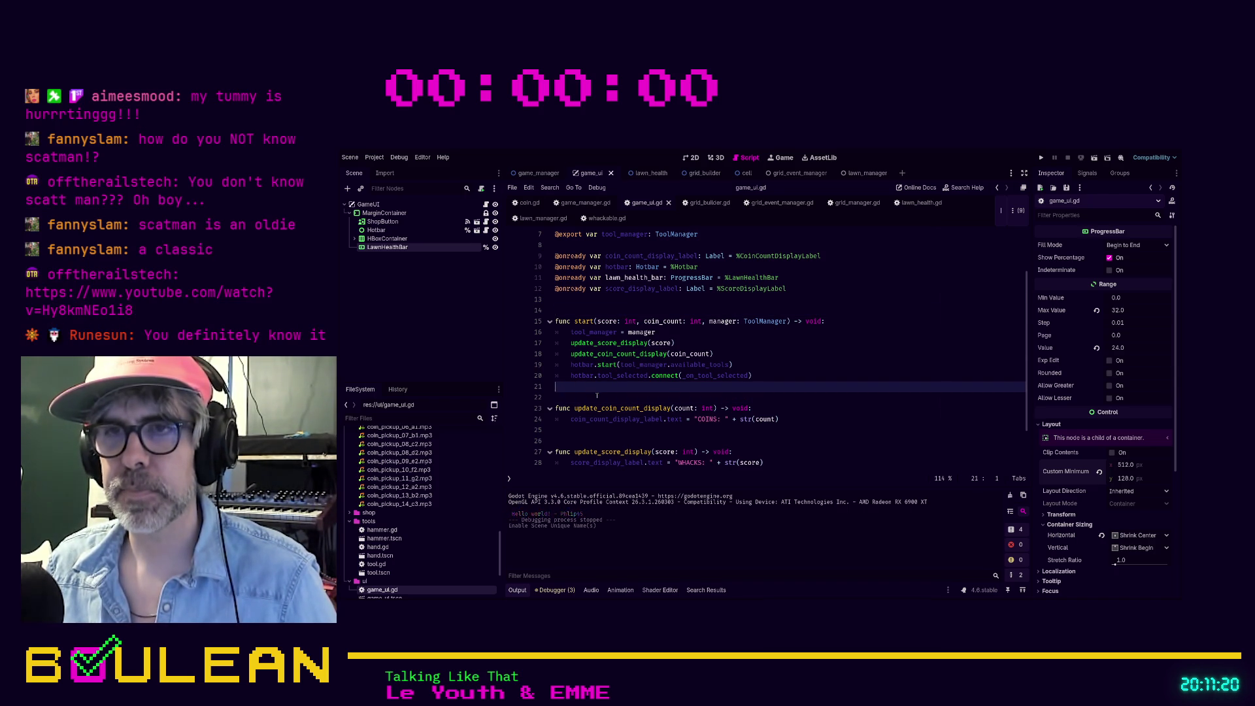
pyautogui.scroll(-2, 588, 390)
pyautogui.click(592, 386)
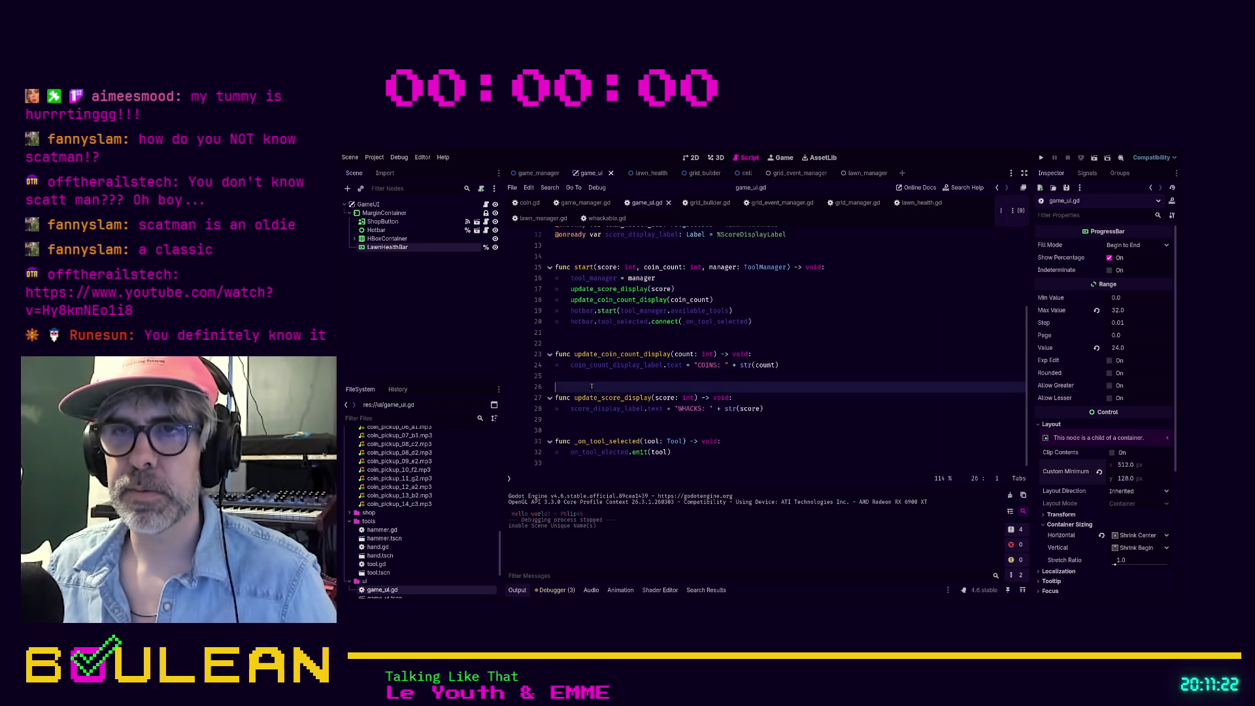
pyautogui.click(595, 343)
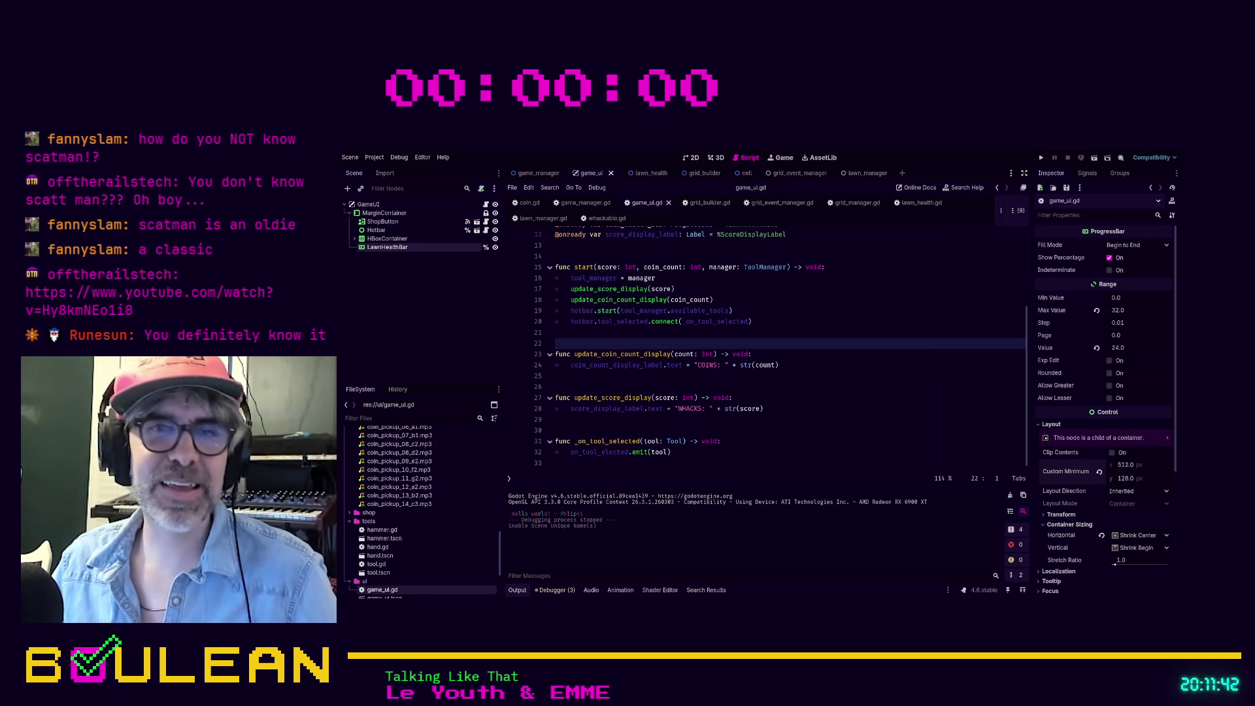
pyautogui.click(555, 386)
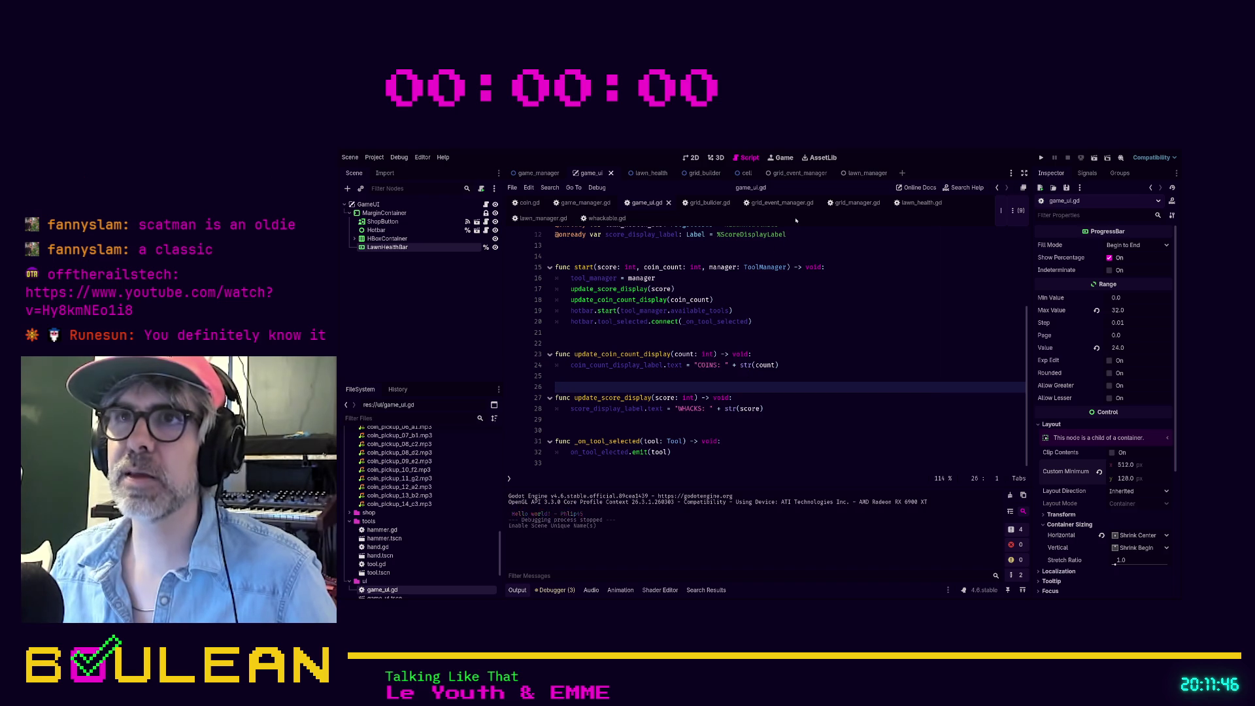
pyautogui.click(542, 218)
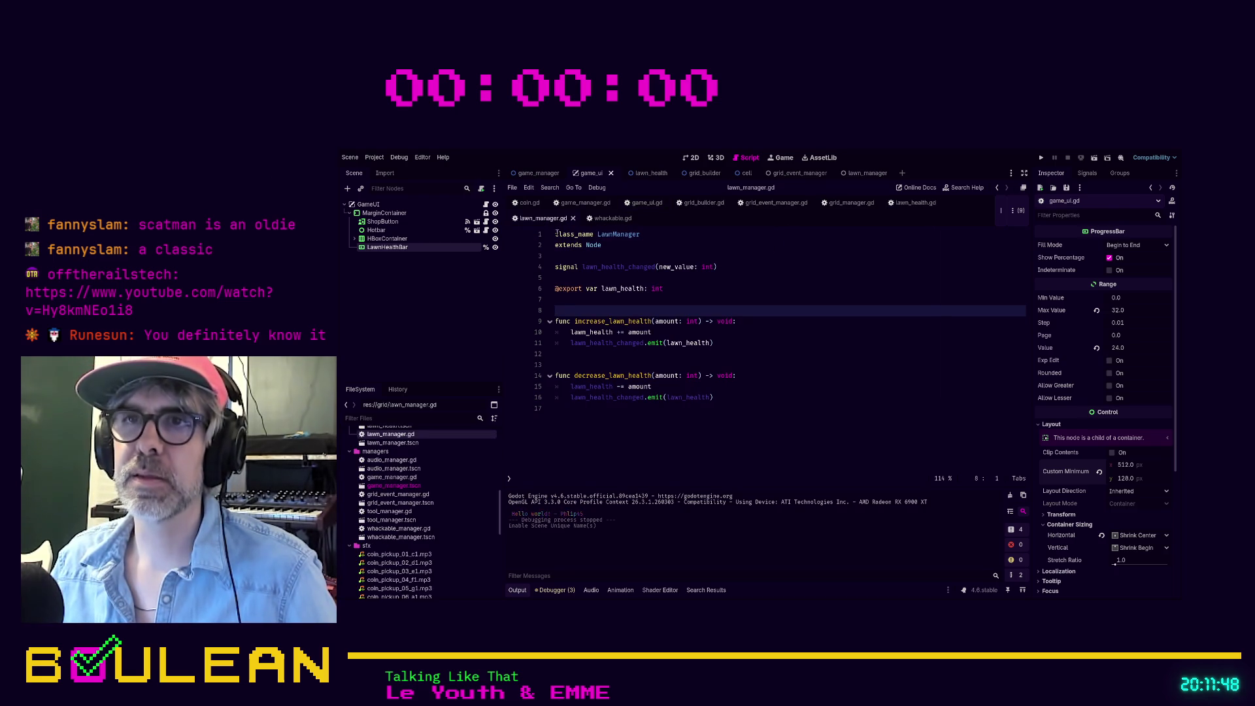
# Review lawn_manager.gd's lawn_health export and functions, then switch to game_manager.gd
pyautogui.click(604, 303)
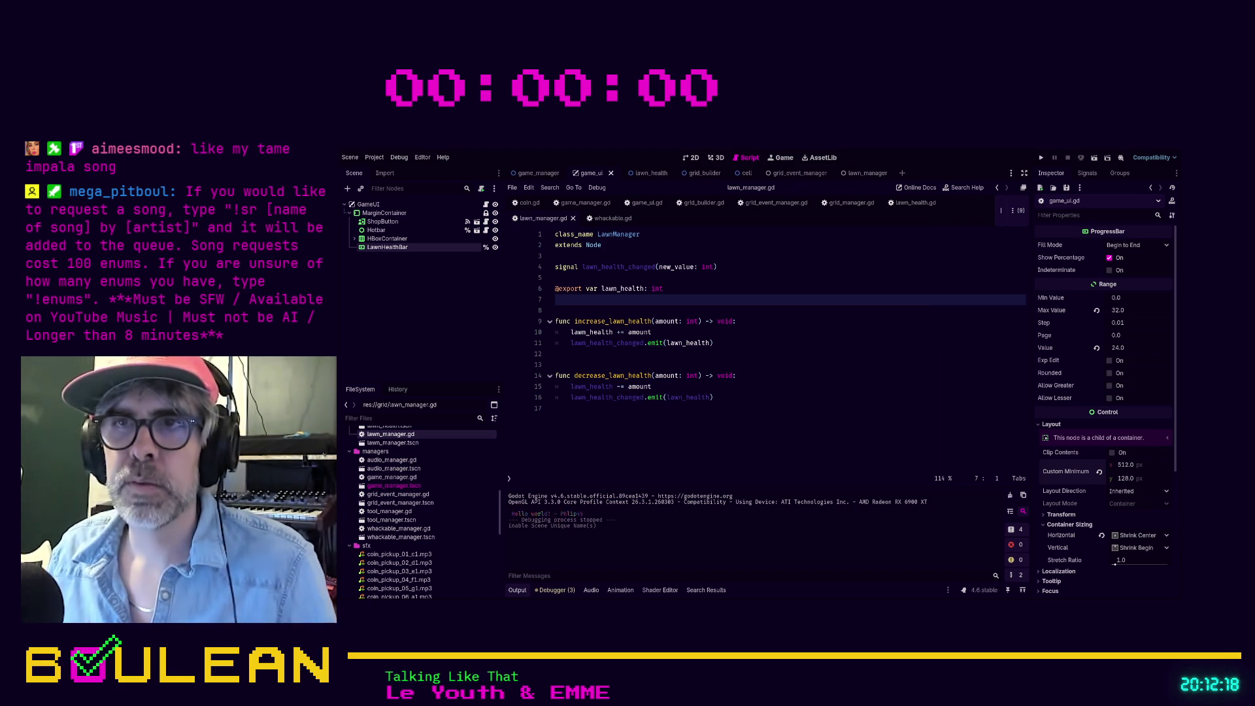
pyautogui.click(622, 365)
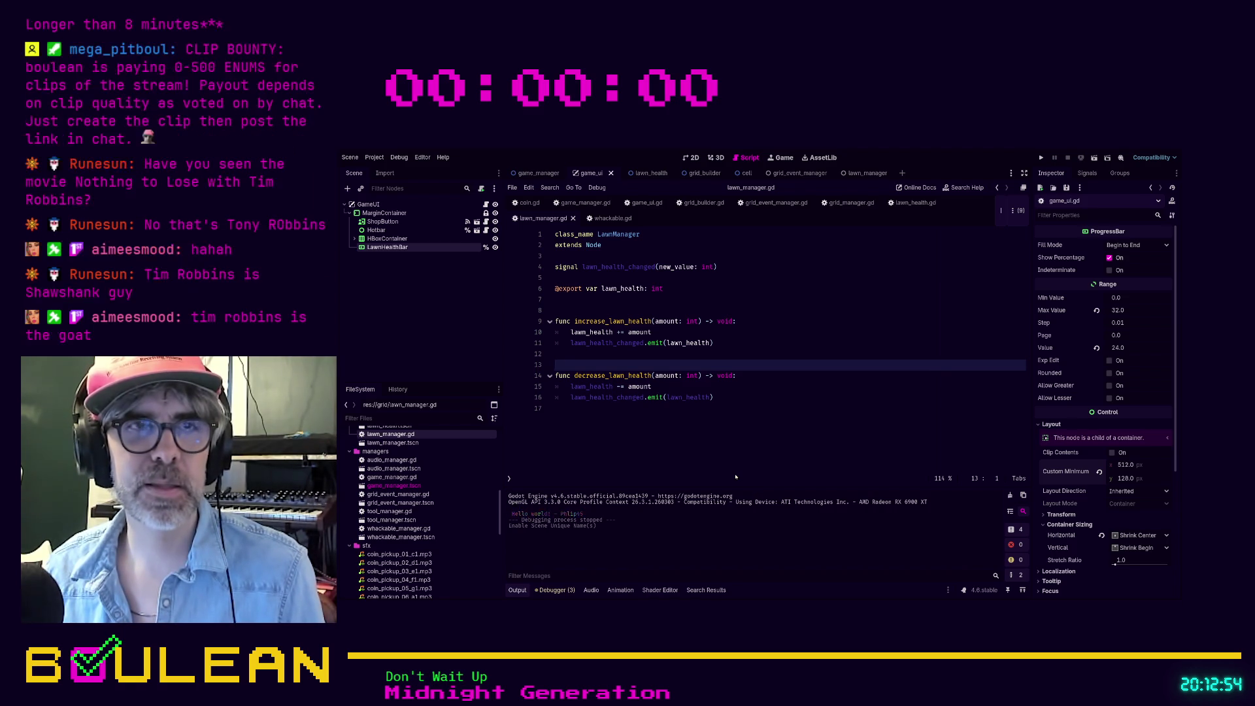
pyautogui.click(633, 428)
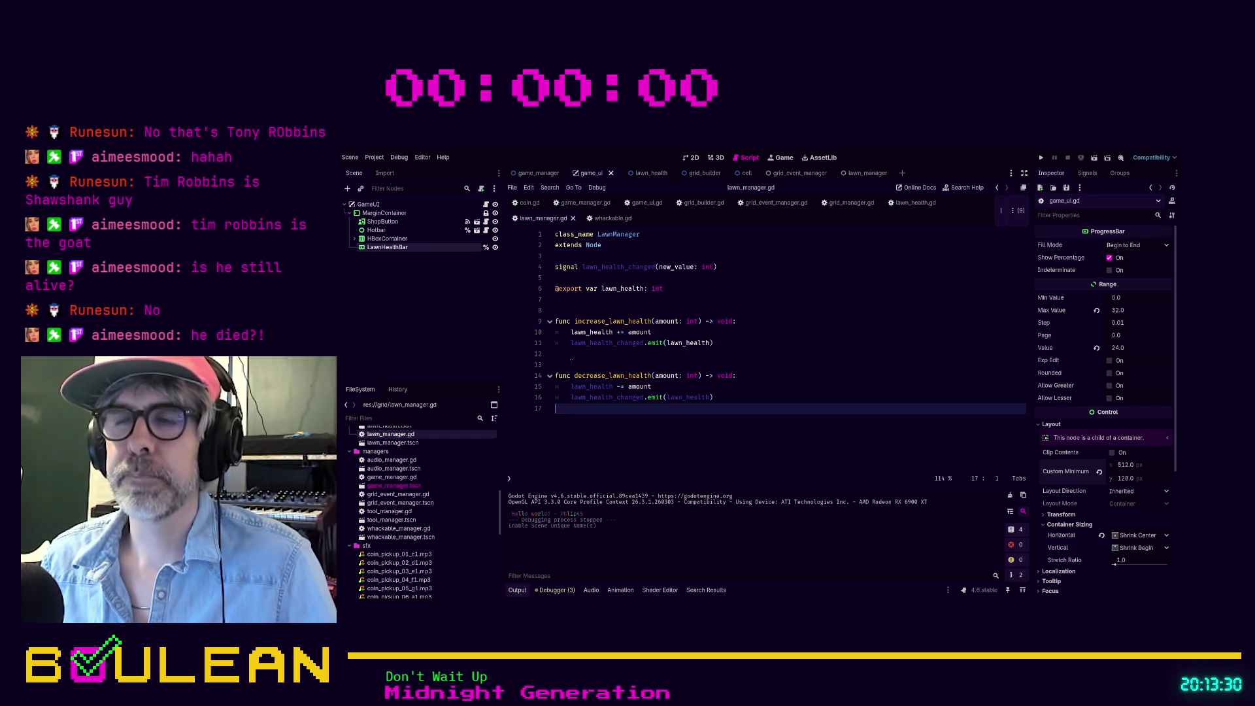
pyautogui.click(597, 300)
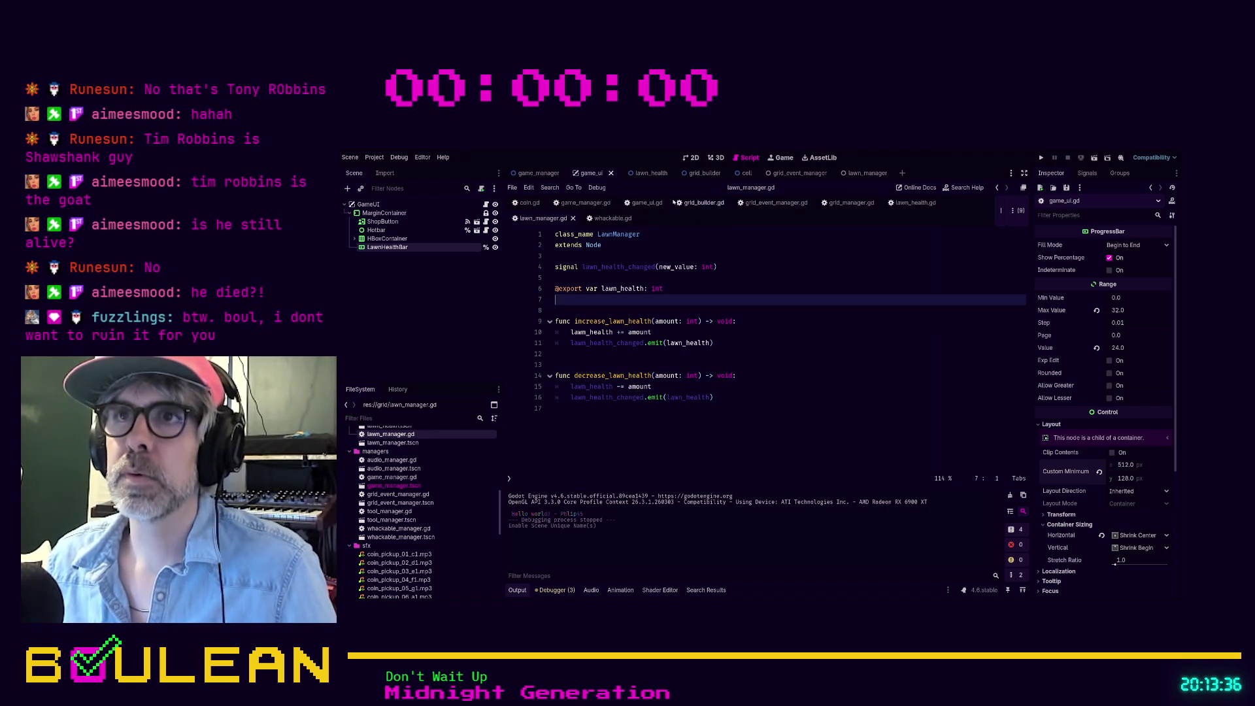
pyautogui.click(584, 202)
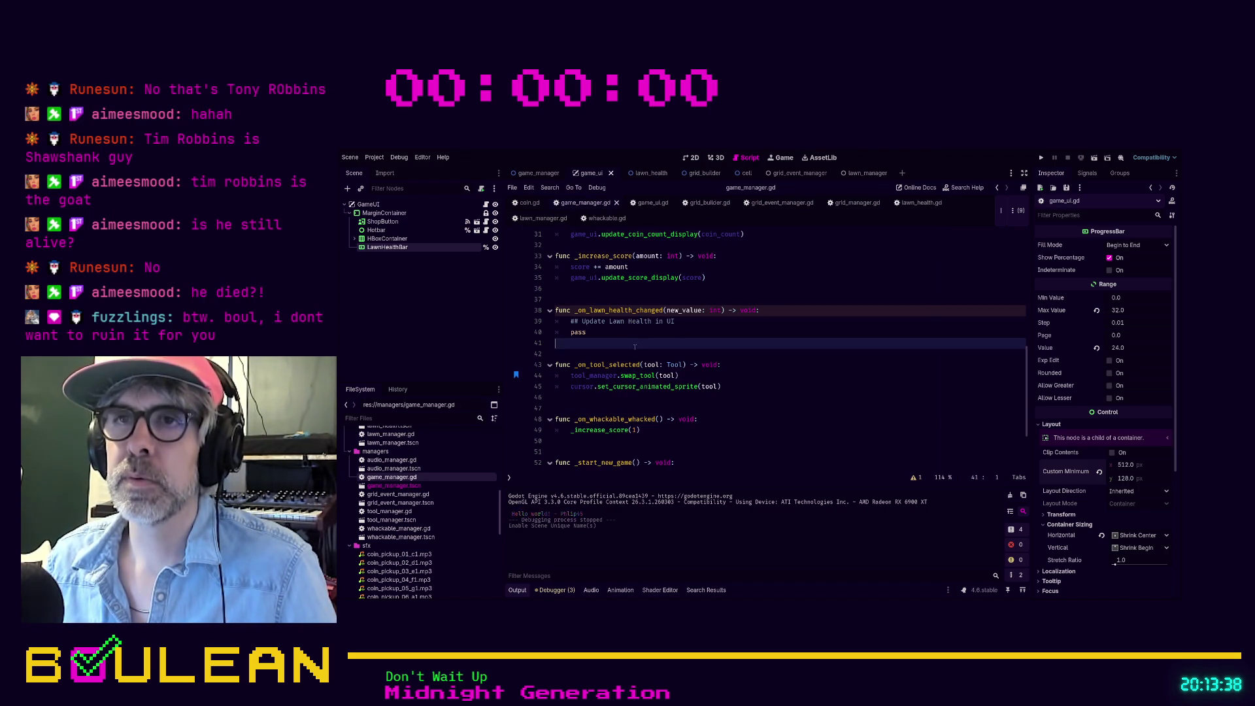
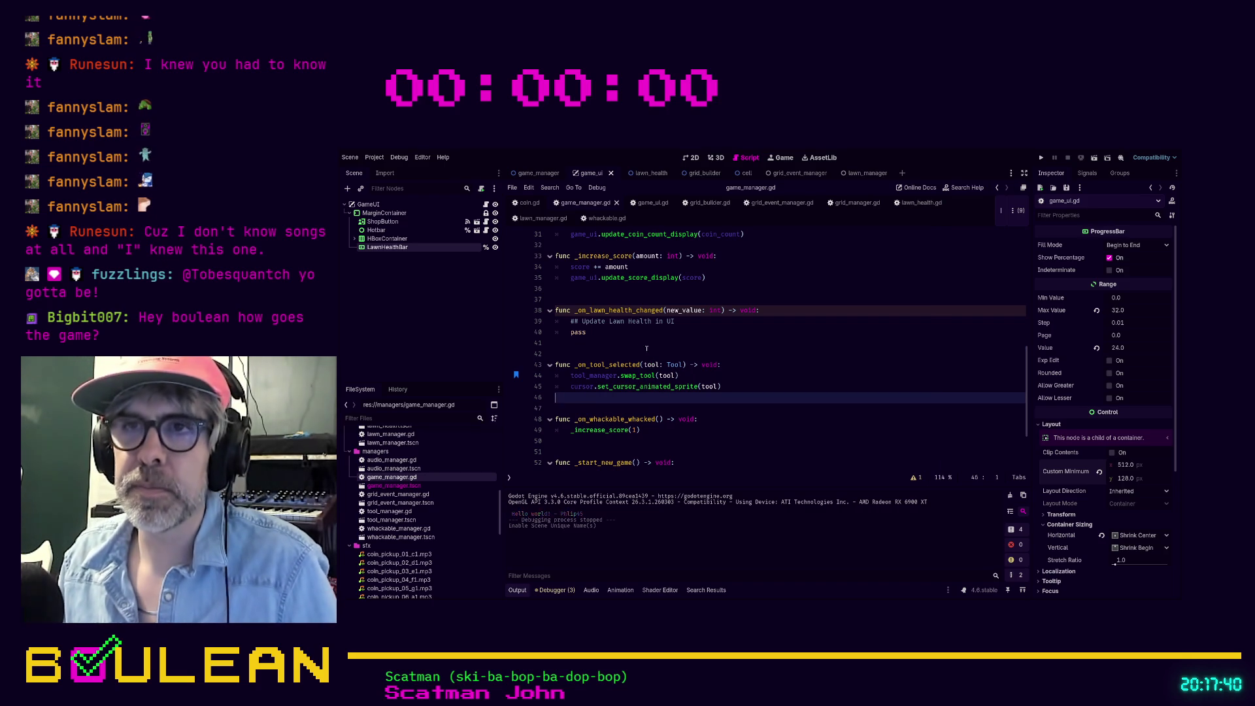
# Replace pass in _on_lawn_health_changed with the partial call 'game_ui.up', then switch to game_ui.gd
pyautogui.click(611, 337)
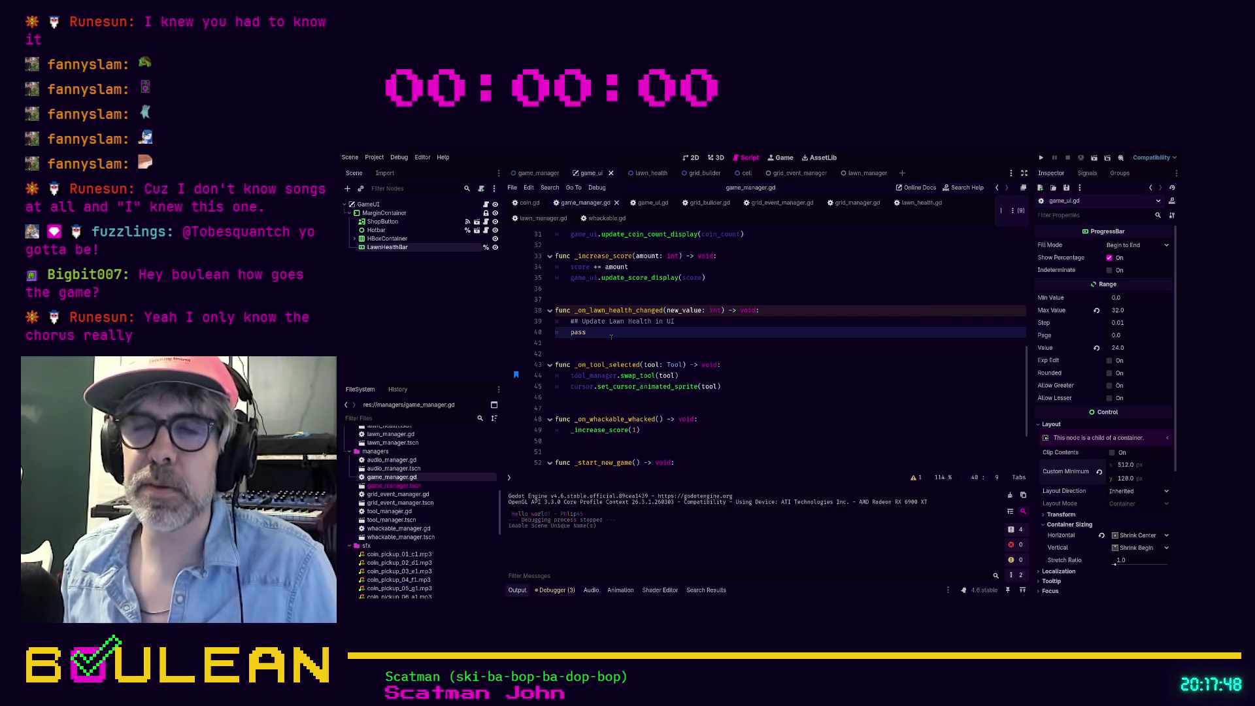
pyautogui.hotkey('shift', 'Home')
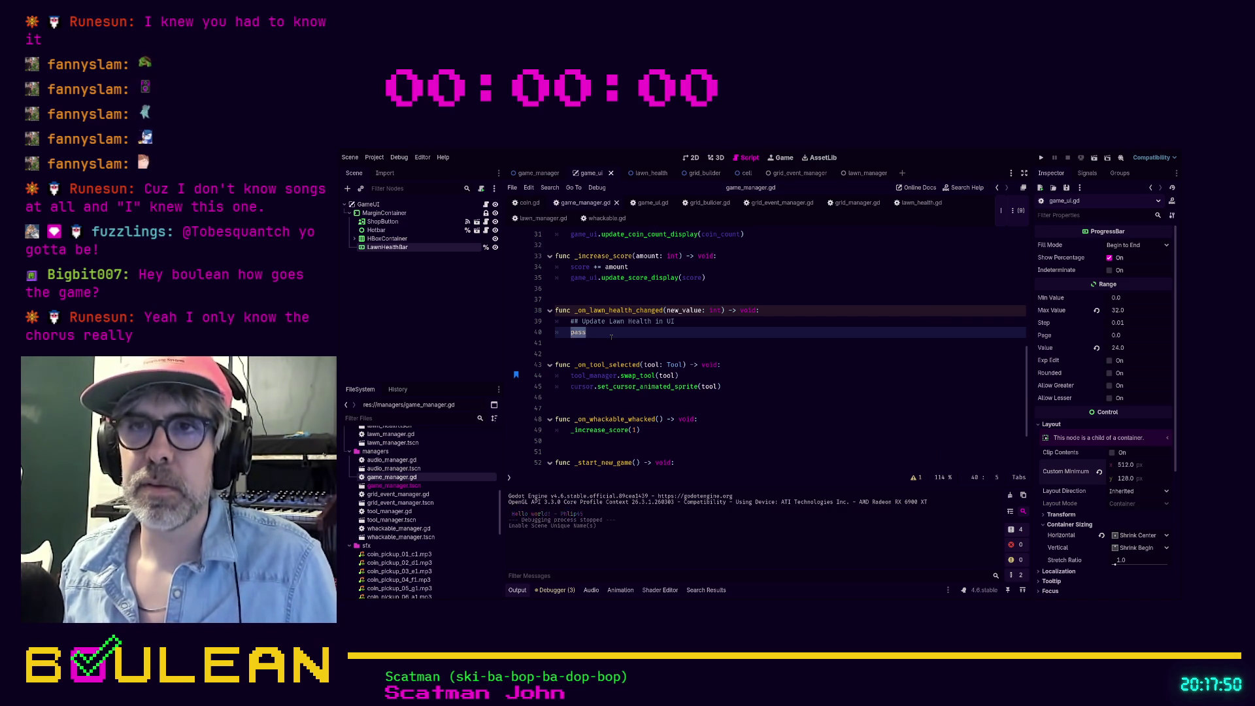
pyautogui.write('game_ui')
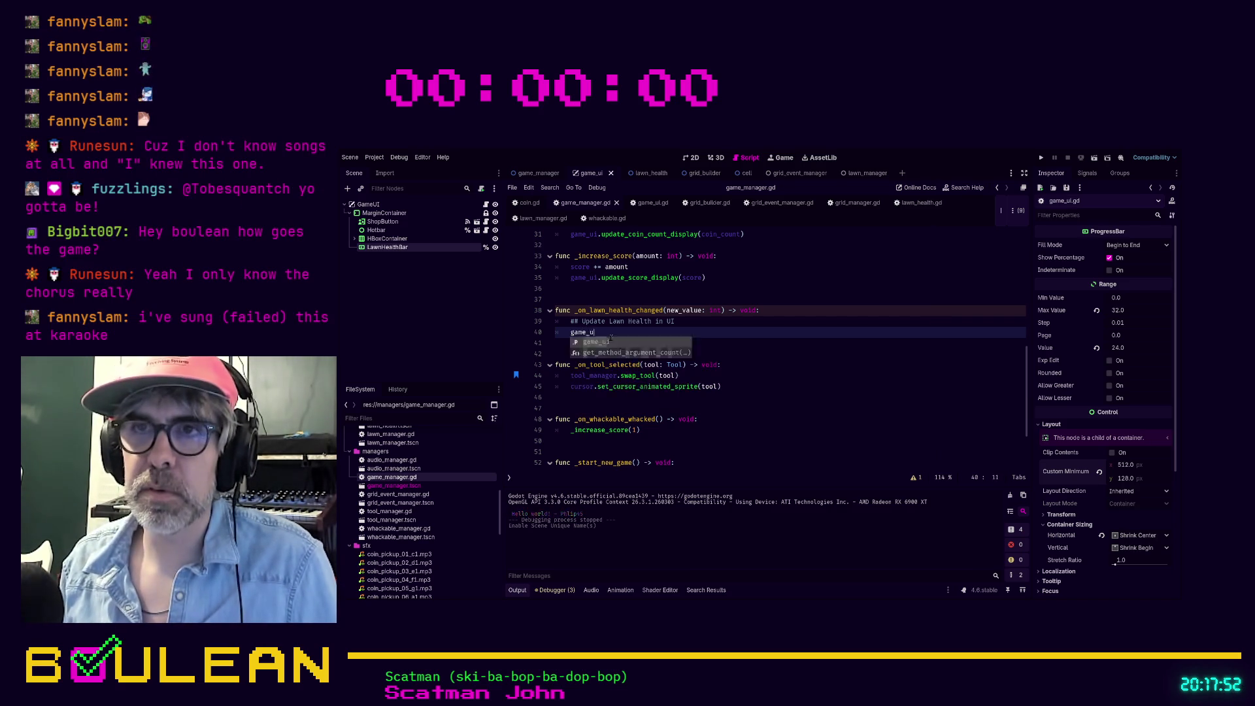
pyautogui.write('.up')
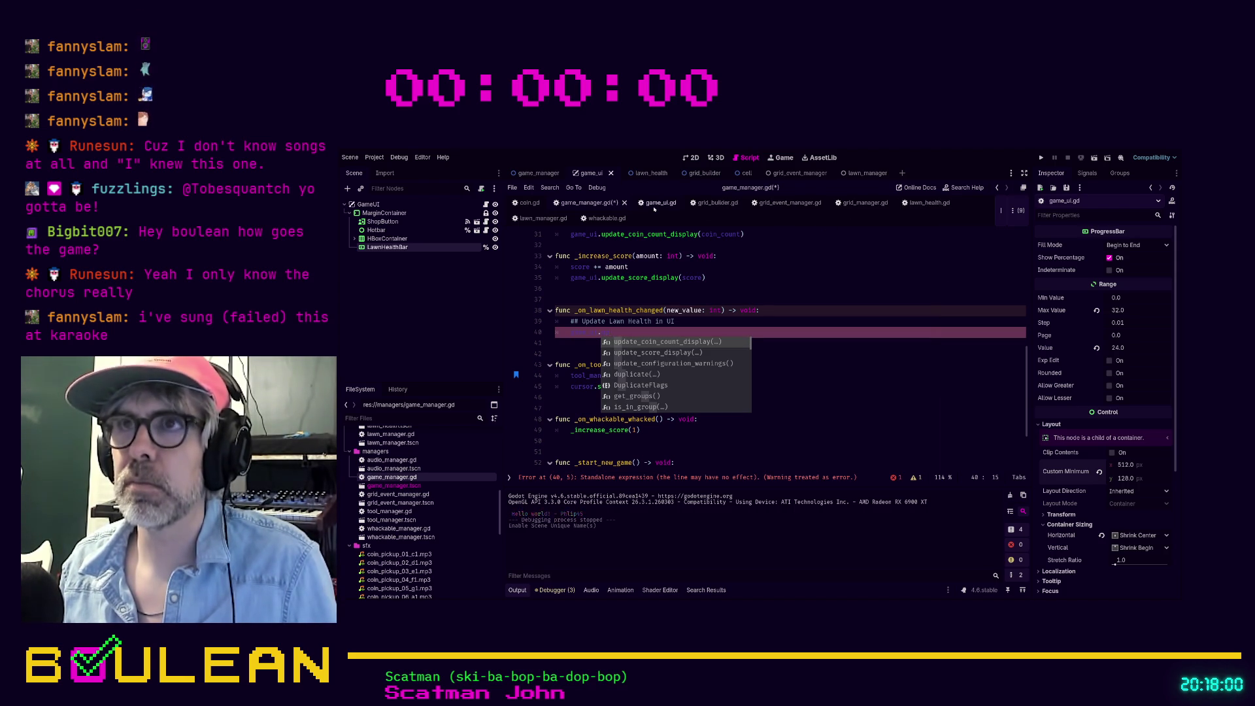
pyautogui.click(786, 275)
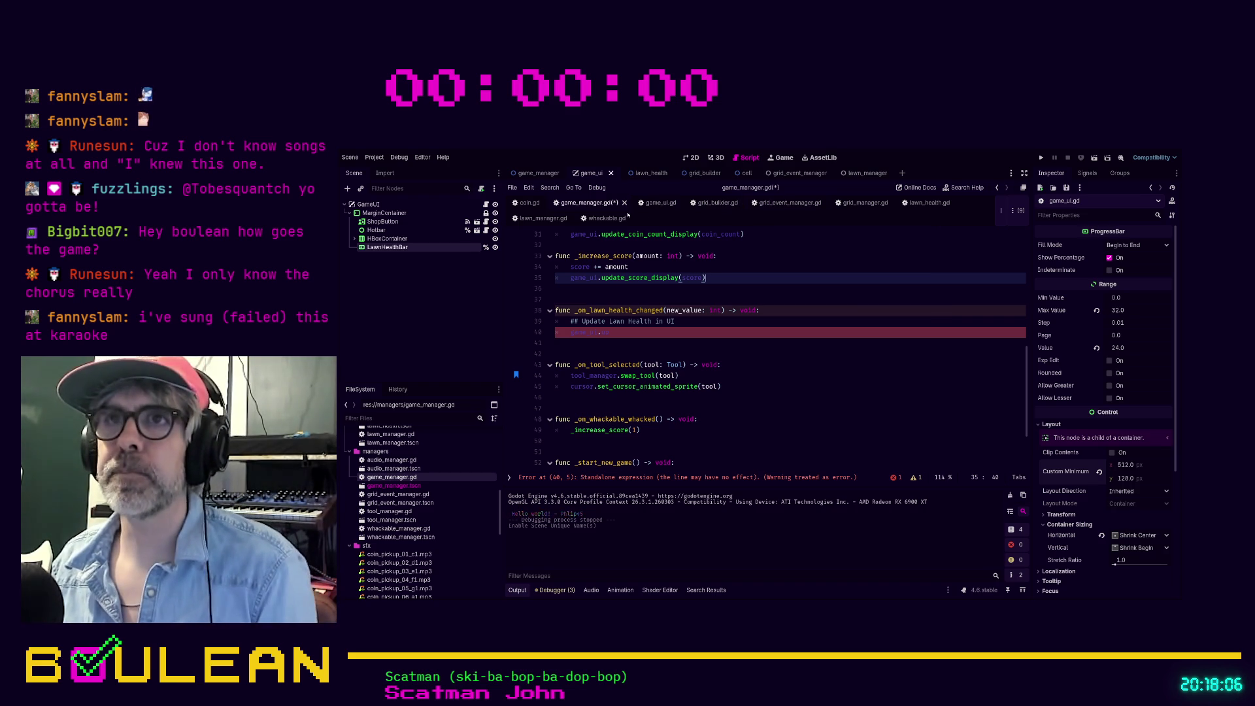
pyautogui.click(655, 204)
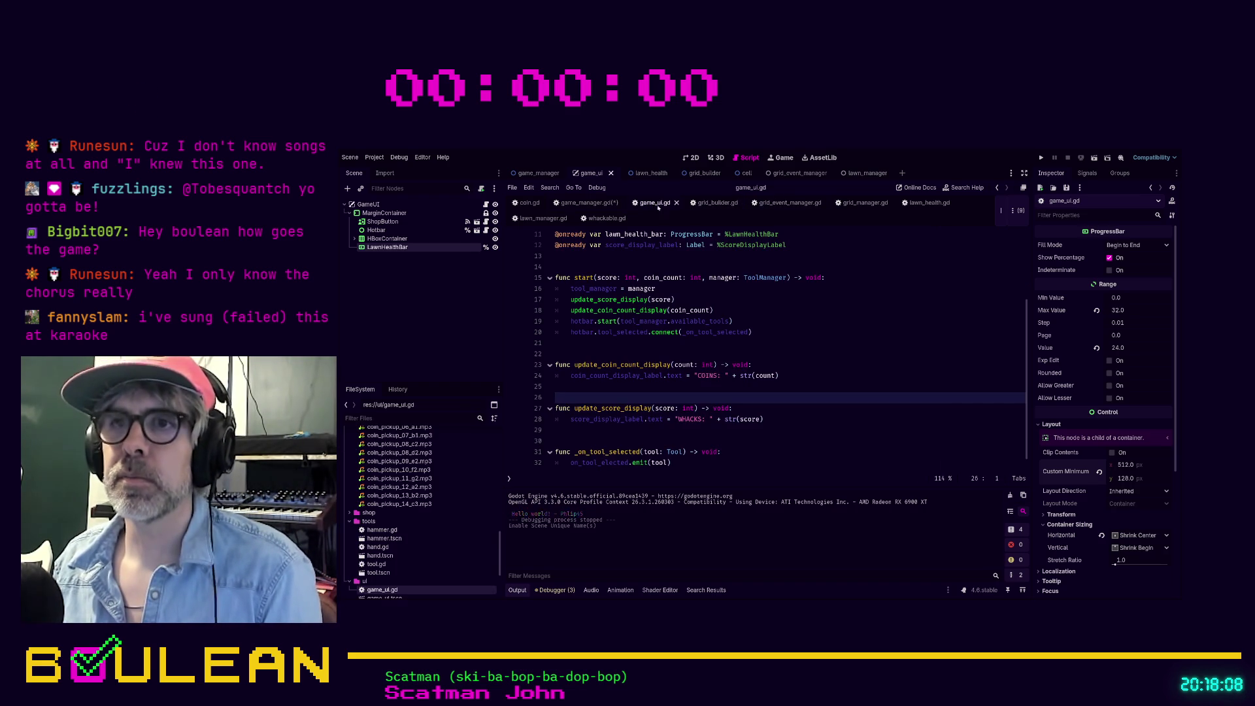
pyautogui.scroll(-1, 862, 347)
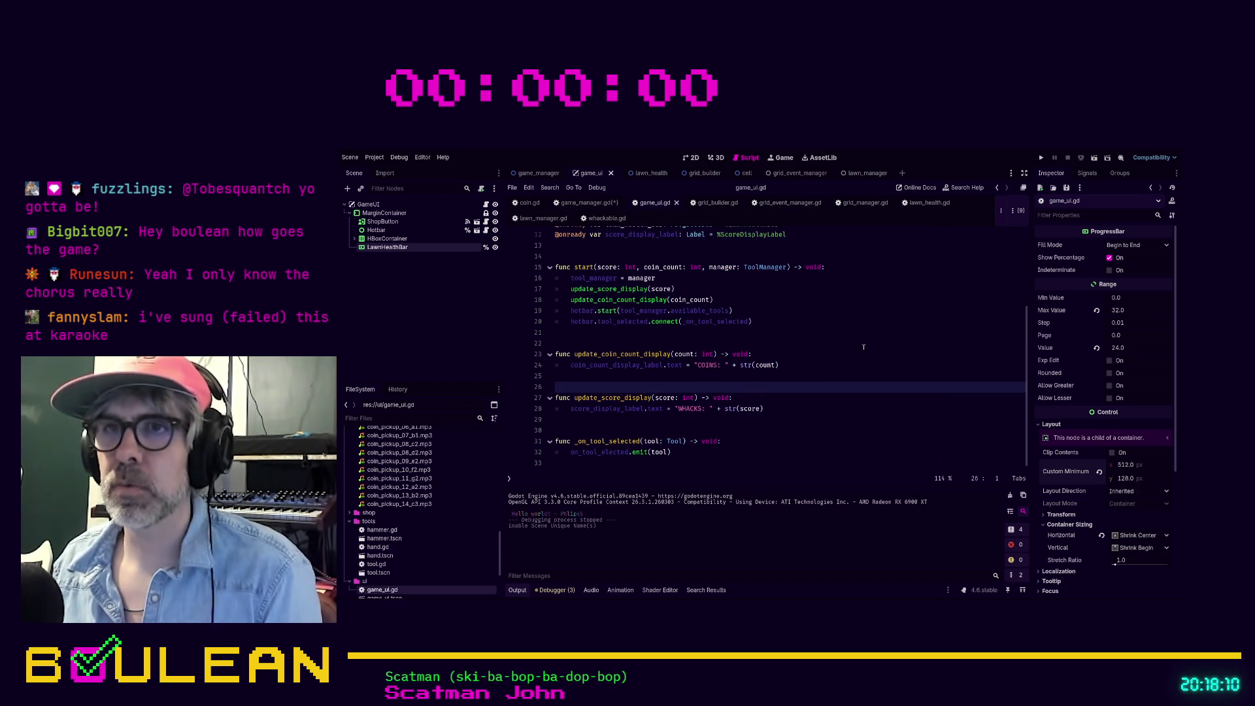
pyautogui.scroll(4, 618, 408)
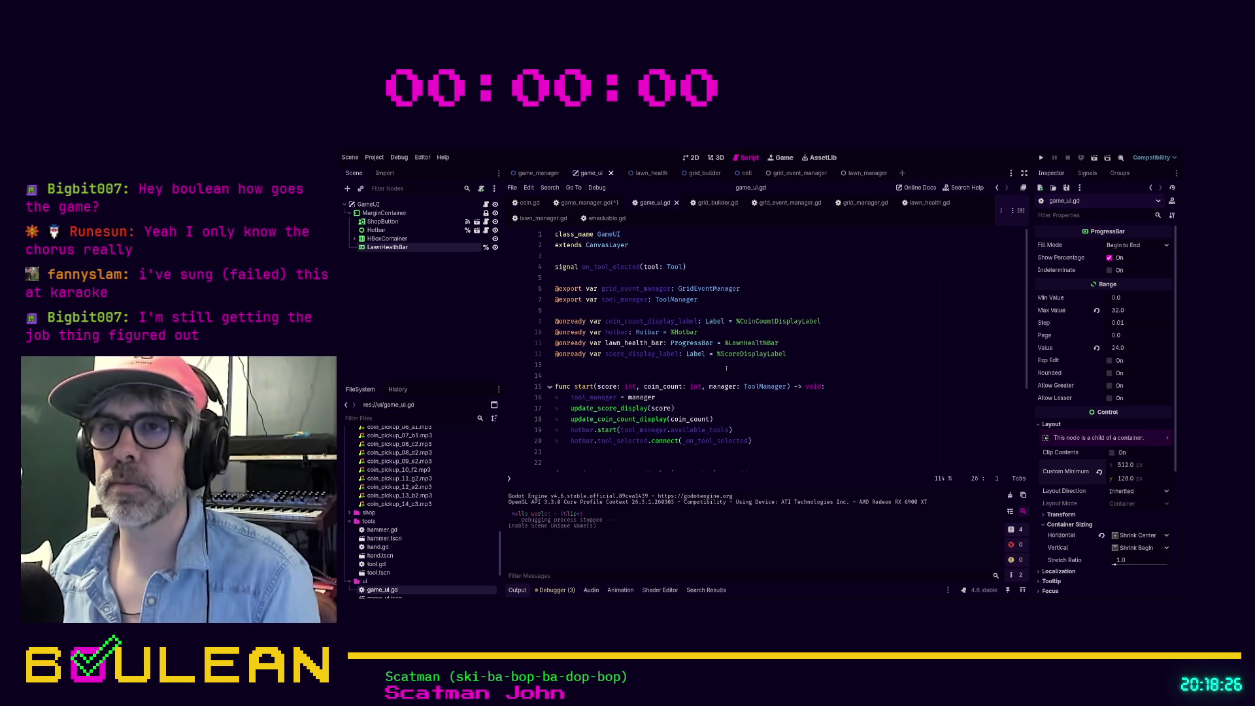
pyautogui.scroll(-4, 726, 367)
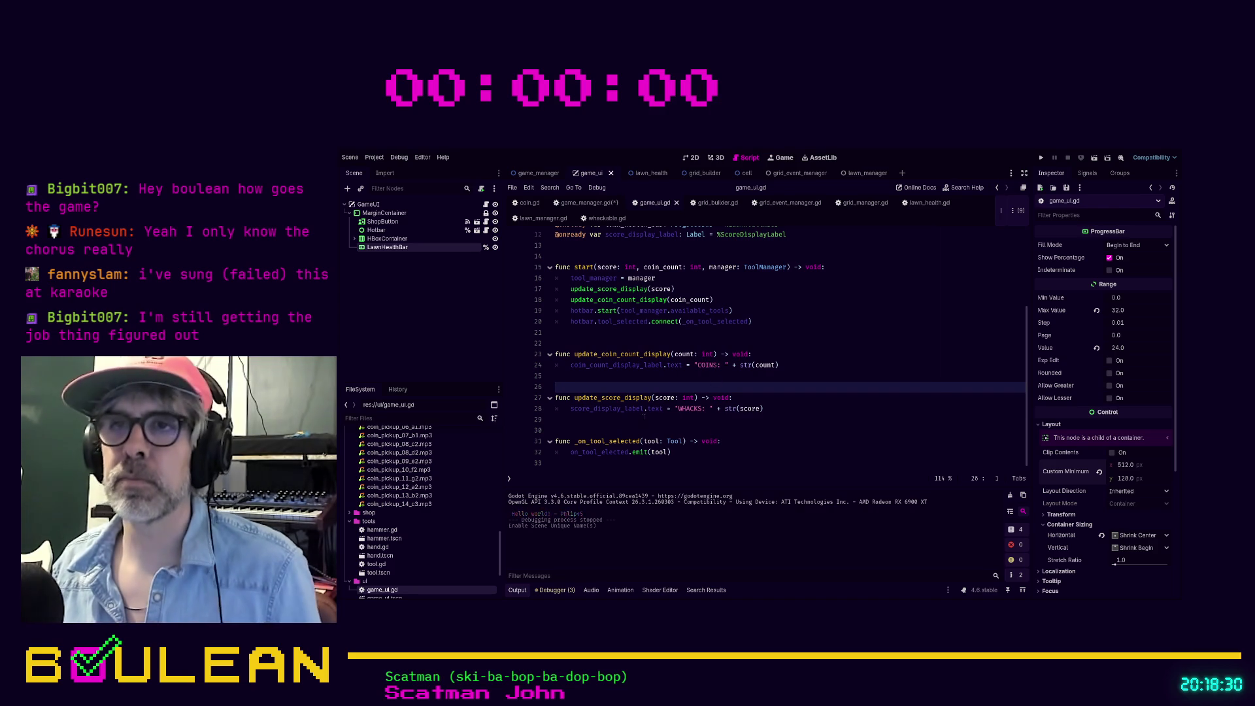
pyautogui.click(632, 428)
pyautogui.hotkey('ctrl', 'z')
pyautogui.hotkey('ctrl', 'z')
pyautogui.hotkey('ctrl', 'z')
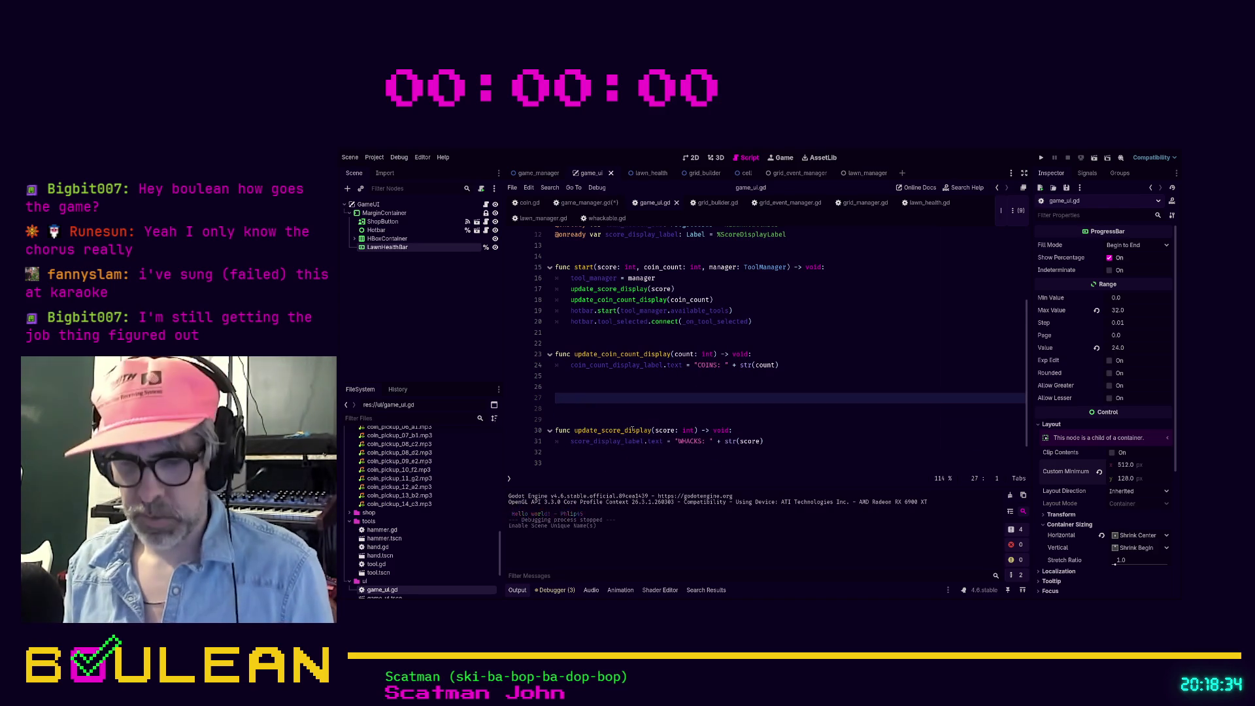
# Write func update_lawn_health(health: int) with body lawn_health_bar.value = health in game_ui.gd, then save
pyautogui.write('func update_lawn_health(')
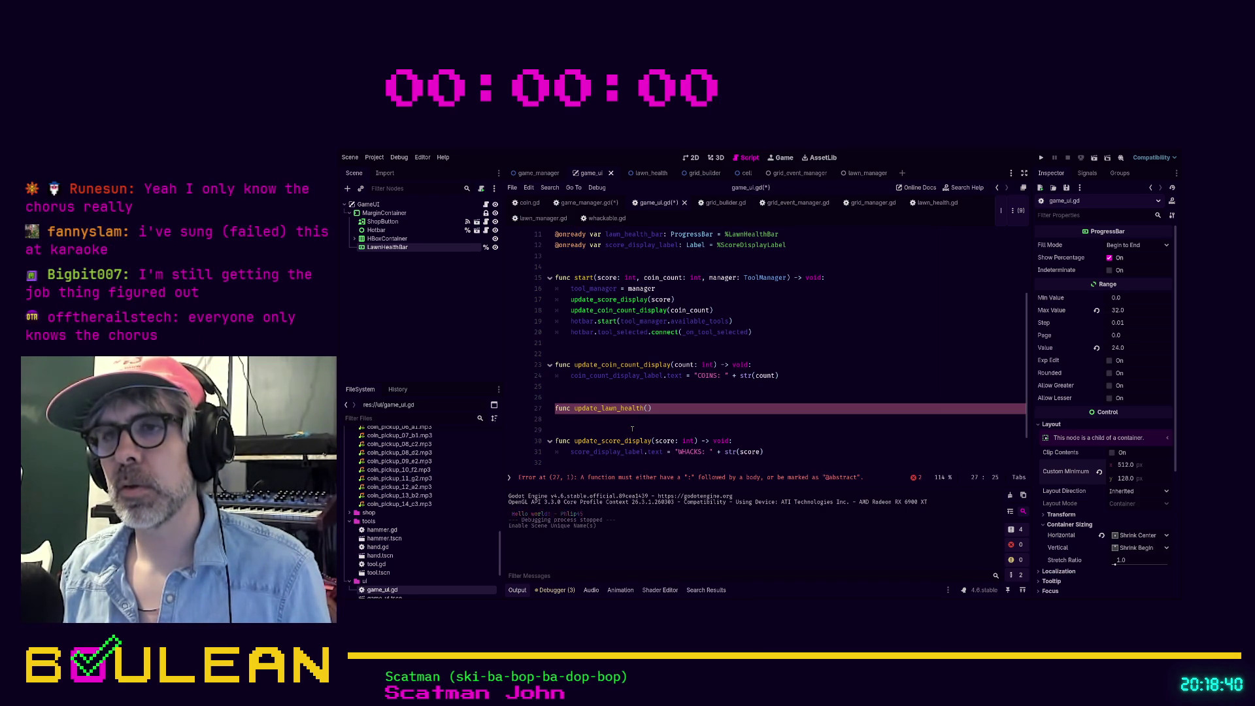
pyautogui.write('health: i')
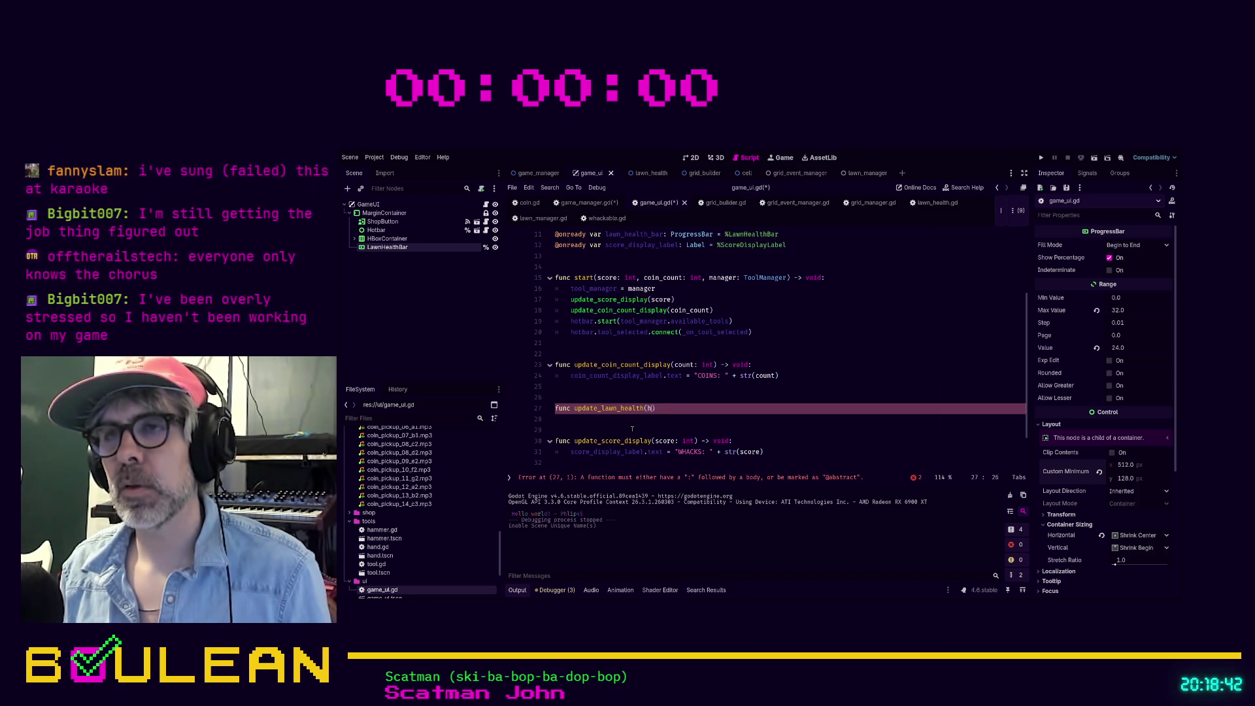
pyautogui.write('nt) -> void:')
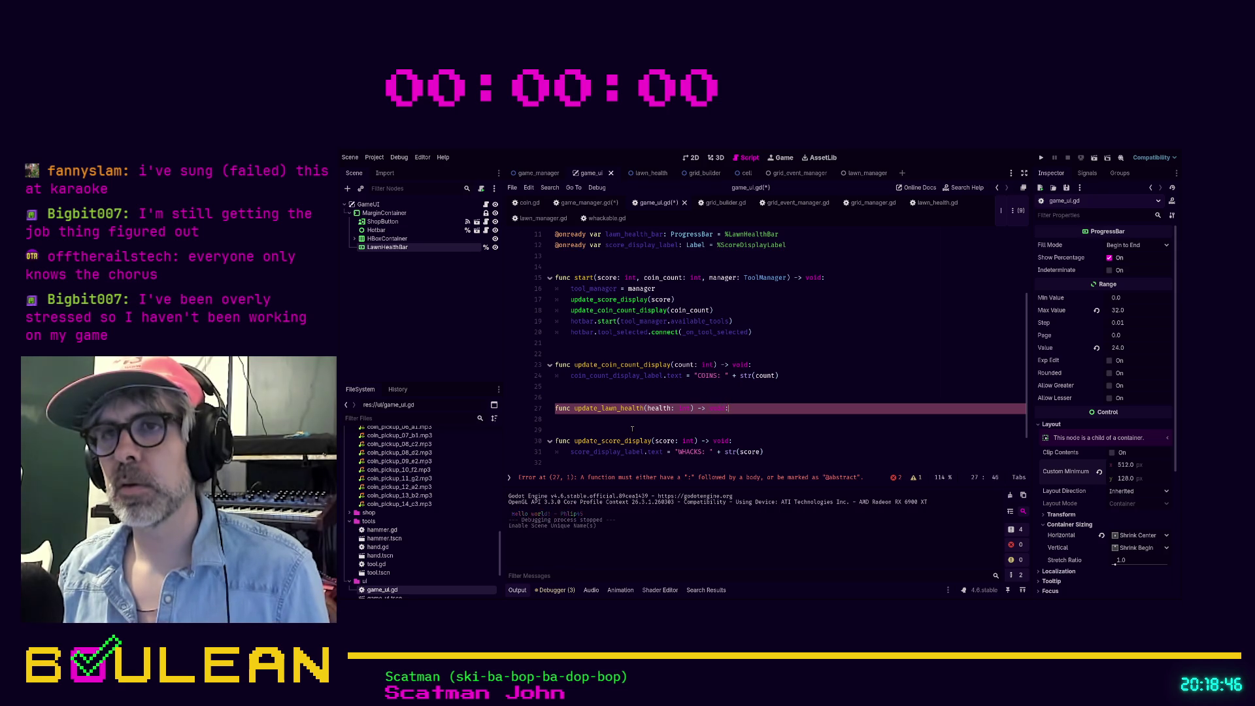
pyautogui.press('Return')
pyautogui.write('n')
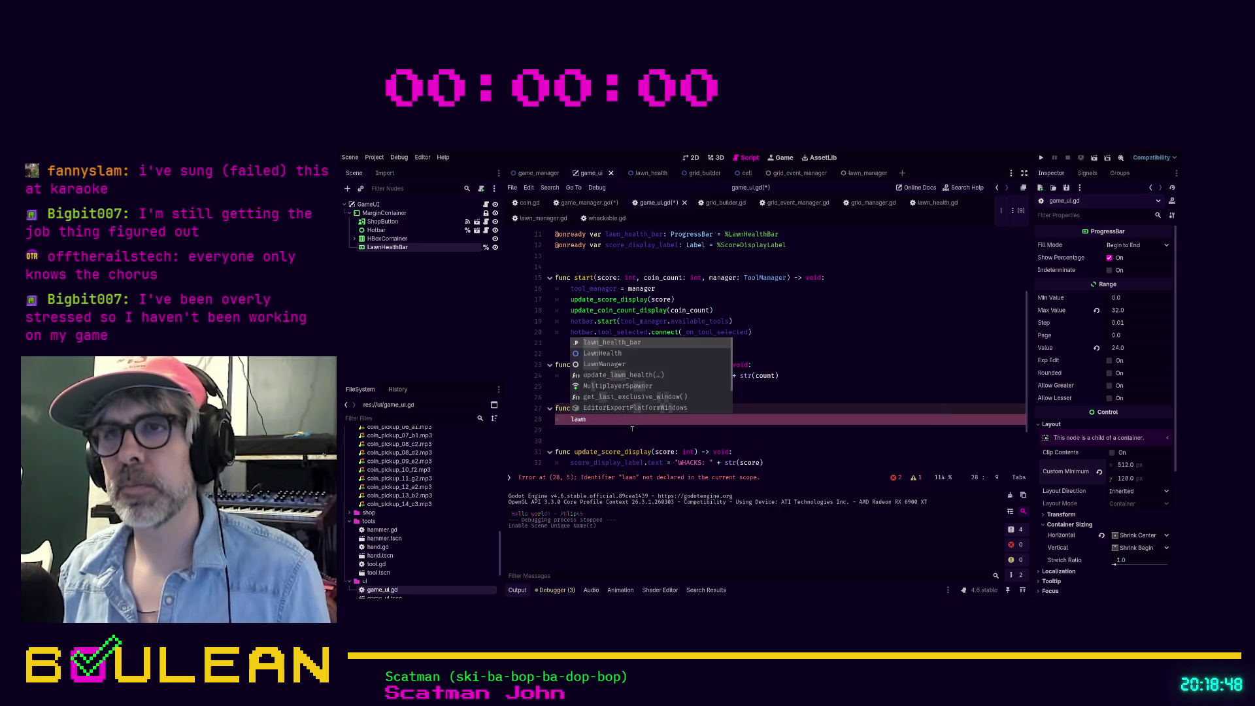
pyautogui.press('Return')
pyautogui.write('.')
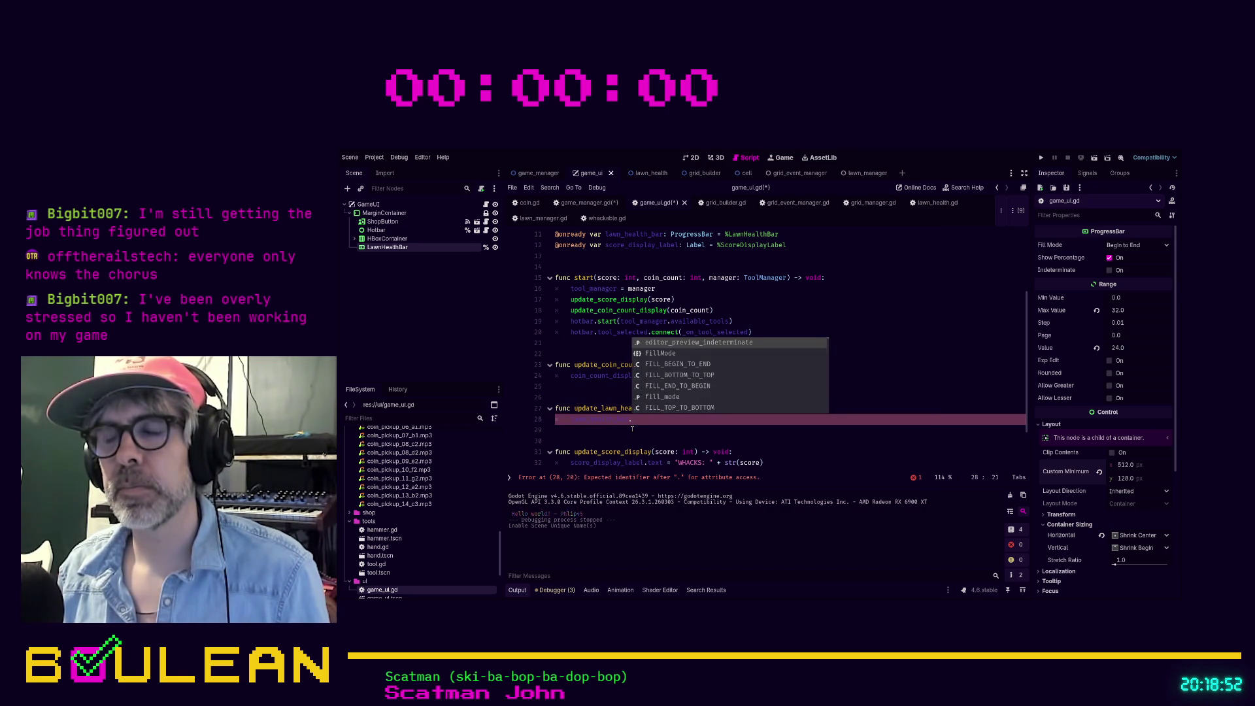
pyautogui.write('value =')
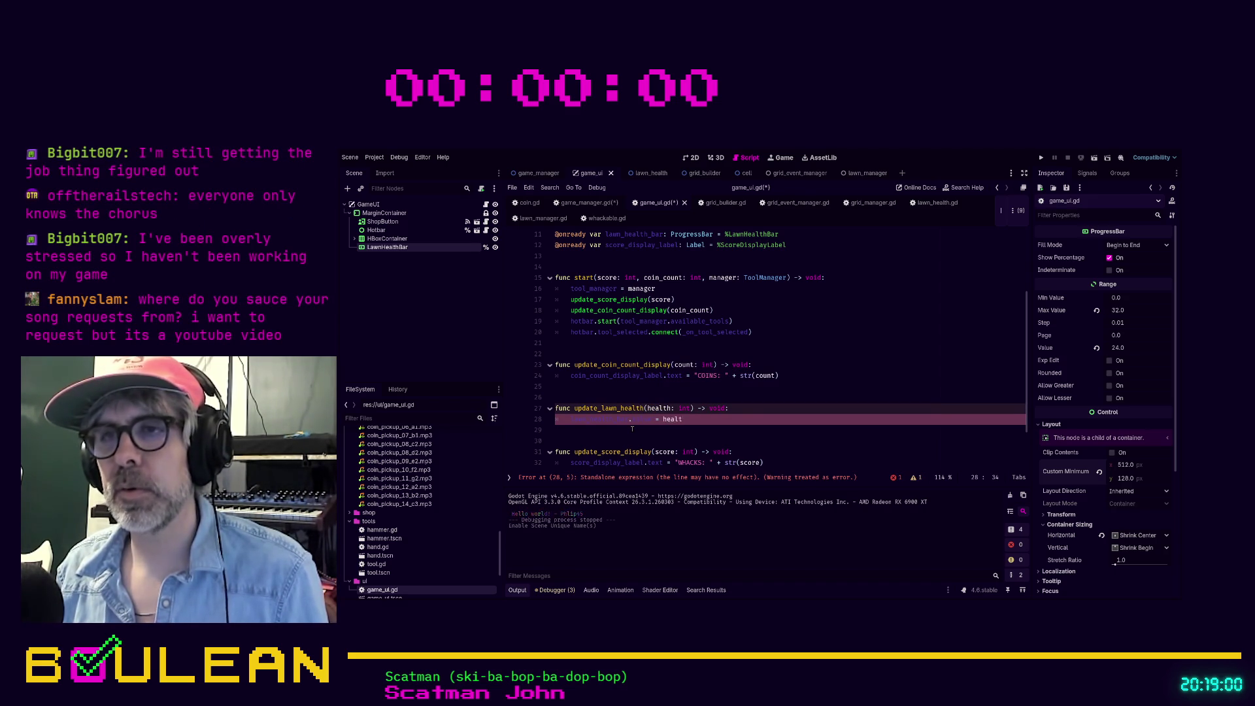
pyautogui.write('health')
pyautogui.click(626, 432)
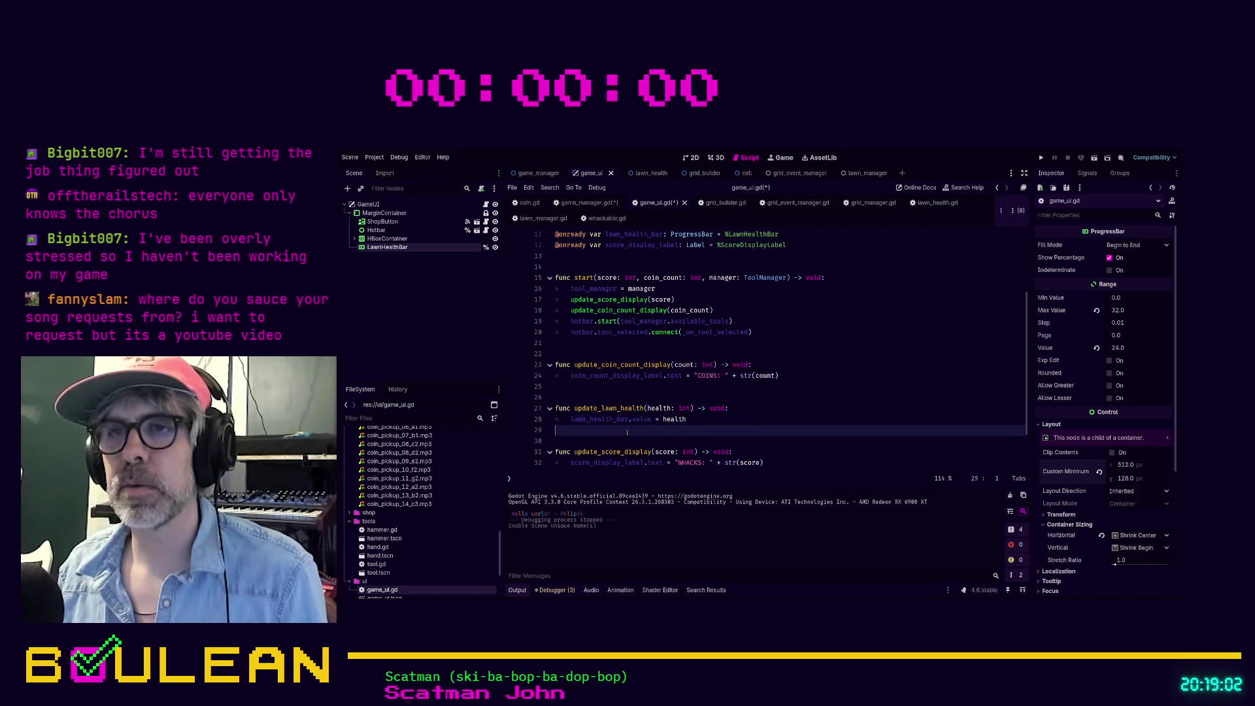
pyautogui.hotkey('ctrl', 's')
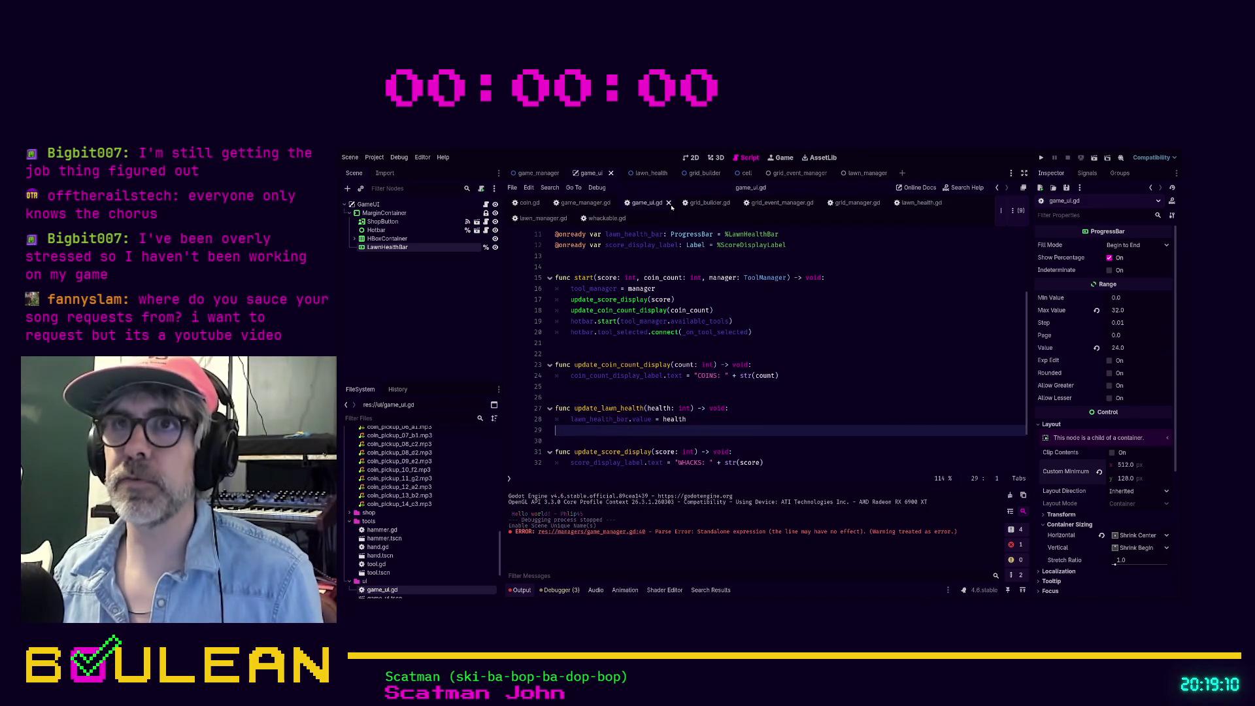
# In game_manager.gd, comment out the unfinished _on_lawn_health_changed handler lines with Ctrl+K
pyautogui.click(585, 203)
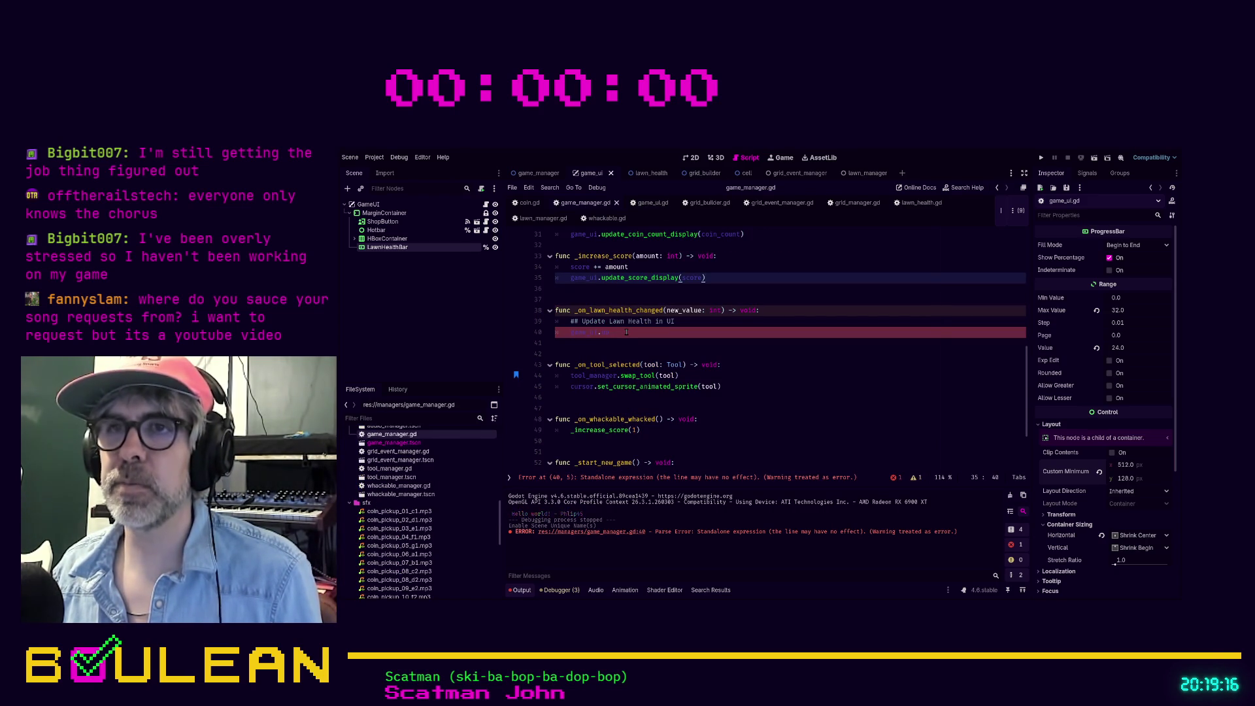
pyautogui.click(626, 332)
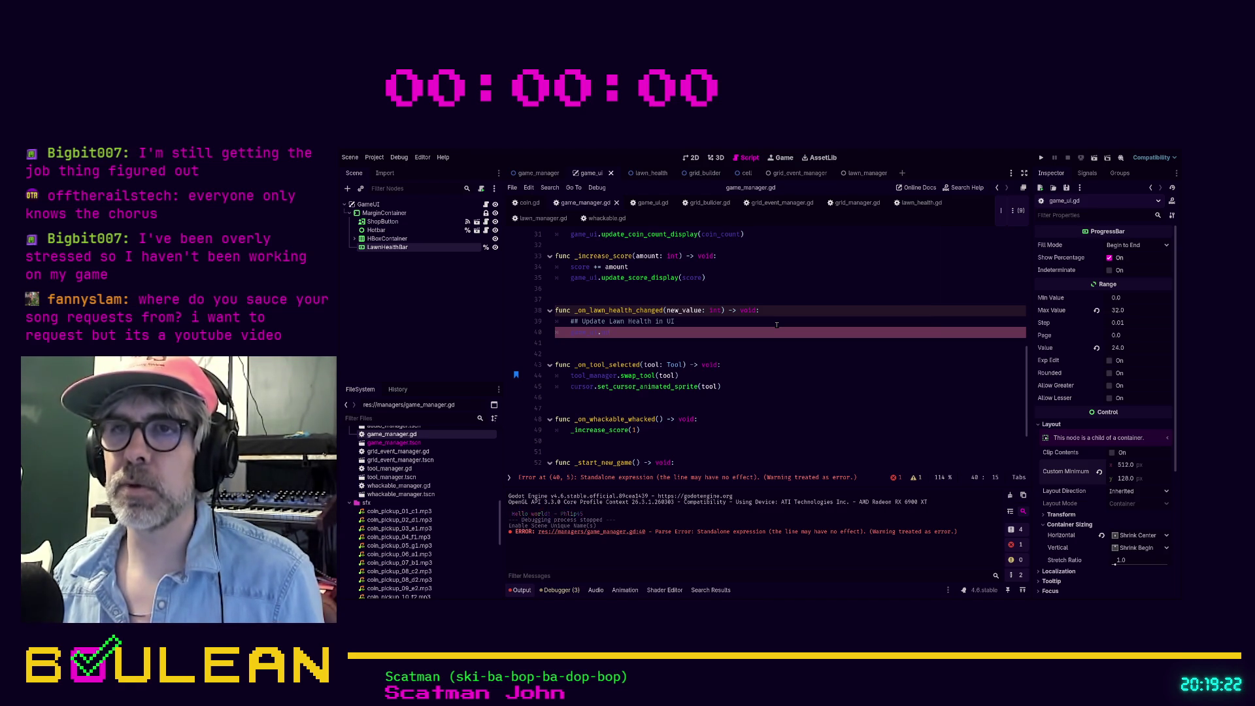
pyautogui.press('BackSpace')
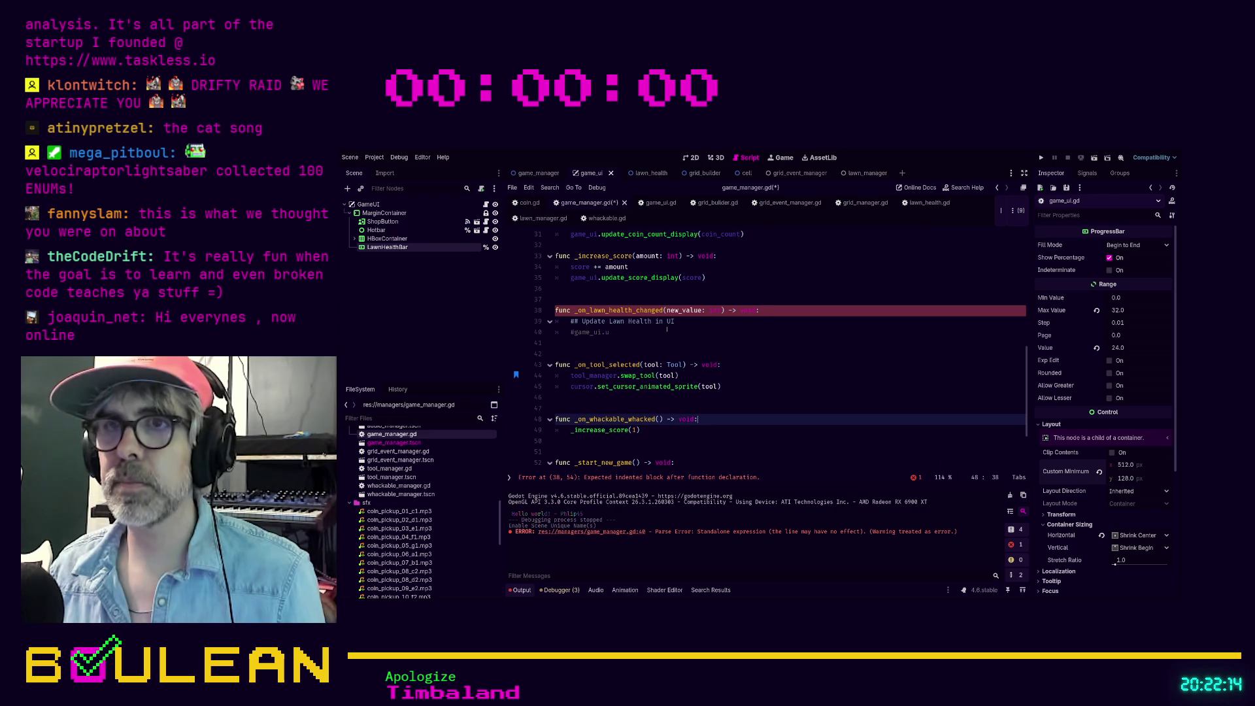
pyautogui.moveTo(614, 332); pyautogui.dragTo(555, 308)
pyautogui.hotkey('ctrl', 'k')
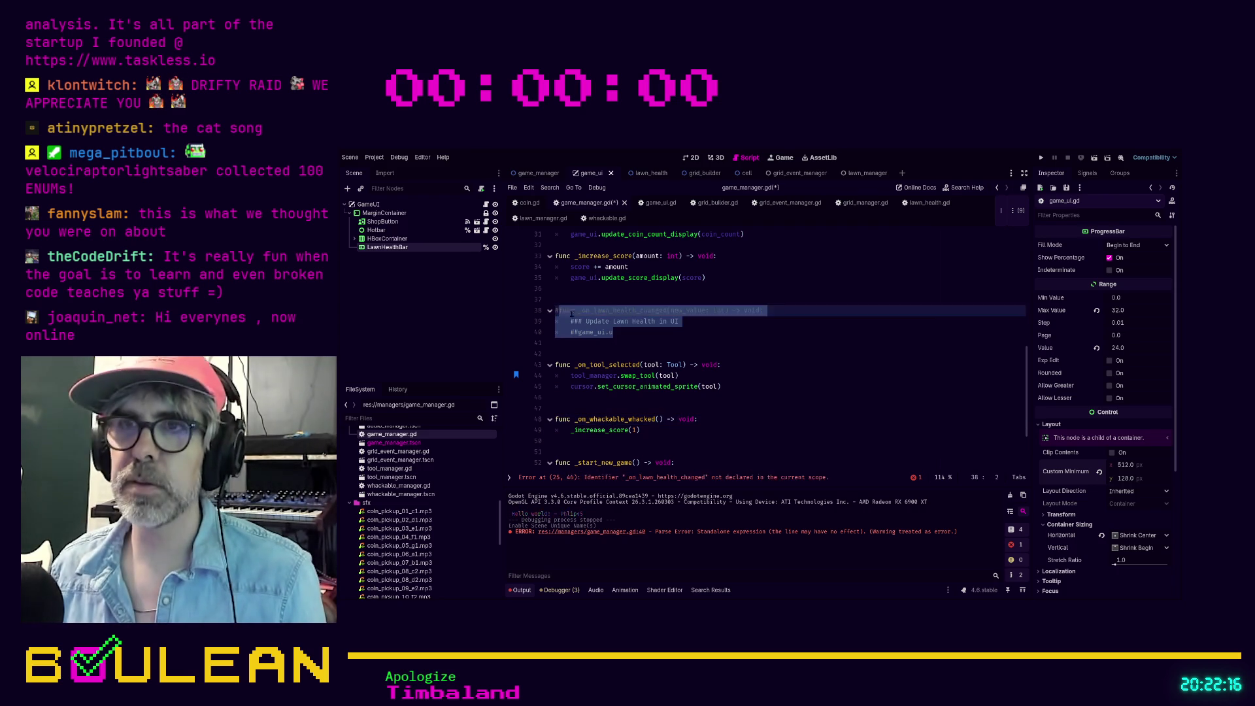
pyautogui.click(723, 385)
pyautogui.click(765, 419)
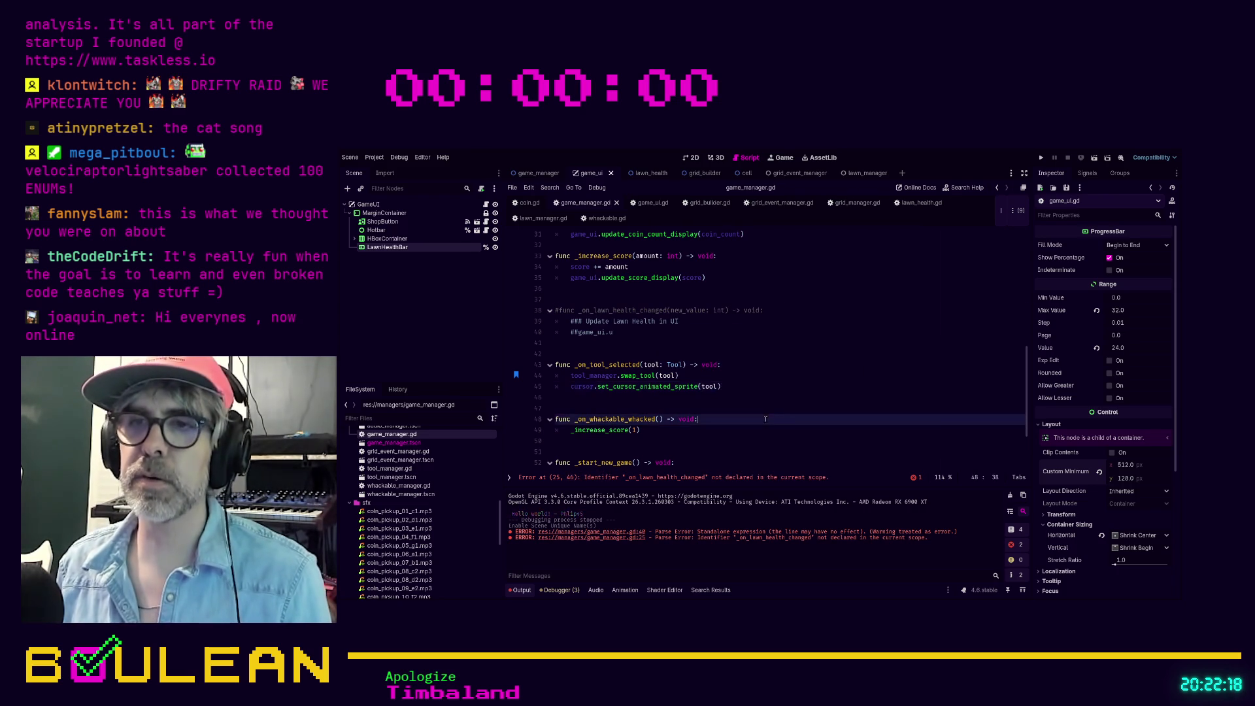
# Comment out the lawn_manager.lawn_health_changed.connect line 25, then save and run the game with F5
pyautogui.click(694, 478)
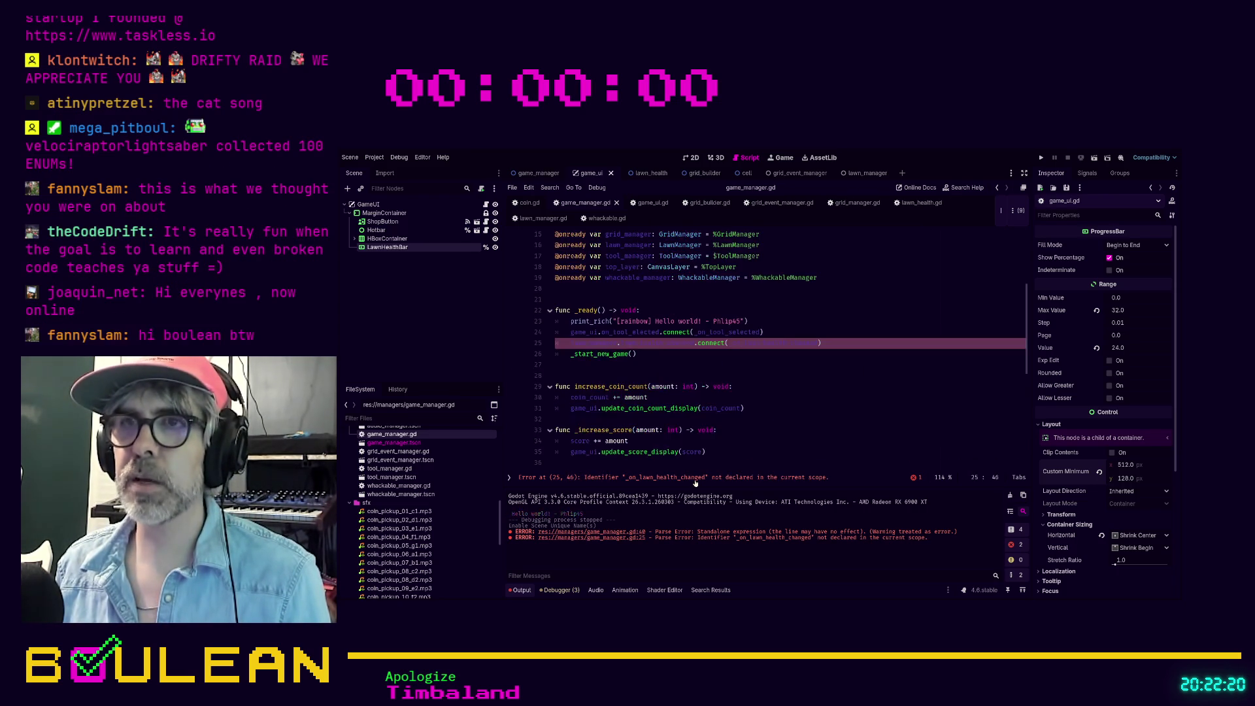
pyautogui.click(661, 343)
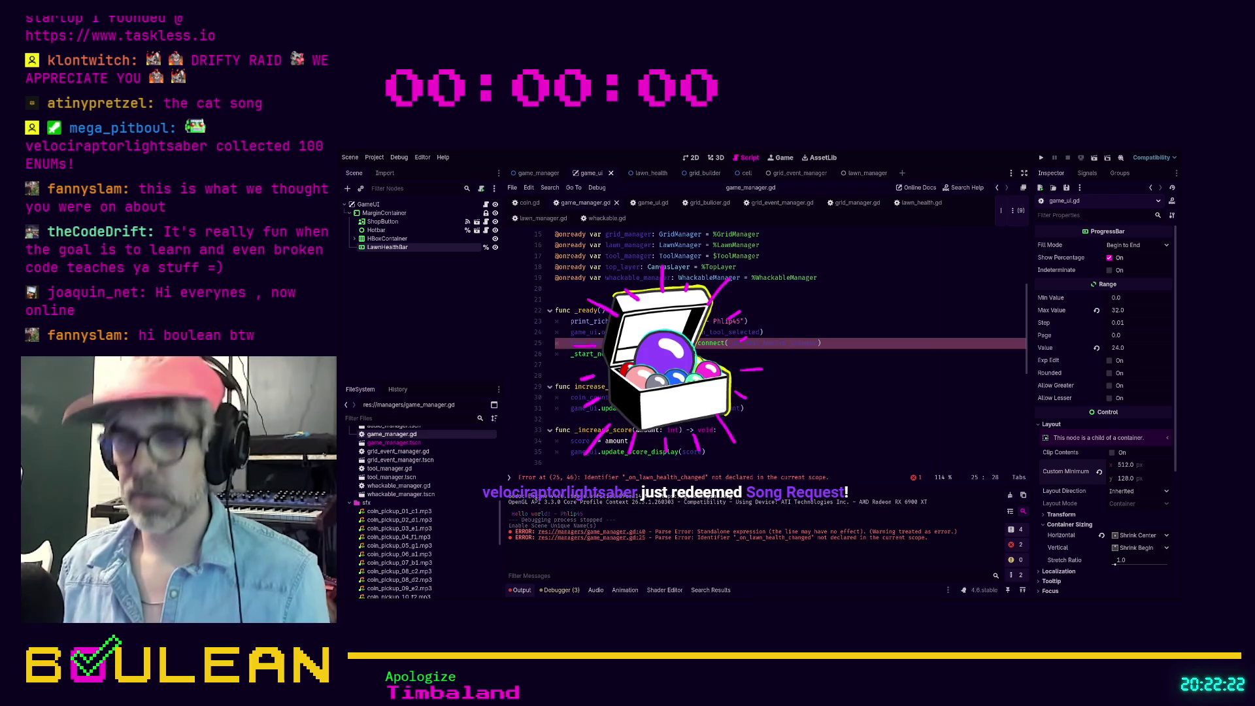
pyautogui.hotkey('ctrl', 'k')
pyautogui.click(653, 375)
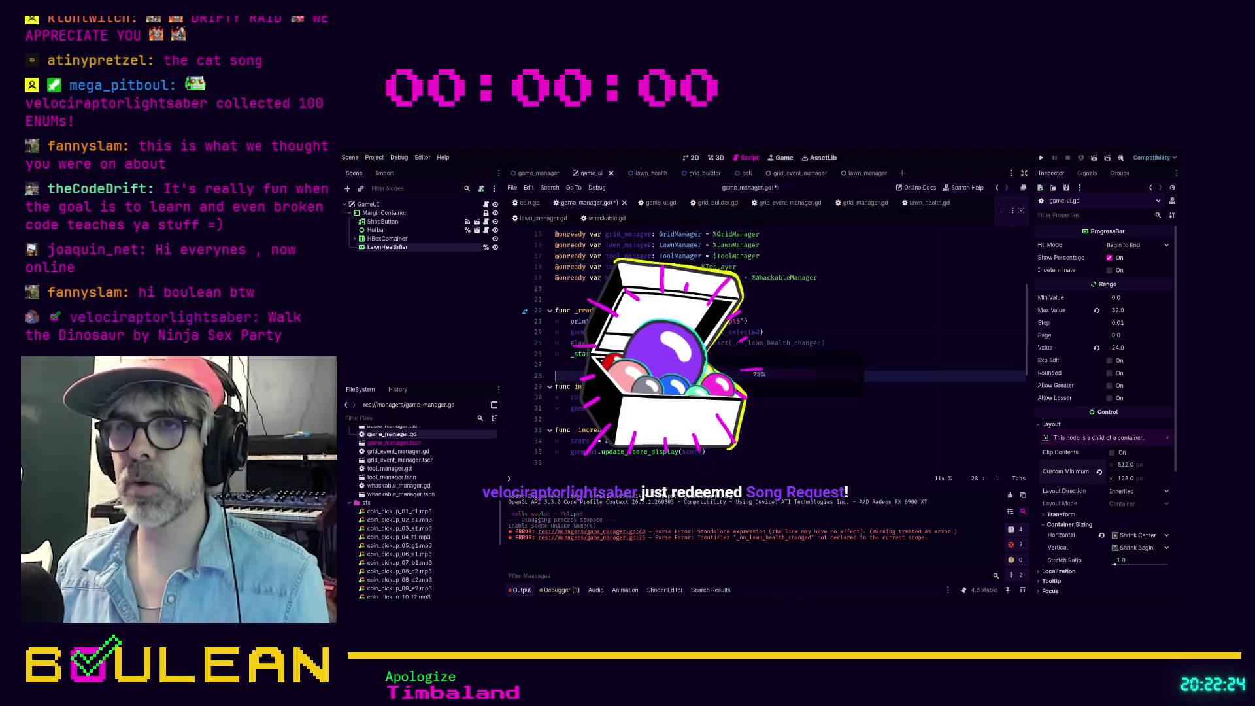
pyautogui.press('F5')
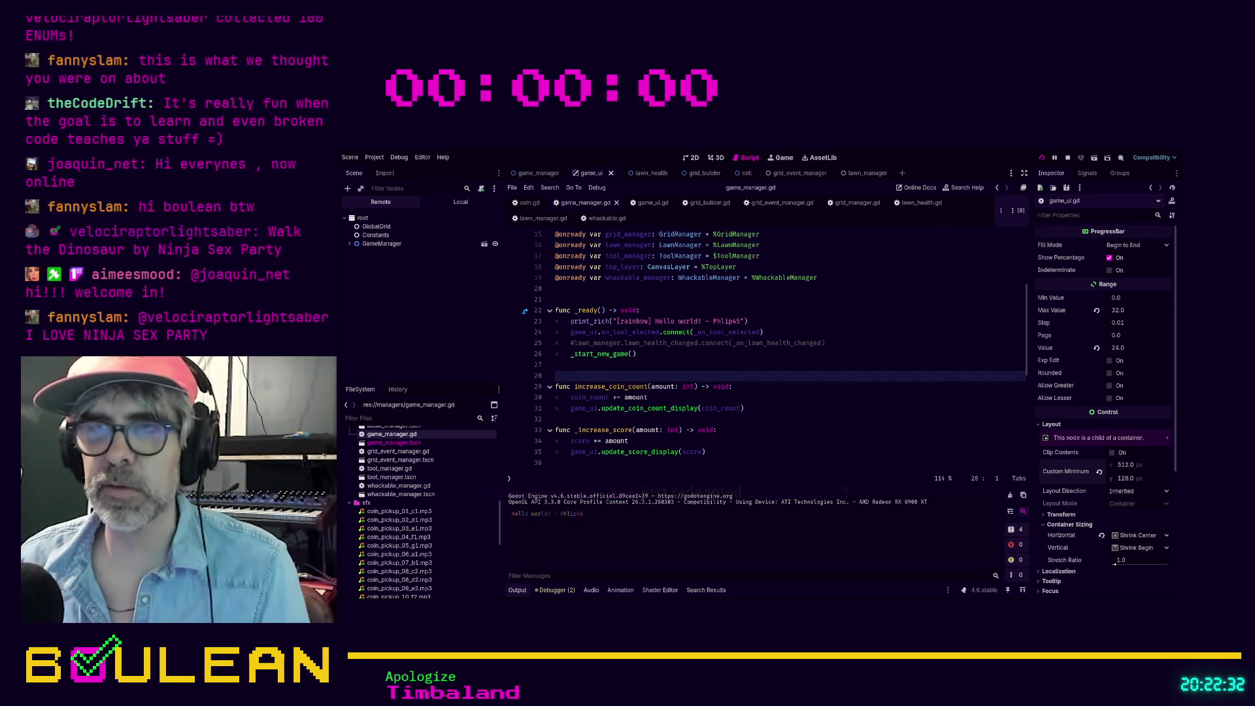
pyautogui.press('F5')
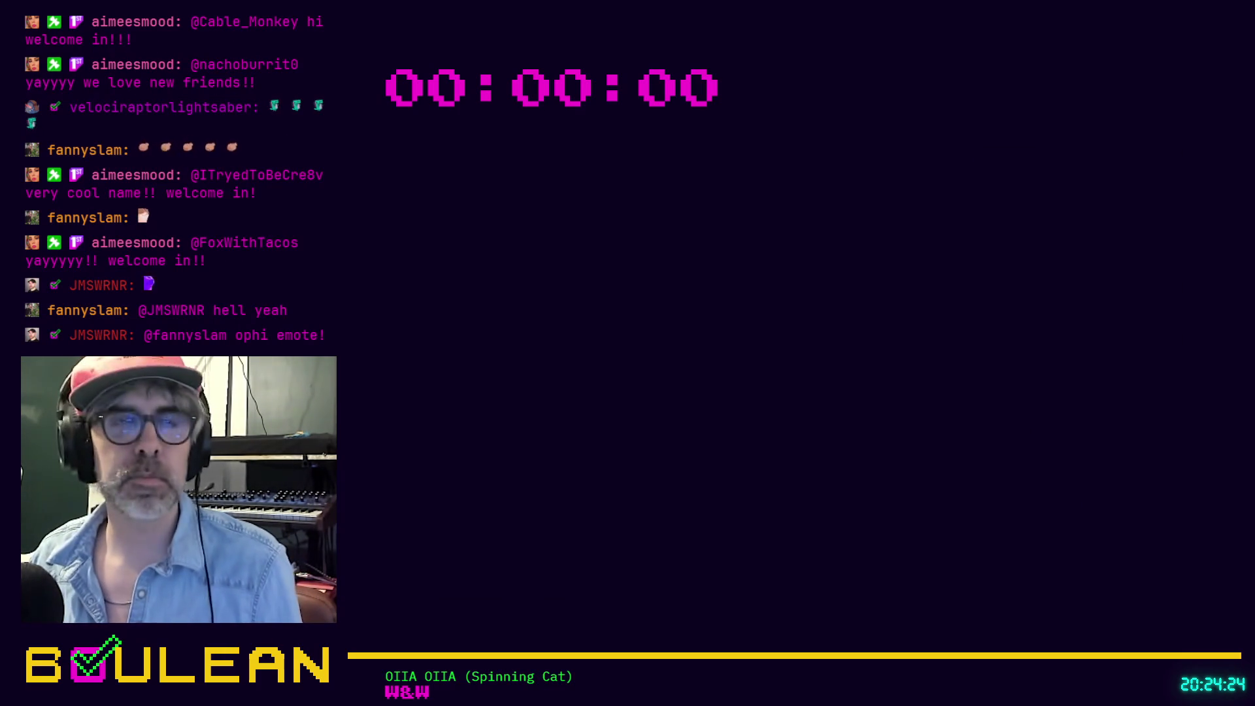
# Open a new browser tab
pyautogui.click(1122, 134)
pyautogui.write('https://www.taskless.io/')
pyautogui.press('Return')
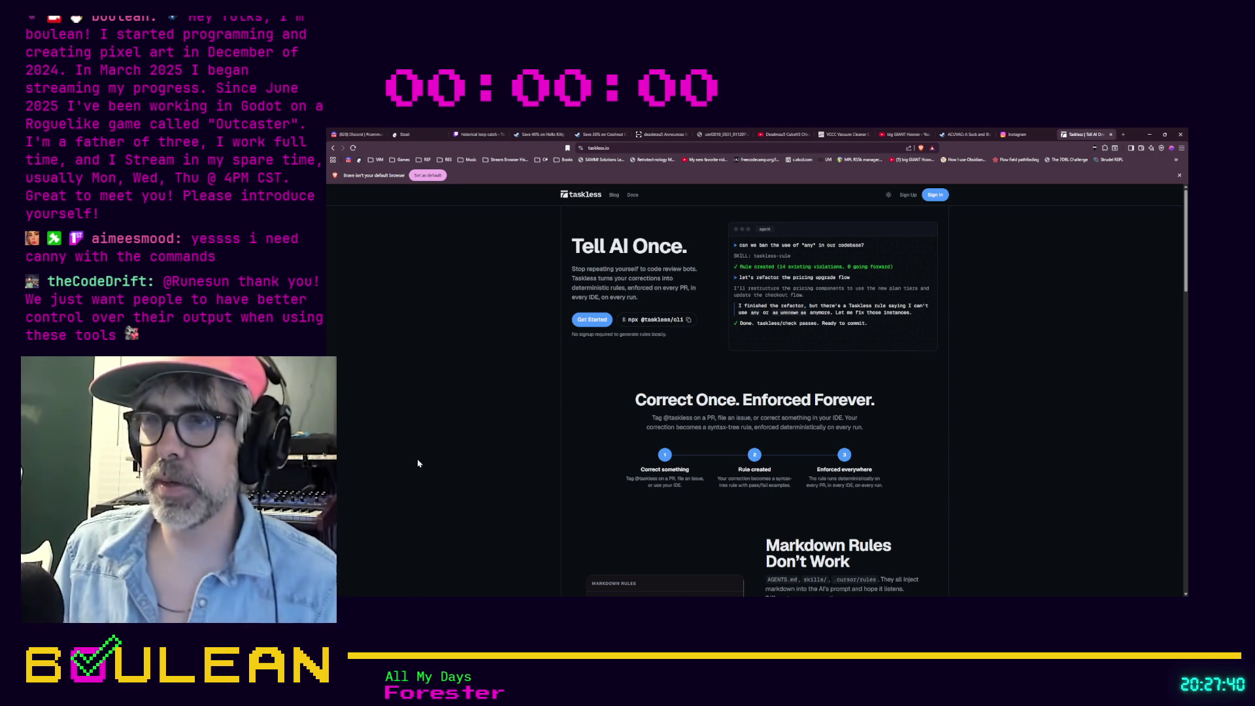
# Scroll the Taskless homepage down past Markdown Rules to the Enforce From Anywhere section
pyautogui.scroll(-1, 418, 463)
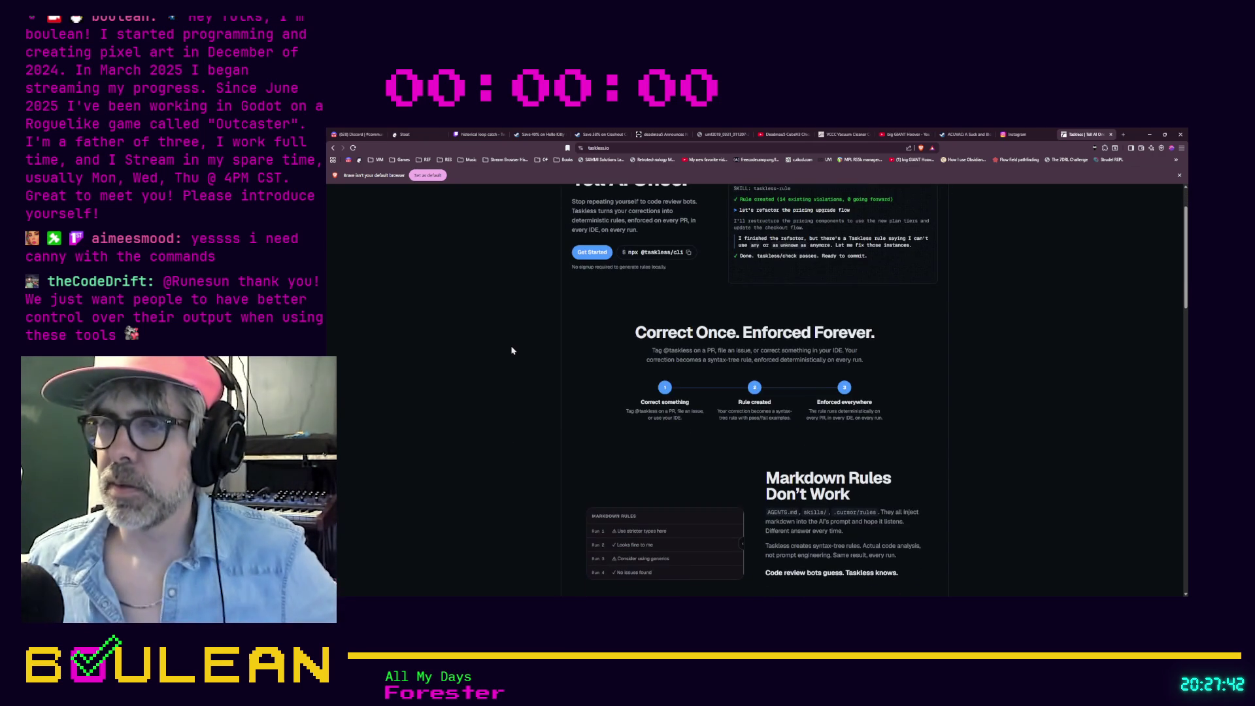
pyautogui.scroll(-3, 512, 350)
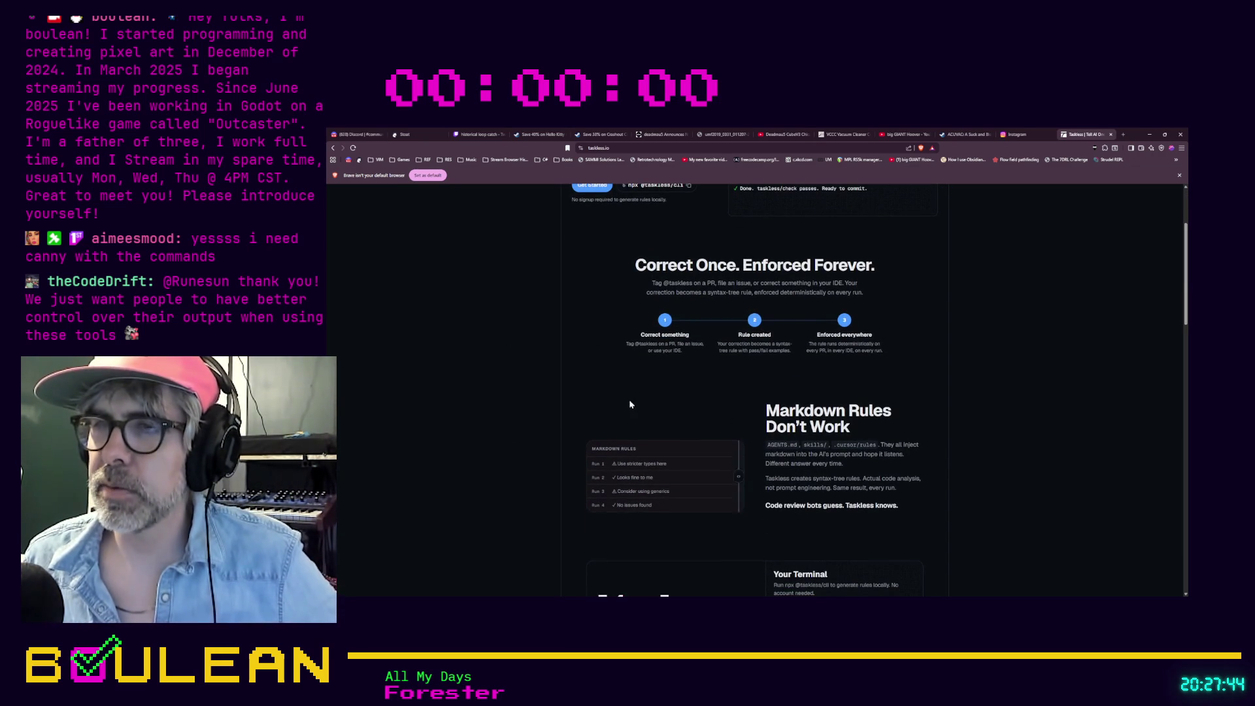
pyautogui.scroll(-1, 637, 393)
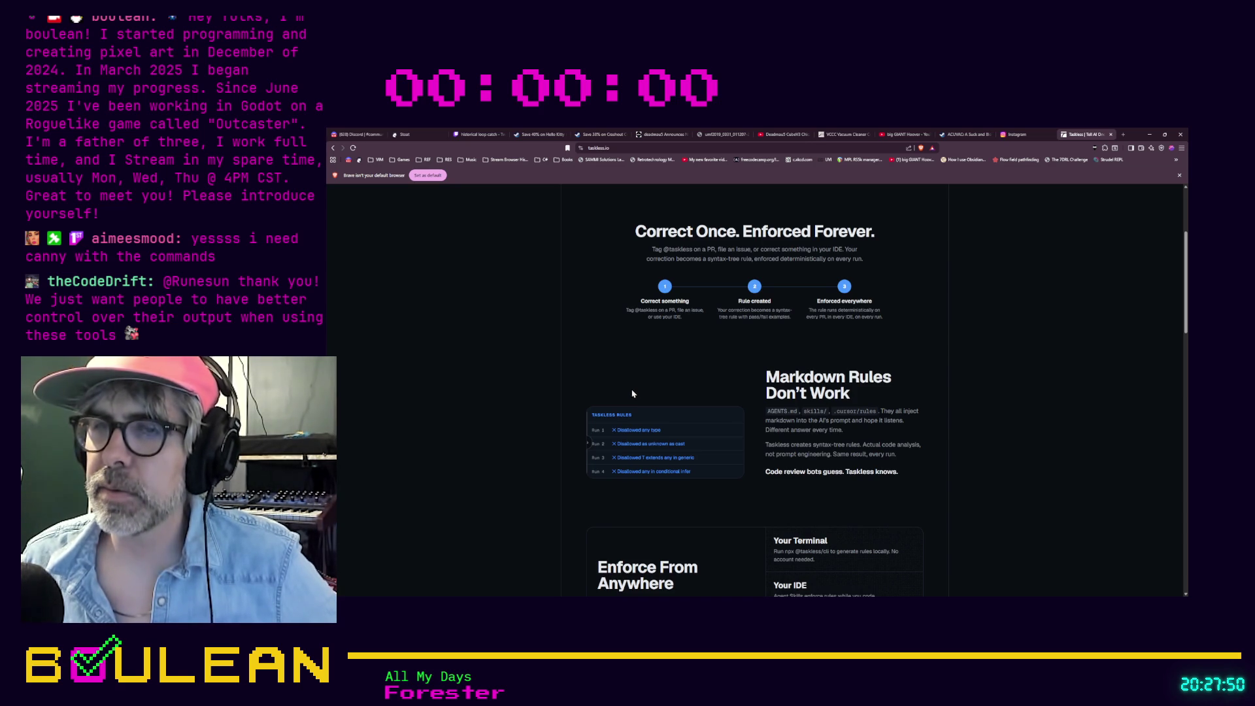
pyautogui.scroll(-3, 631, 393)
pyautogui.scroll(-2, 549, 392)
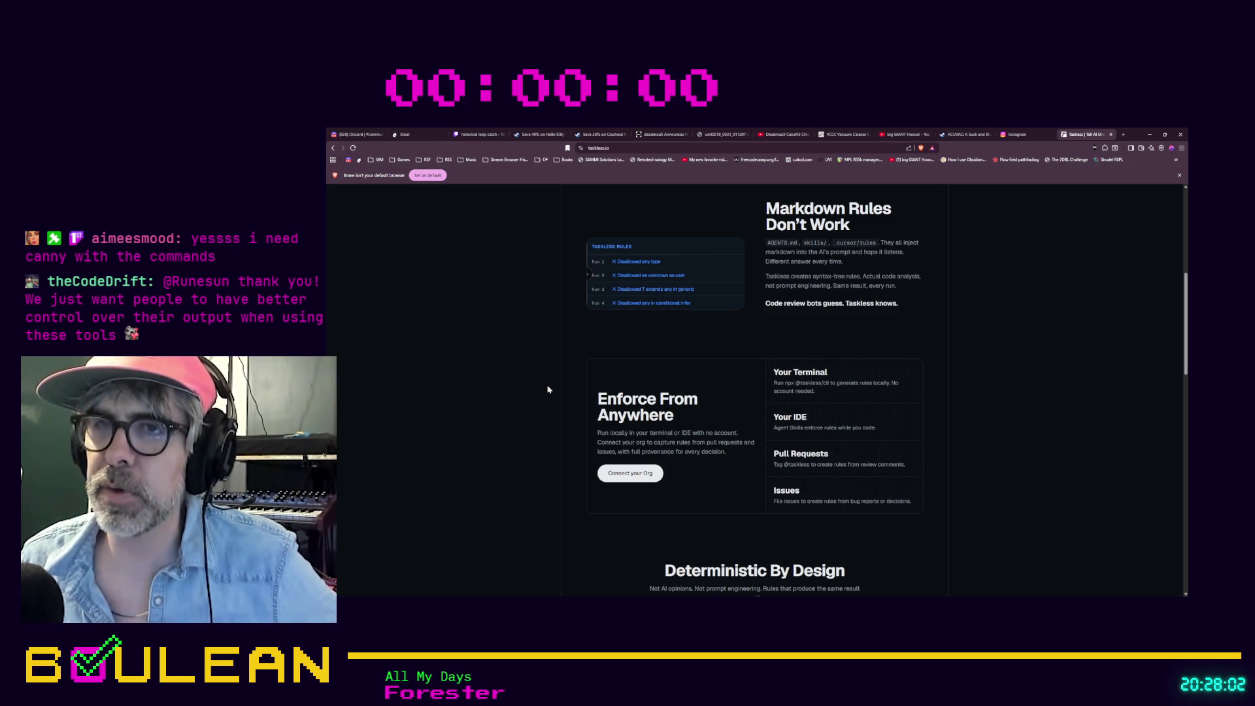
pyautogui.scroll(-3, 547, 390)
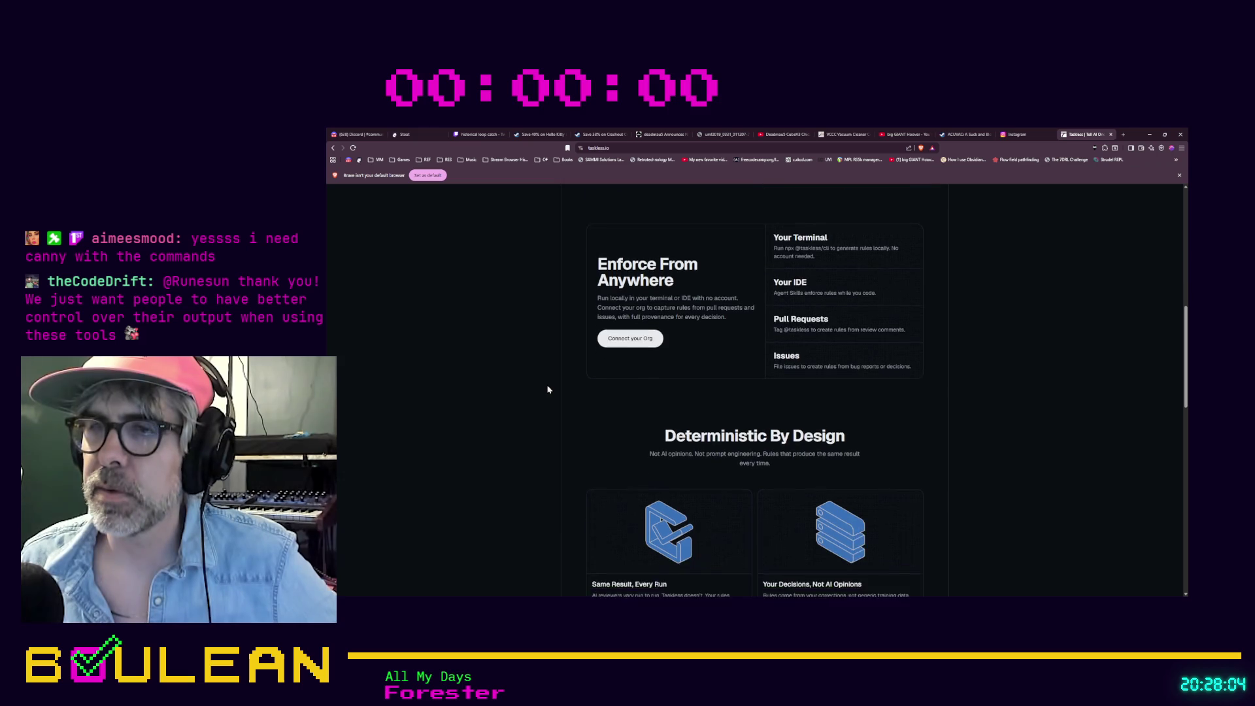
# Scroll further down the Taskless page, then stop the game test run showing the bar at 75%
pyautogui.scroll(-1, 547, 389)
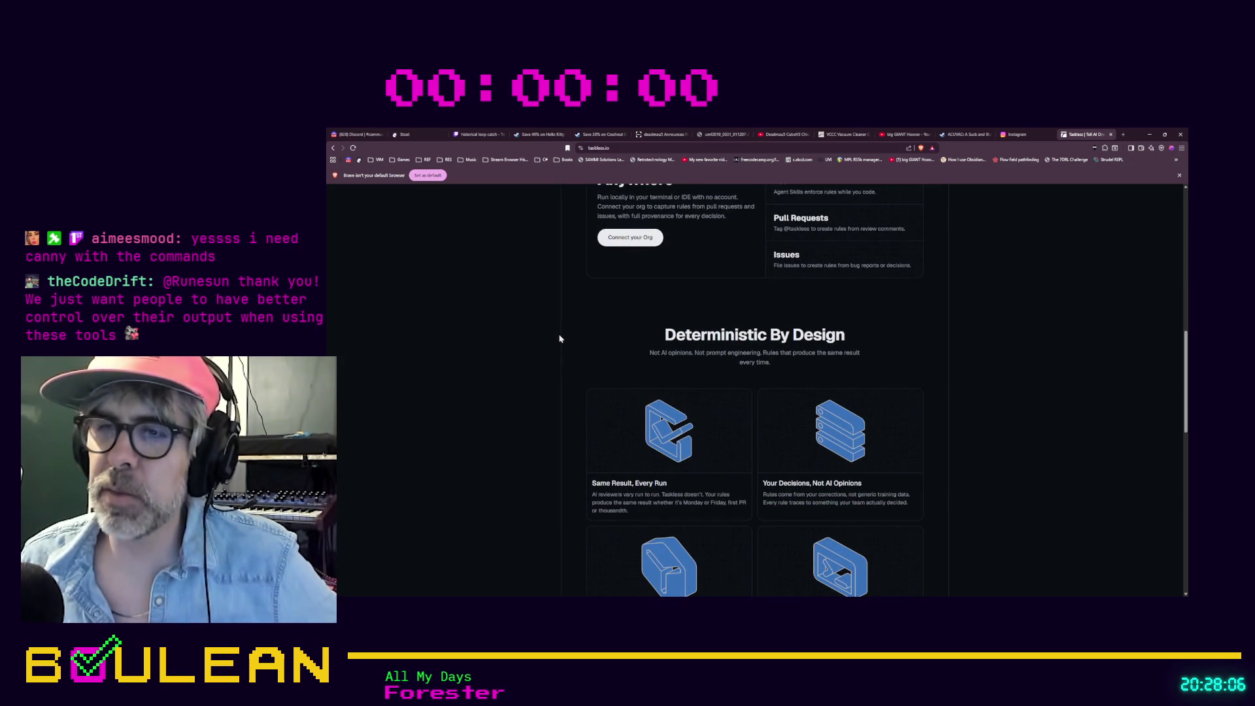
pyautogui.scroll(-2, 560, 339)
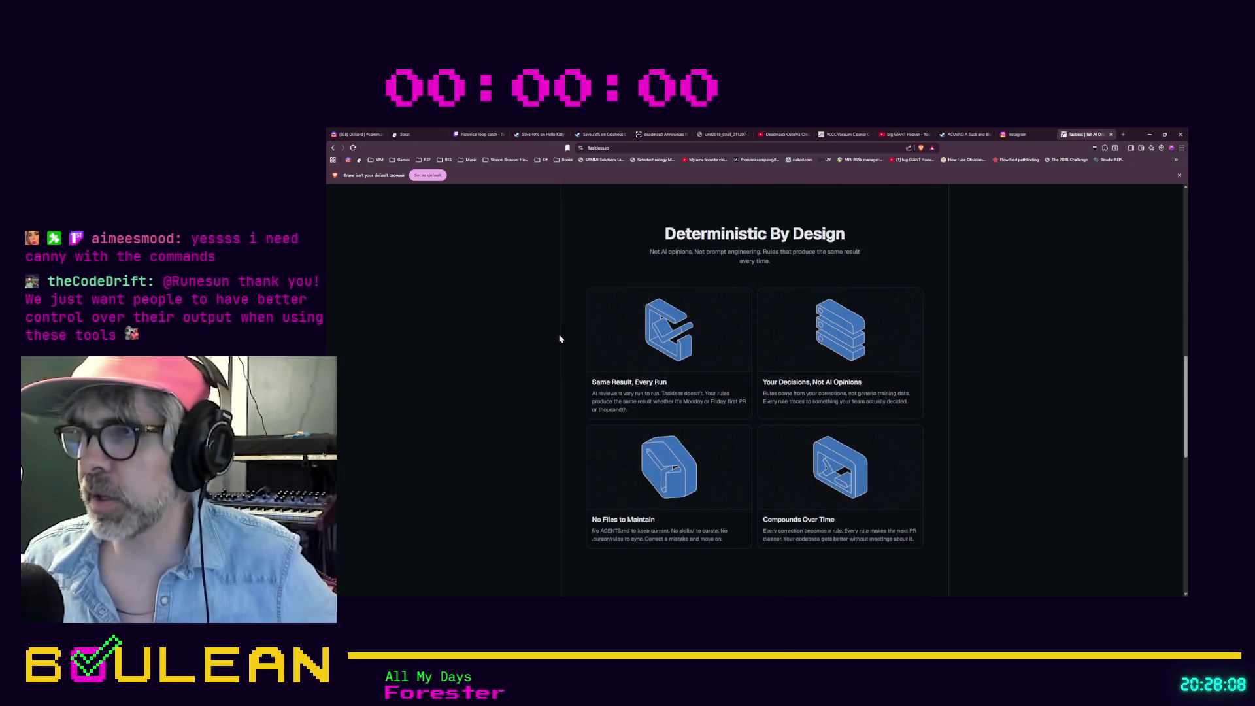
pyautogui.scroll(-2, 559, 339)
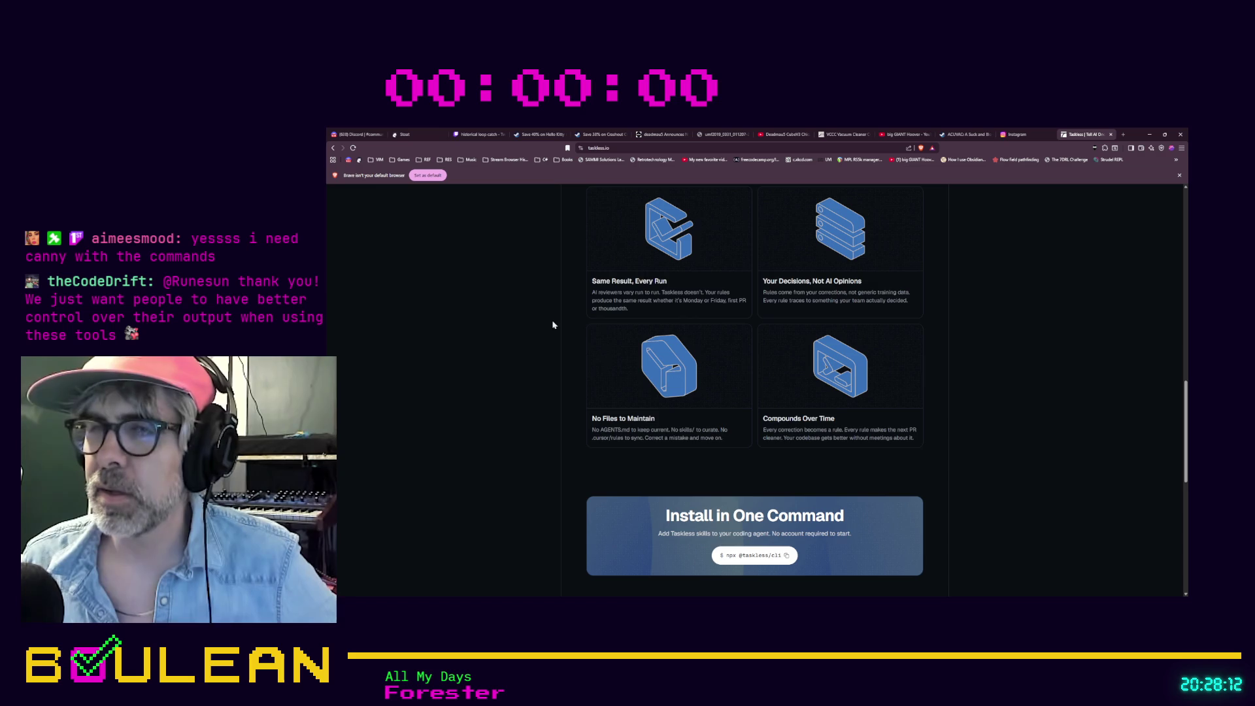
pyautogui.scroll(-3, 504, 323)
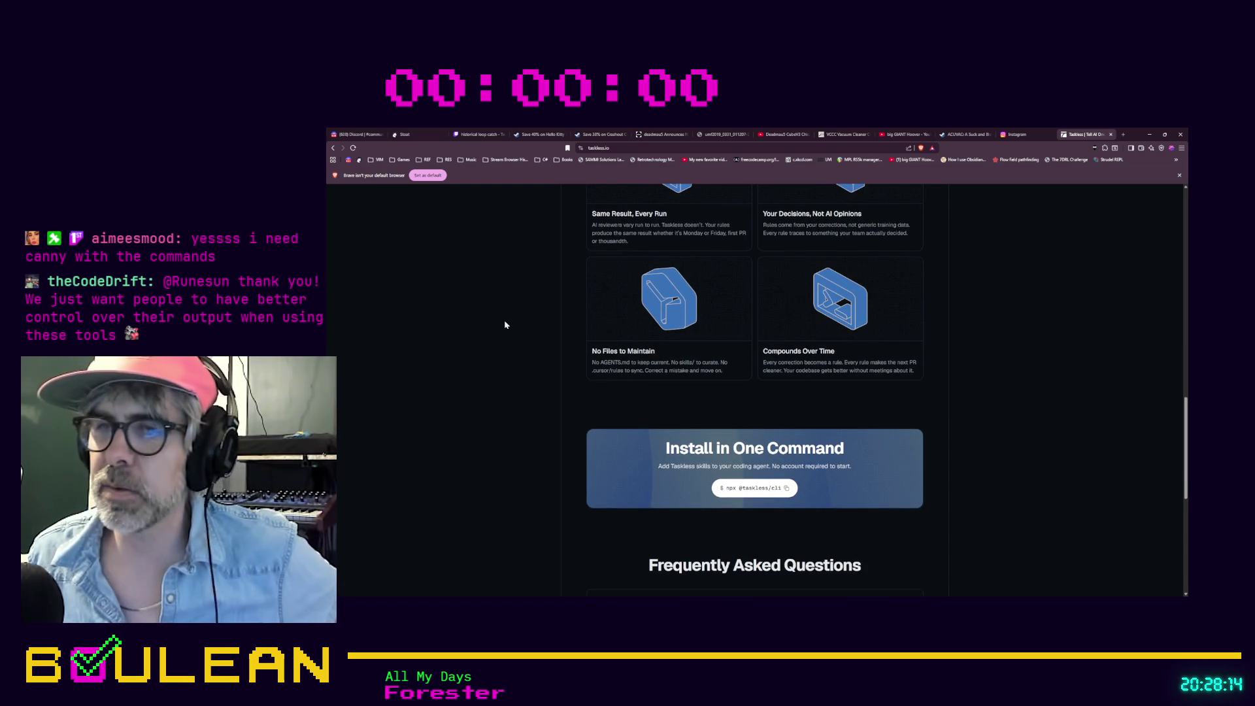
pyautogui.scroll(-1, 505, 324)
pyautogui.scroll(-6, 504, 324)
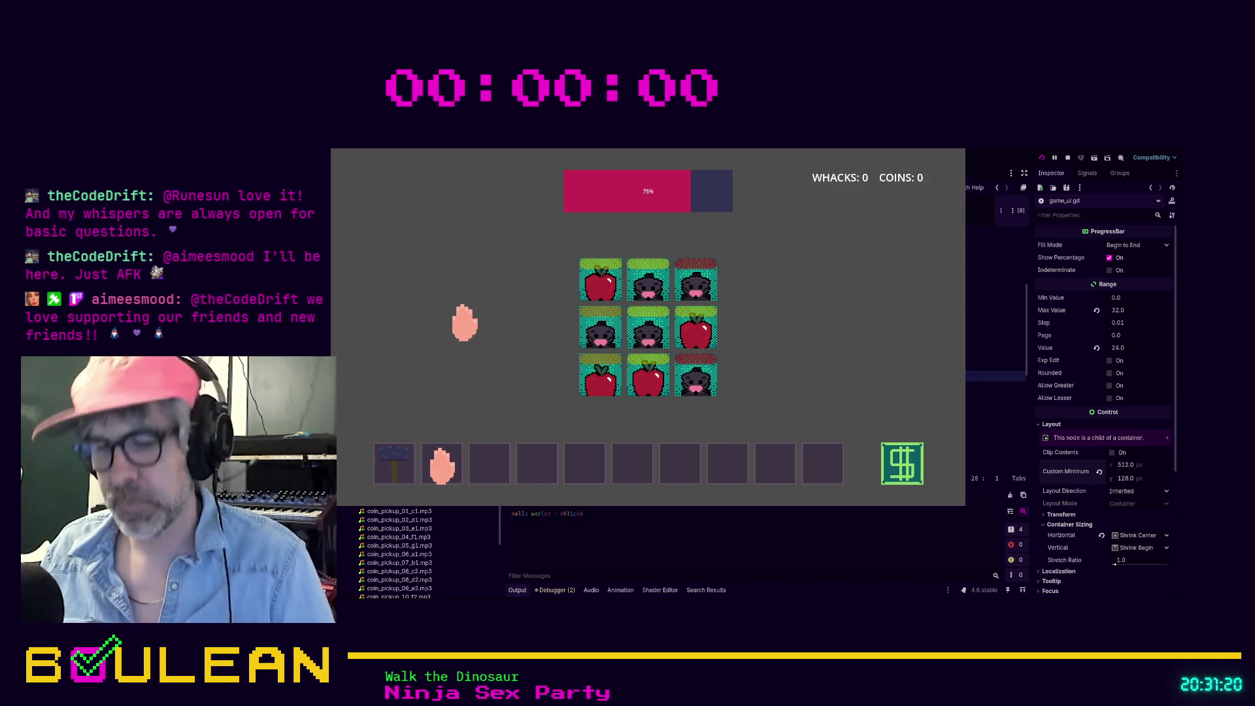
pyautogui.press('F8')
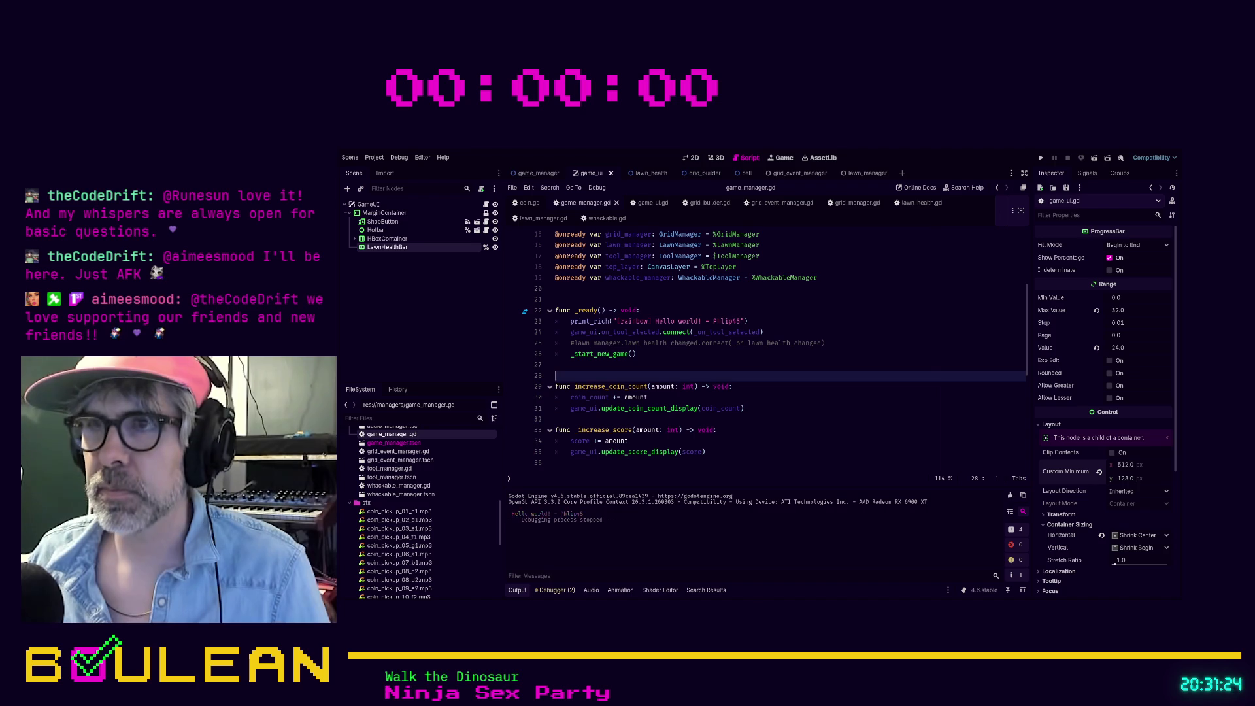
# Open the game_ui scene in the 2D view and expand LawnHealthBar's Theme Overrides in the Inspector
pyautogui.click(810, 412)
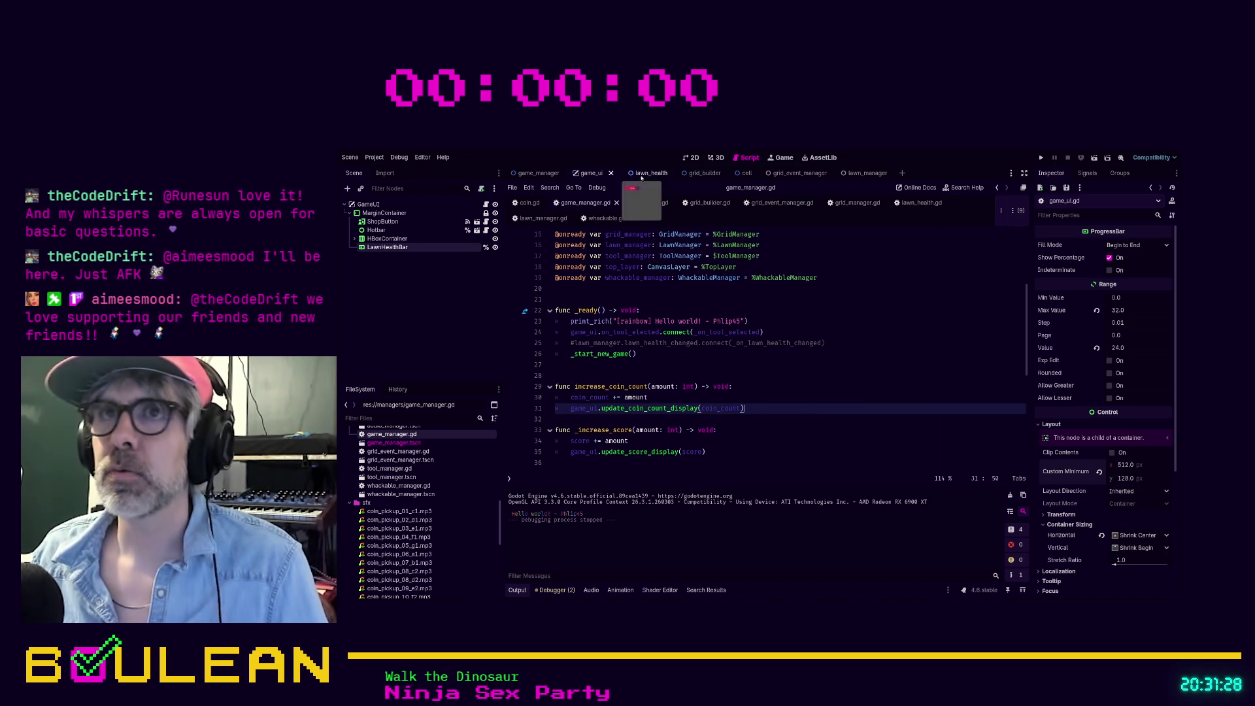
pyautogui.click(537, 173)
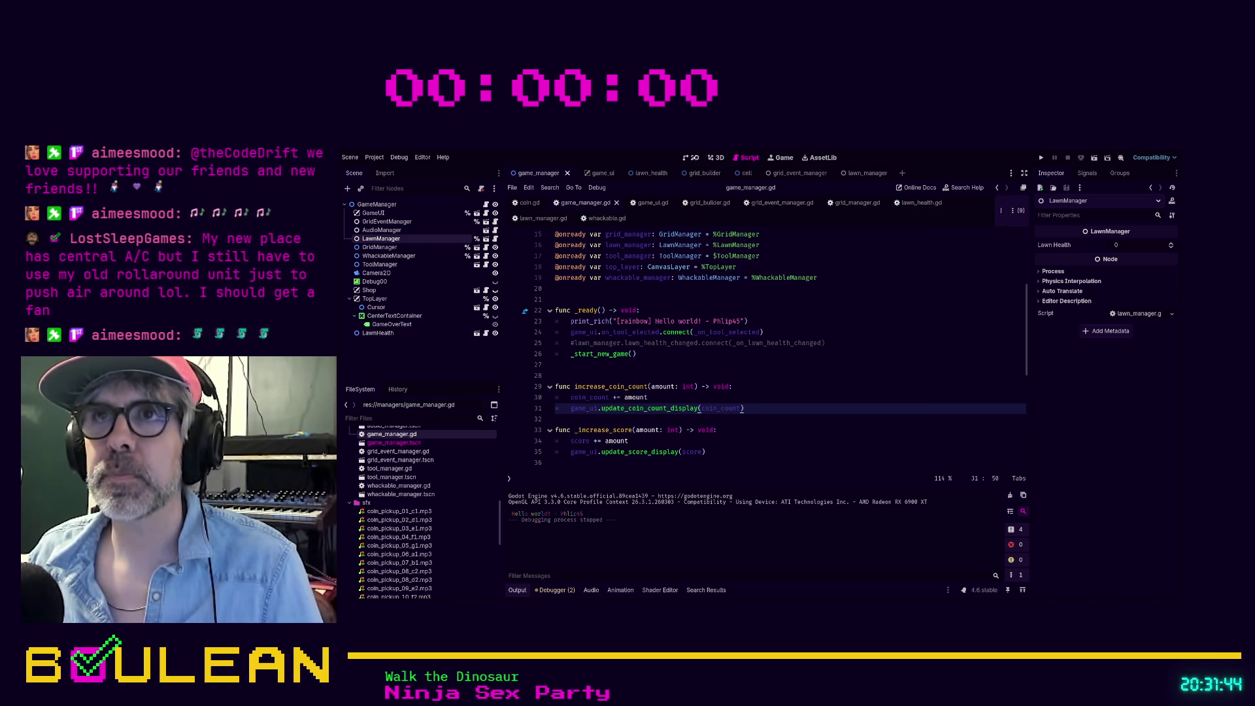
pyautogui.click(592, 173)
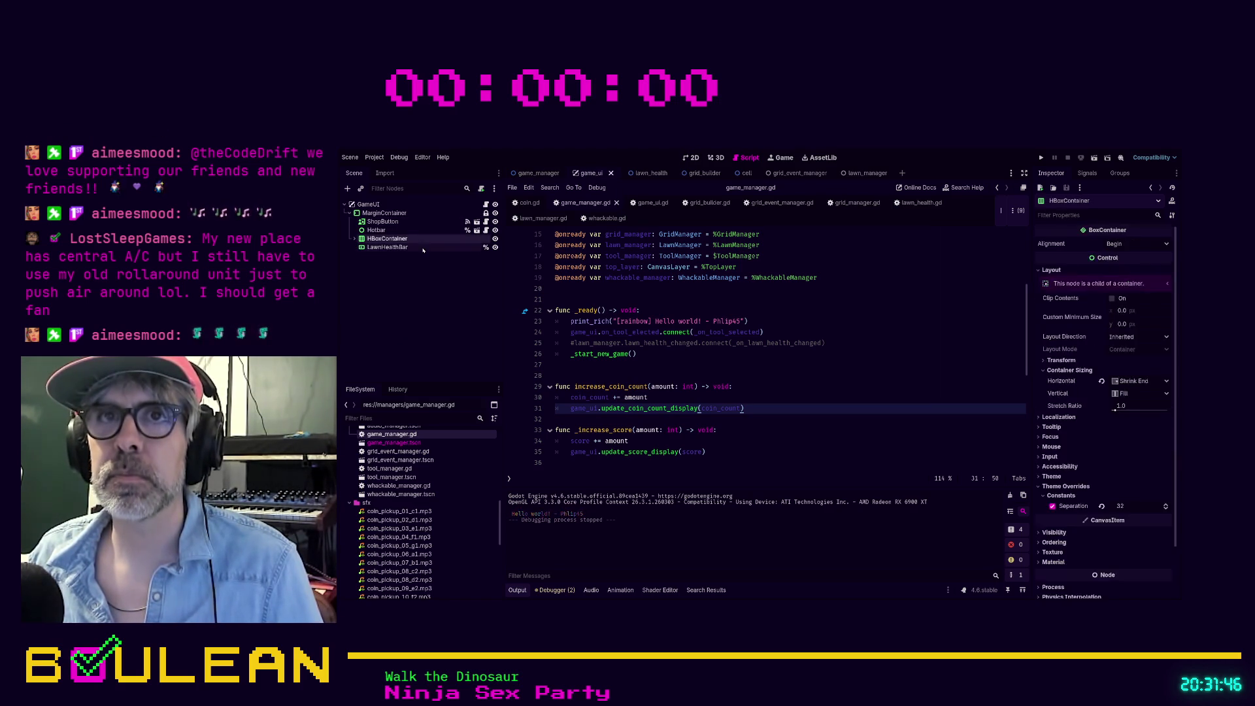
pyautogui.click(692, 158)
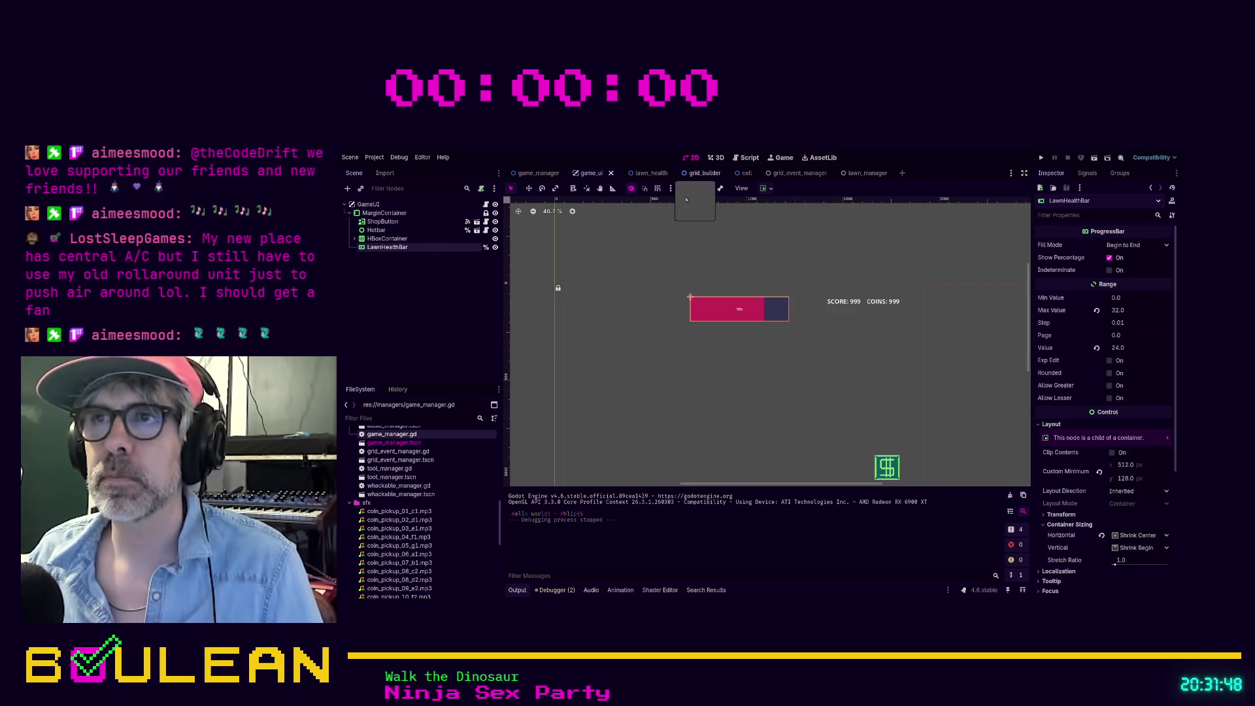
pyautogui.scroll(-5, 1116, 448)
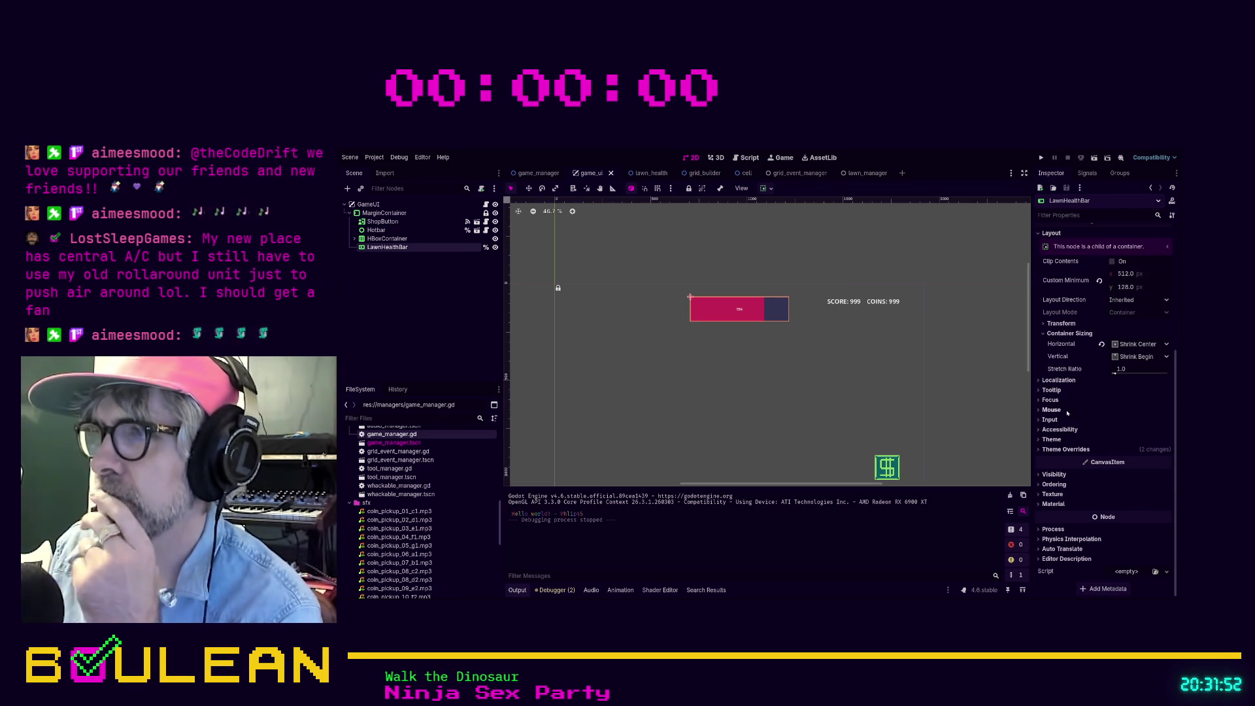
pyautogui.click(1044, 450)
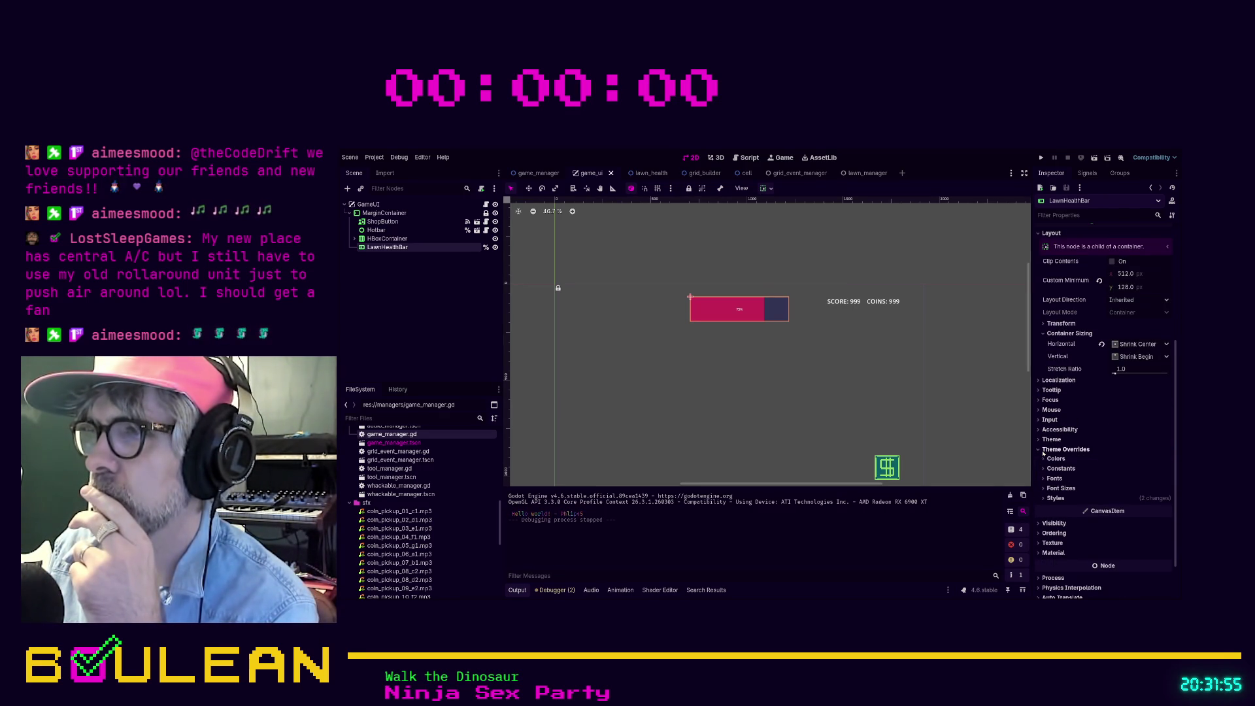
# Enable LawnHealthBar's Font Size override, set it to 64 px after trying 32, and save the scene
pyautogui.click(1046, 488)
pyautogui.click(1052, 499)
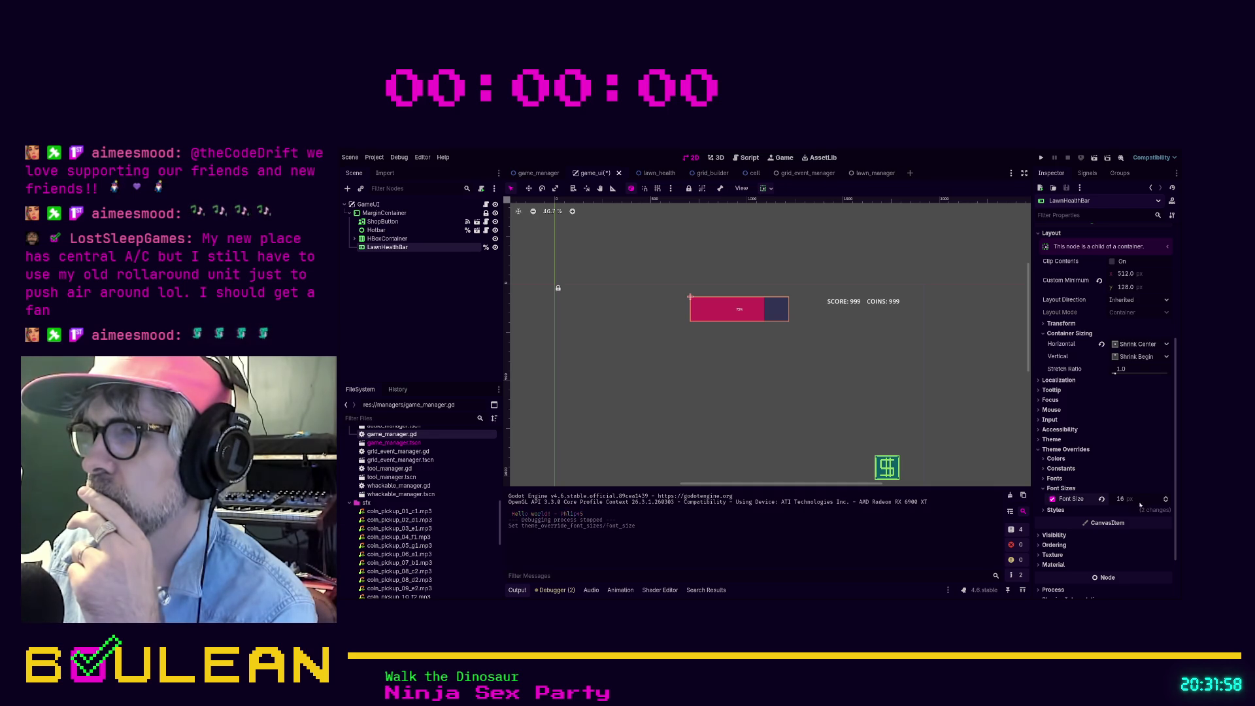
pyautogui.write('32')
pyautogui.press('Return')
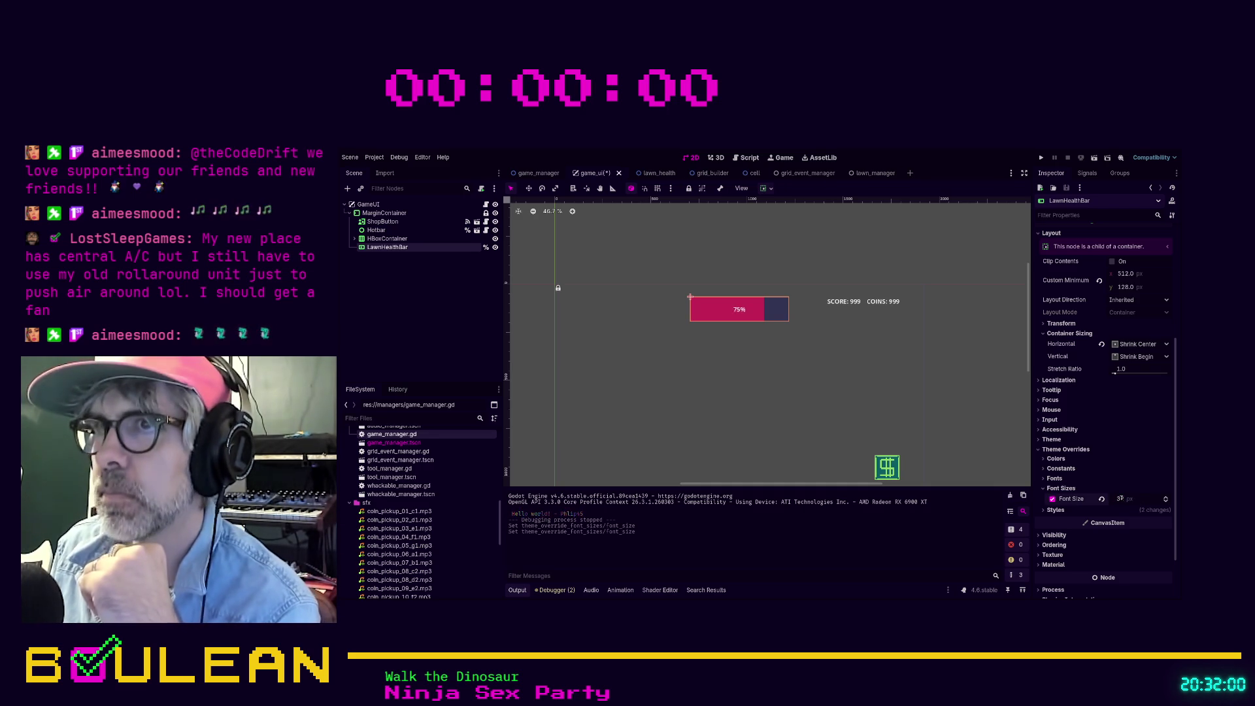
pyautogui.write('64')
pyautogui.press('Return')
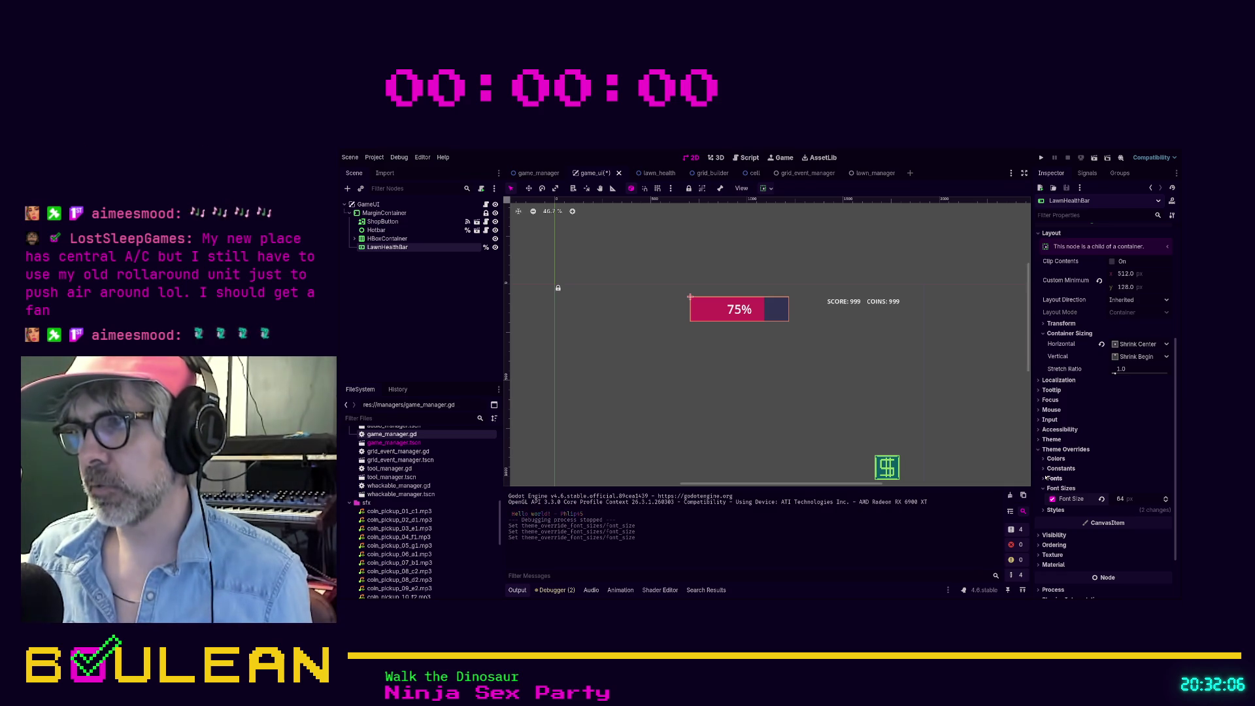
pyautogui.click(1045, 481)
pyautogui.click(1010, 457)
pyautogui.hotkey('ctrl', 's')
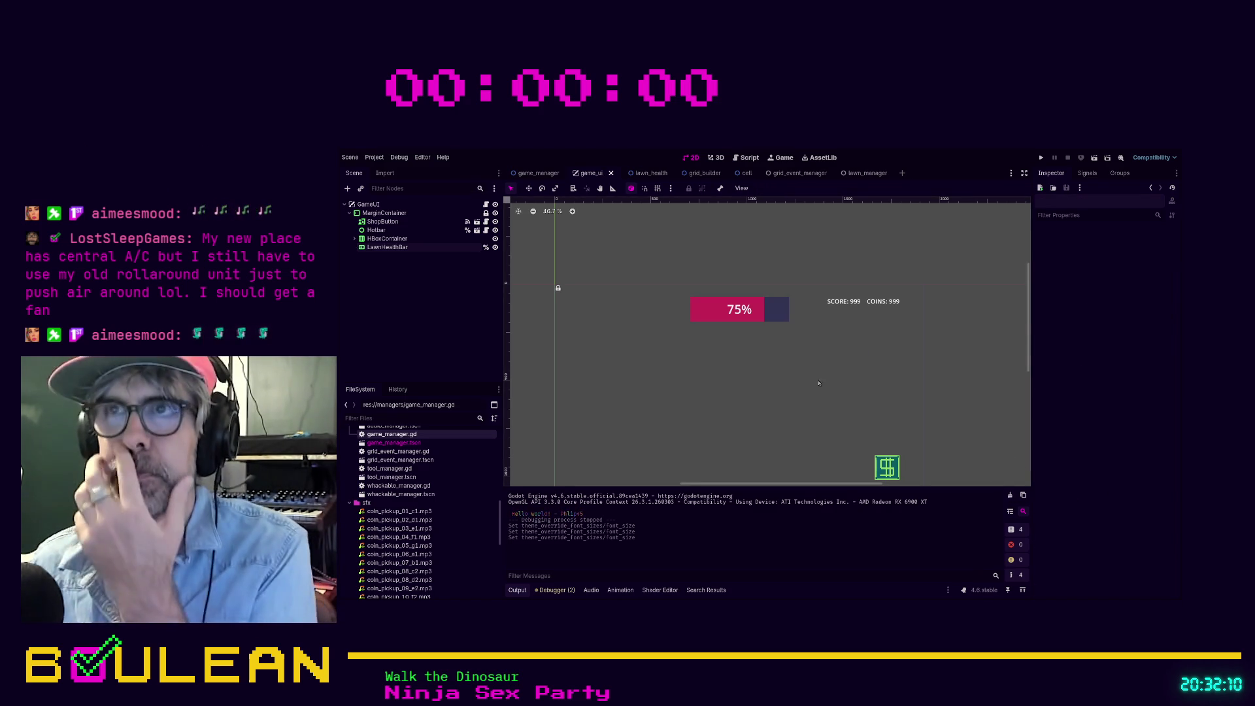
# In game_manager.gd, uncomment the _on_lawn_health_changed function header
pyautogui.click(748, 157)
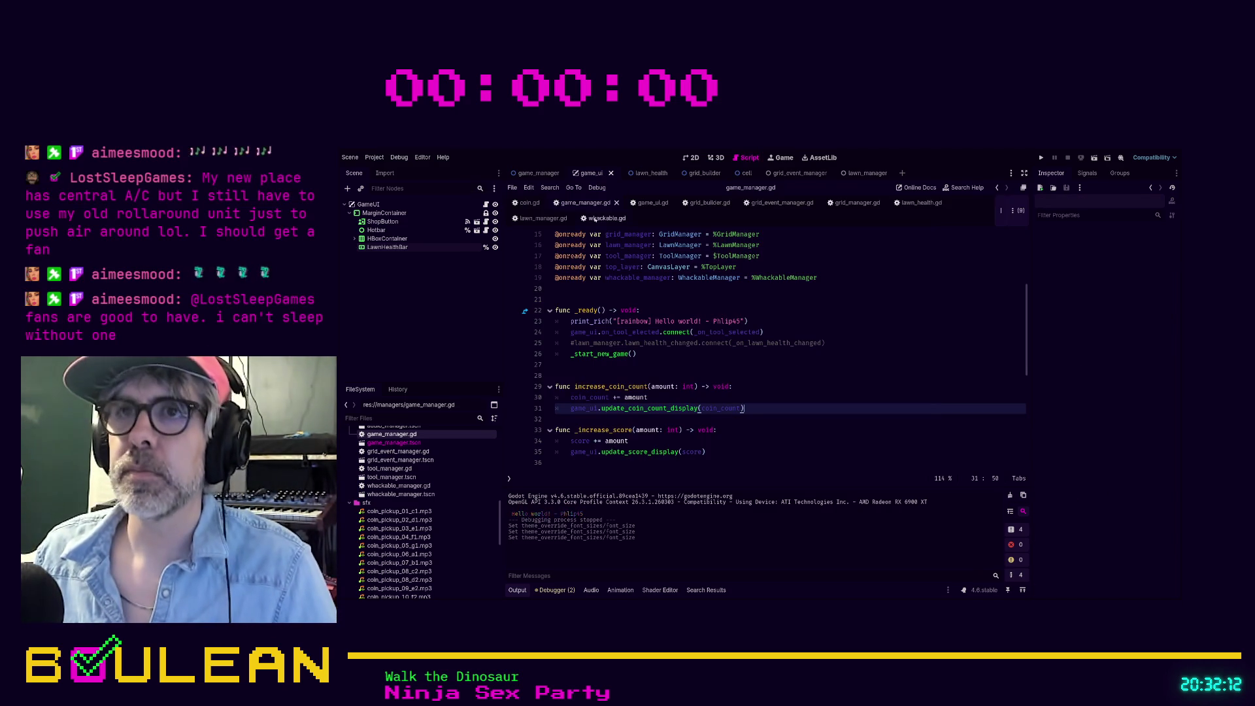
pyautogui.scroll(-3, 725, 327)
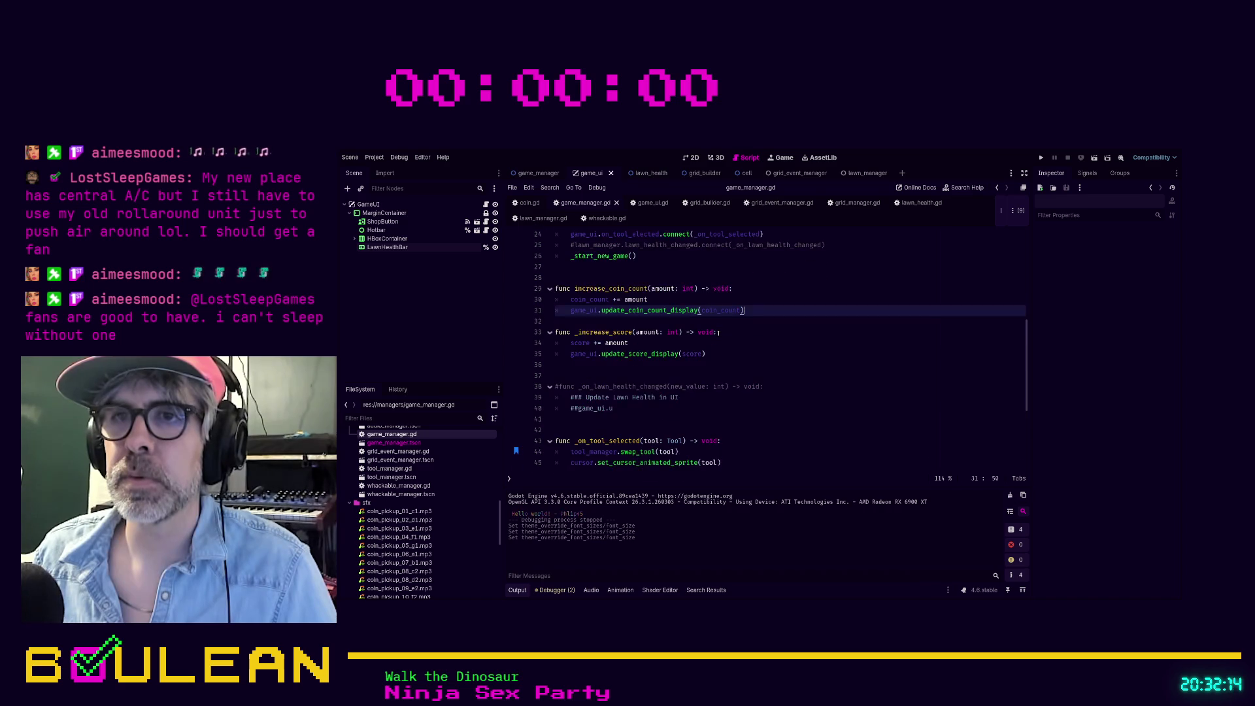
pyautogui.click(751, 408)
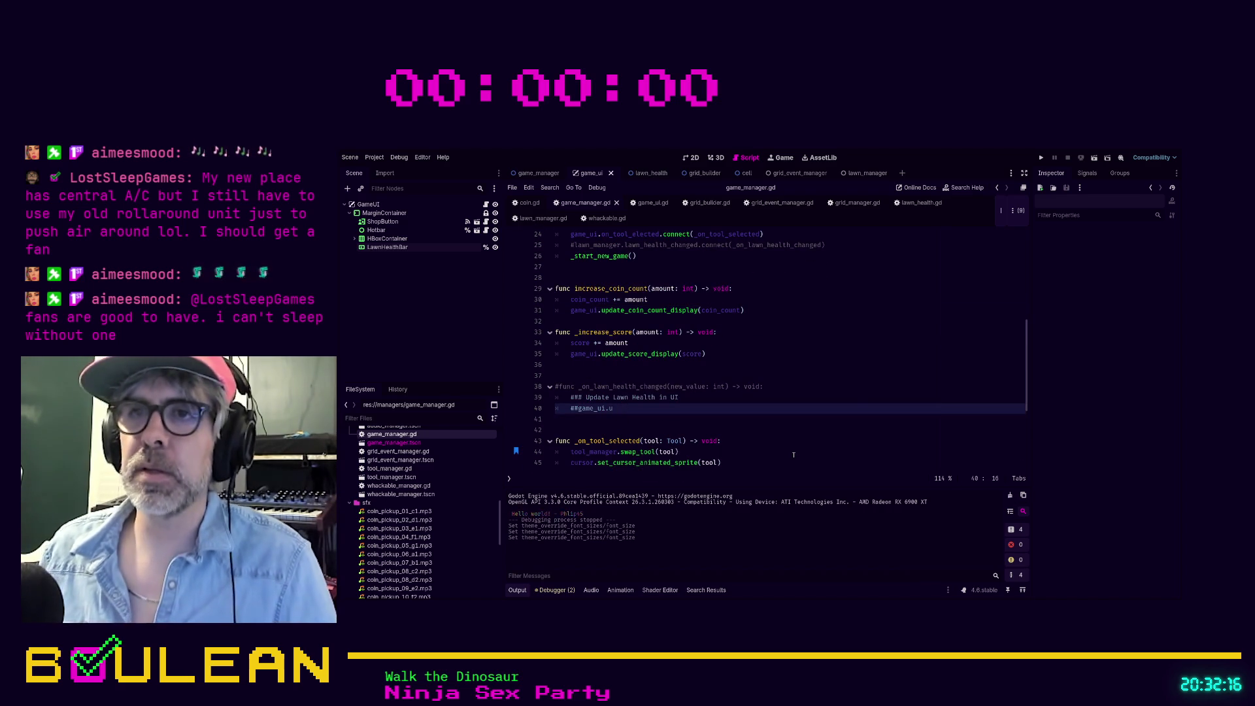
pyautogui.hotkey('shift', 'Home')
pyautogui.hotkey('shift', 'Home')
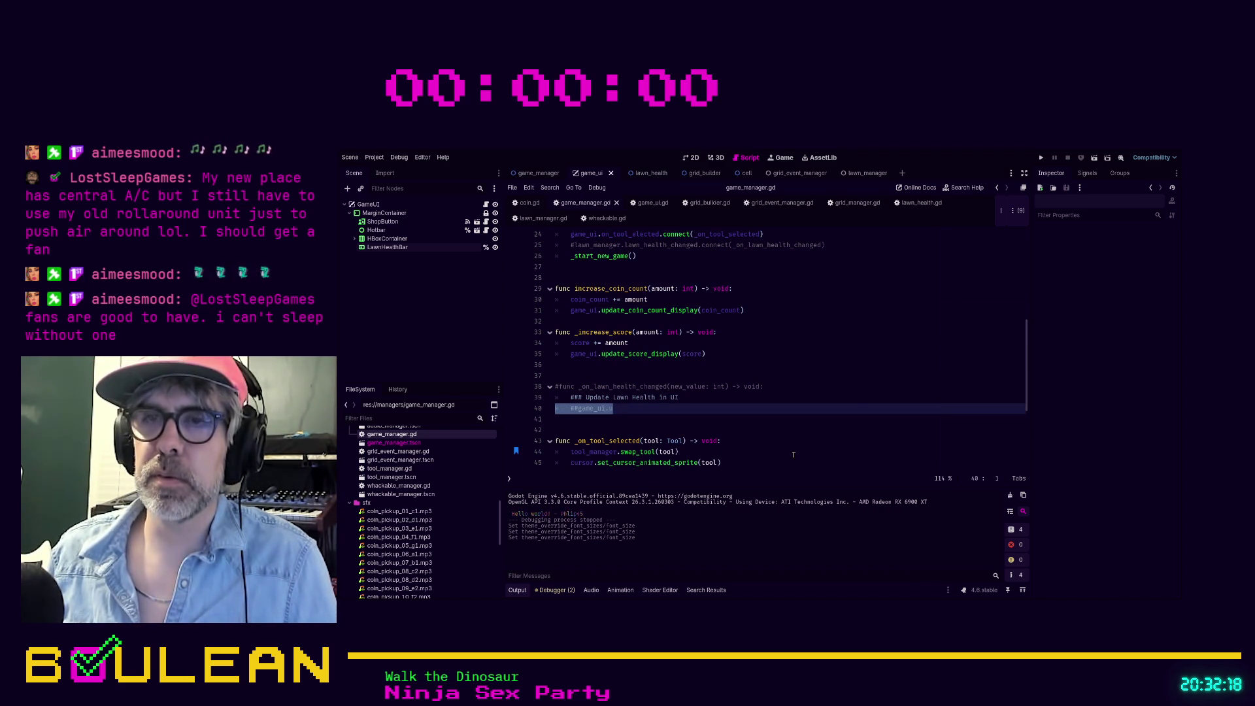
pyautogui.press('Up')
pyautogui.press('Up')
pyautogui.hotkey('ctrl', 'k')
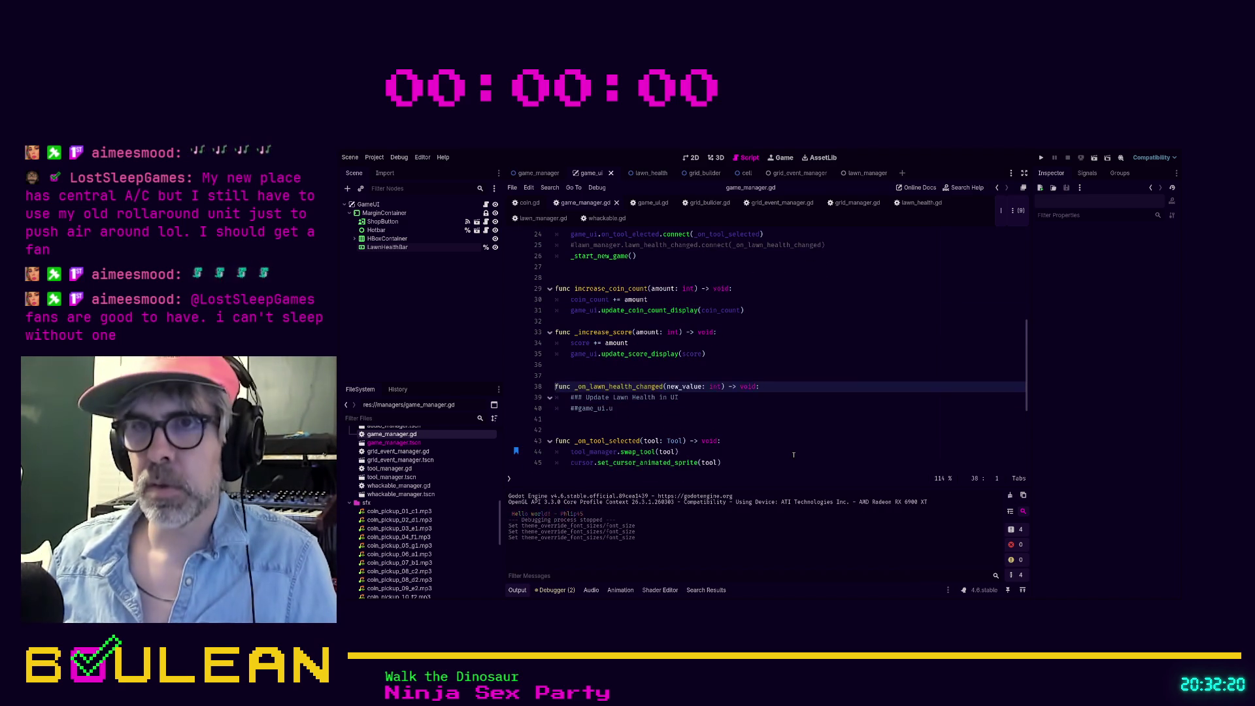
pyautogui.press('Down')
pyautogui.press('Down')
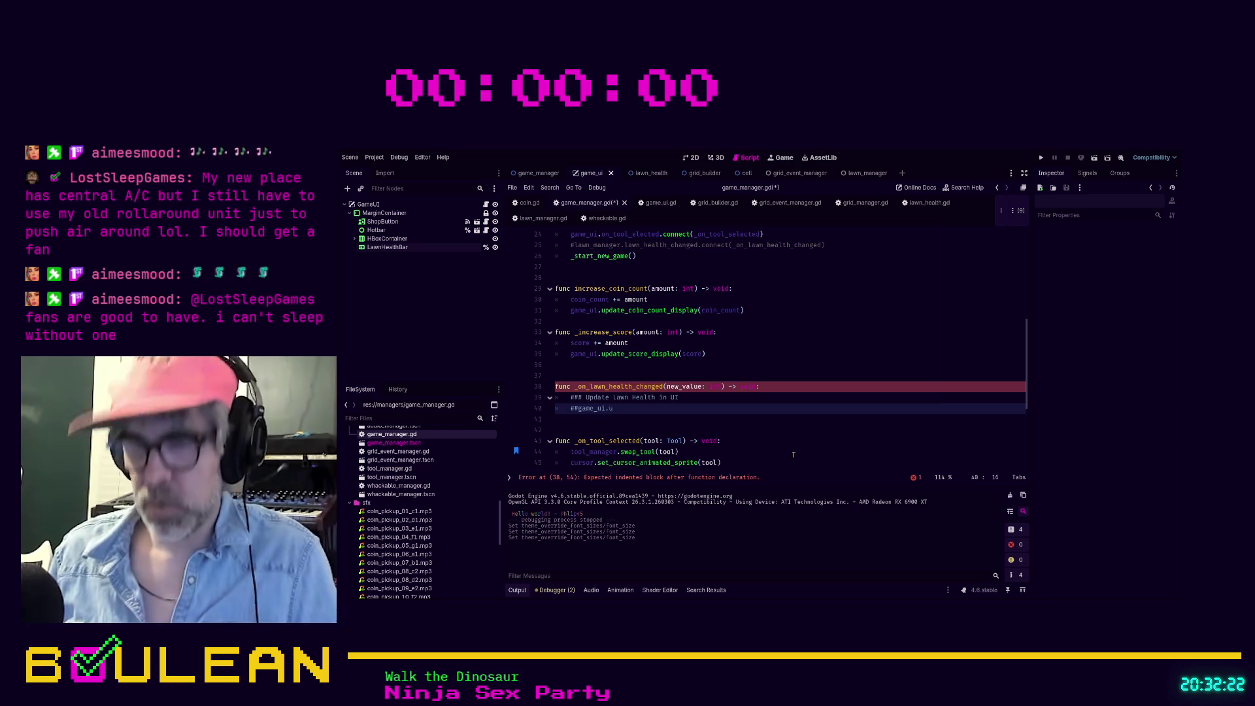
# Uncomment the body line, complete it to game_ui.update_lawn_health(new_value), and save
pyautogui.hotkey('ctrl', 'k')
pyautogui.press('Left')
pyautogui.press('Left')
pyautogui.press('Left')
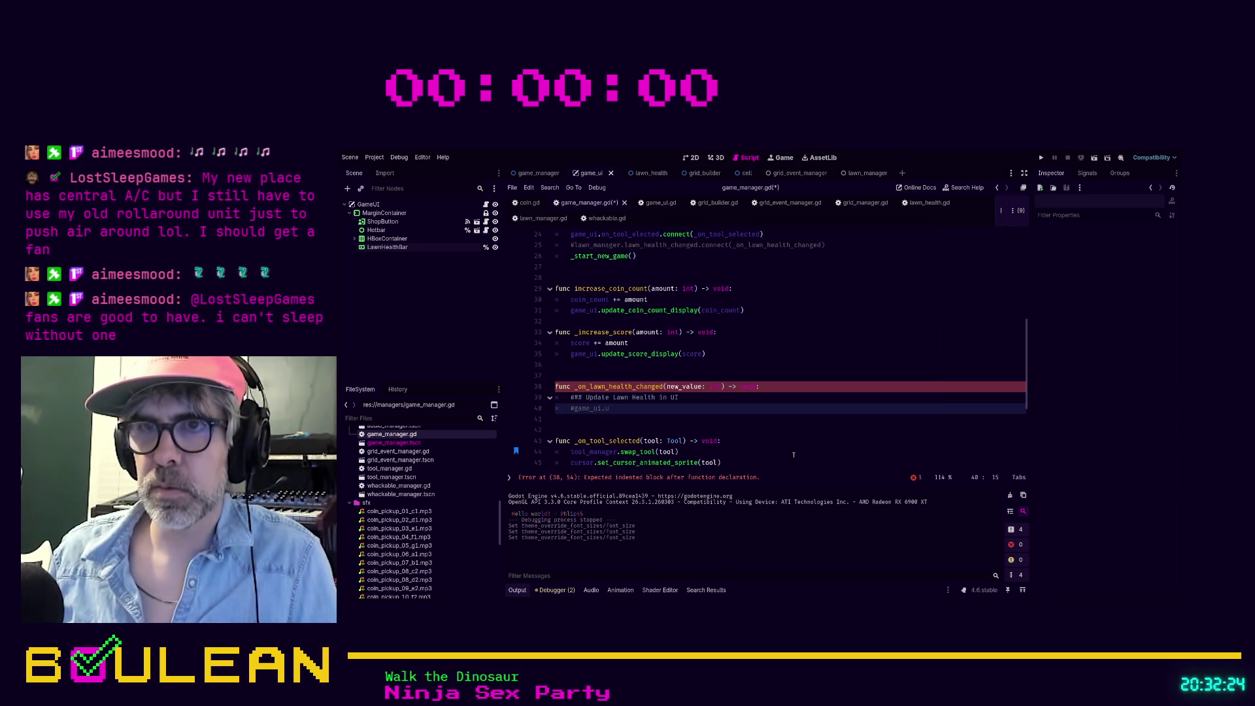
pyautogui.press('Left')
pyautogui.press('Left')
pyautogui.press('Left')
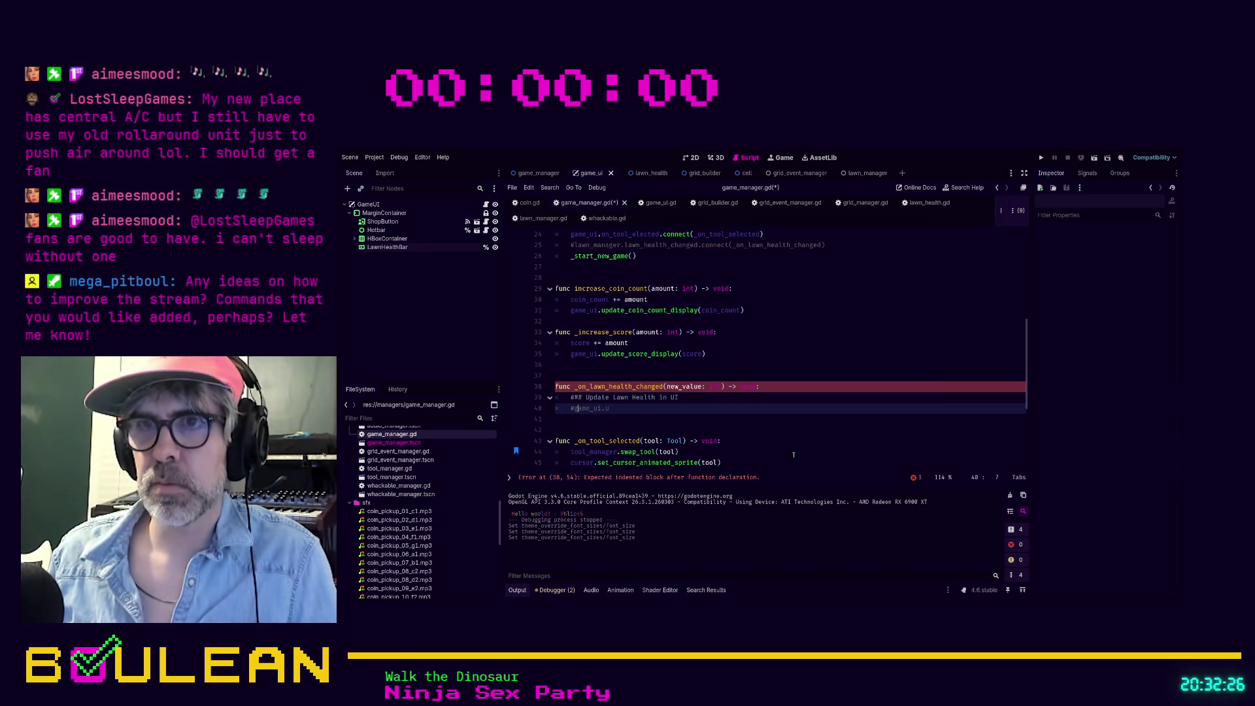
pyautogui.hotkey('ctrl', 'k')
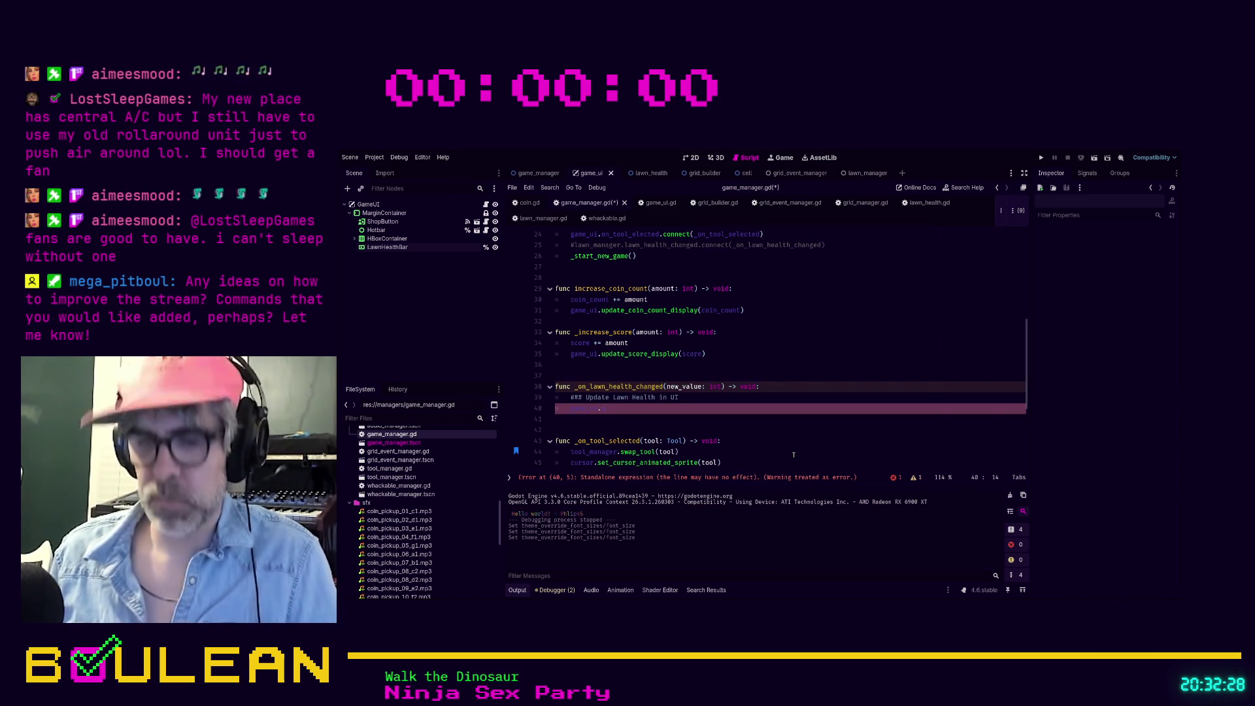
pyautogui.write('pdate')
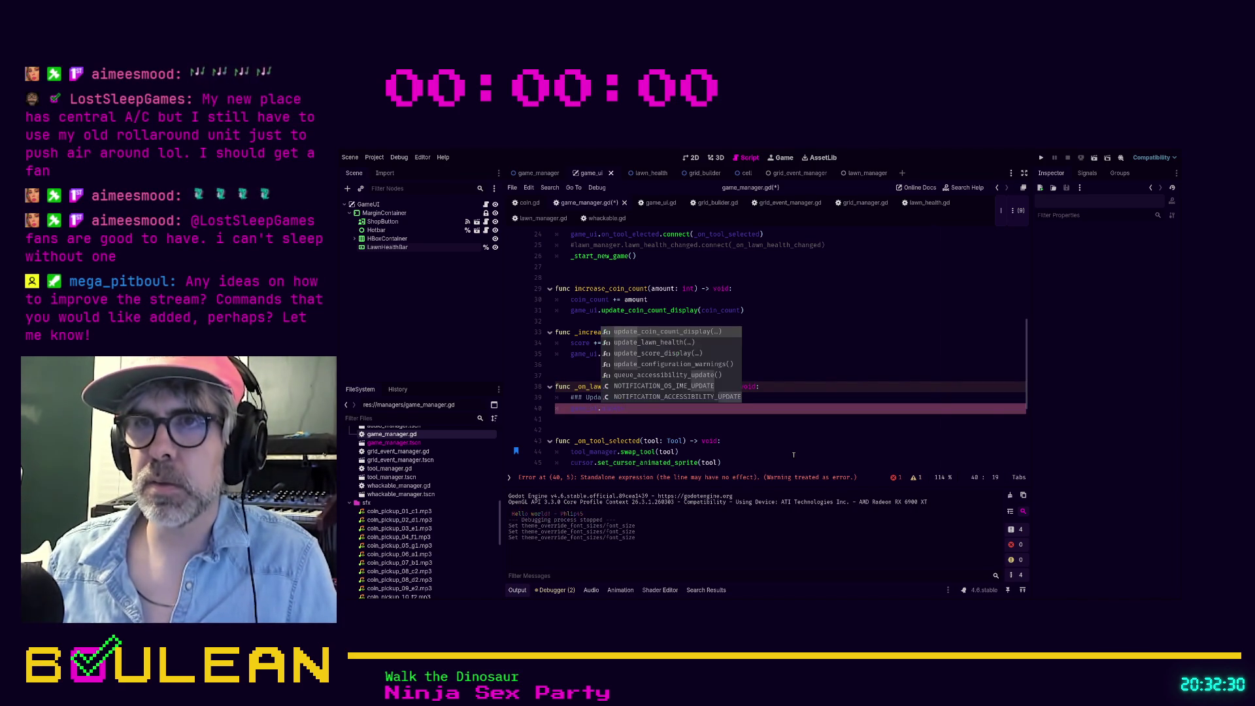
pyautogui.press('Down')
pyautogui.press('Return')
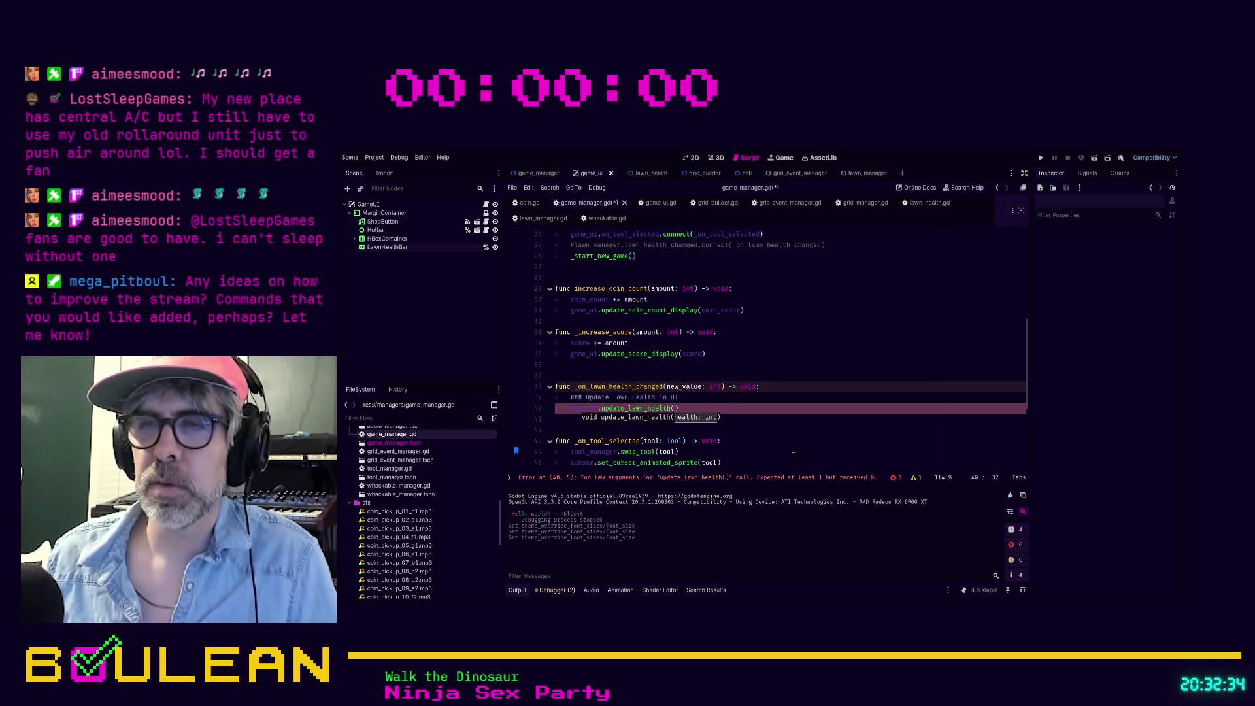
pyautogui.write('_value')
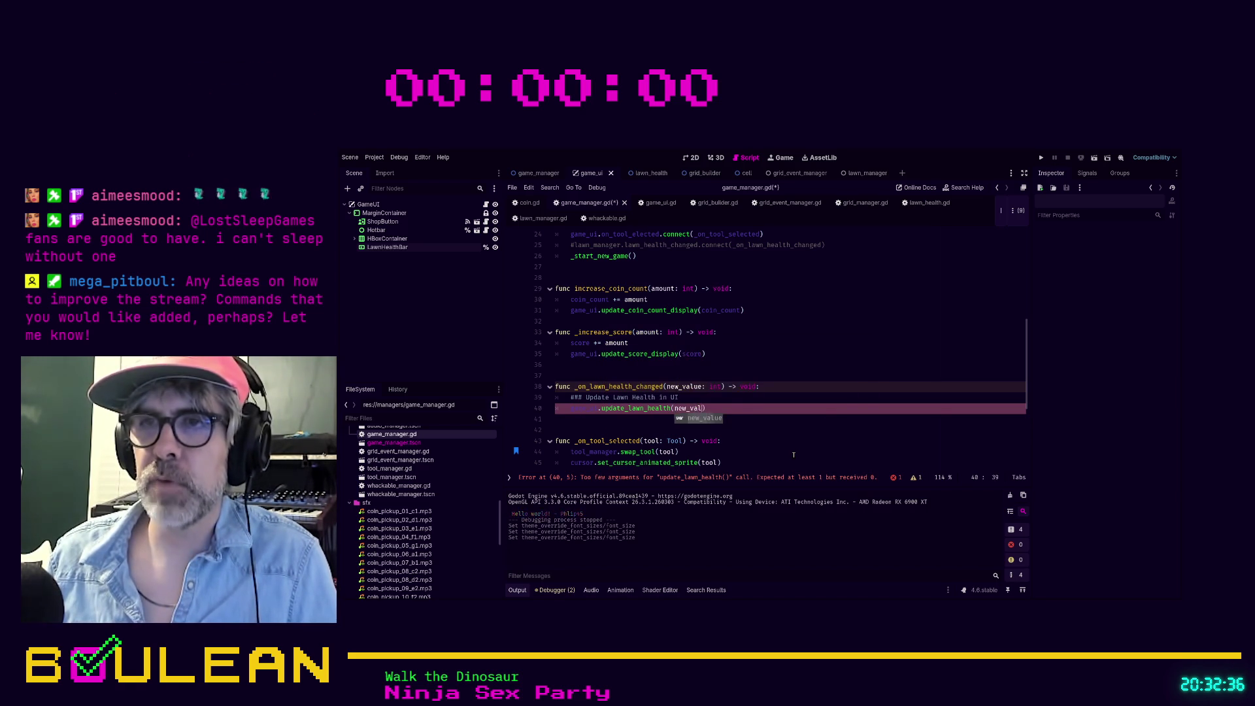
pyautogui.click(726, 408)
pyautogui.hotkey('ctrl', 's')
# Delete the leftover Update Lawn Health comment line and save game_manager.gd again
pyautogui.click(701, 398)
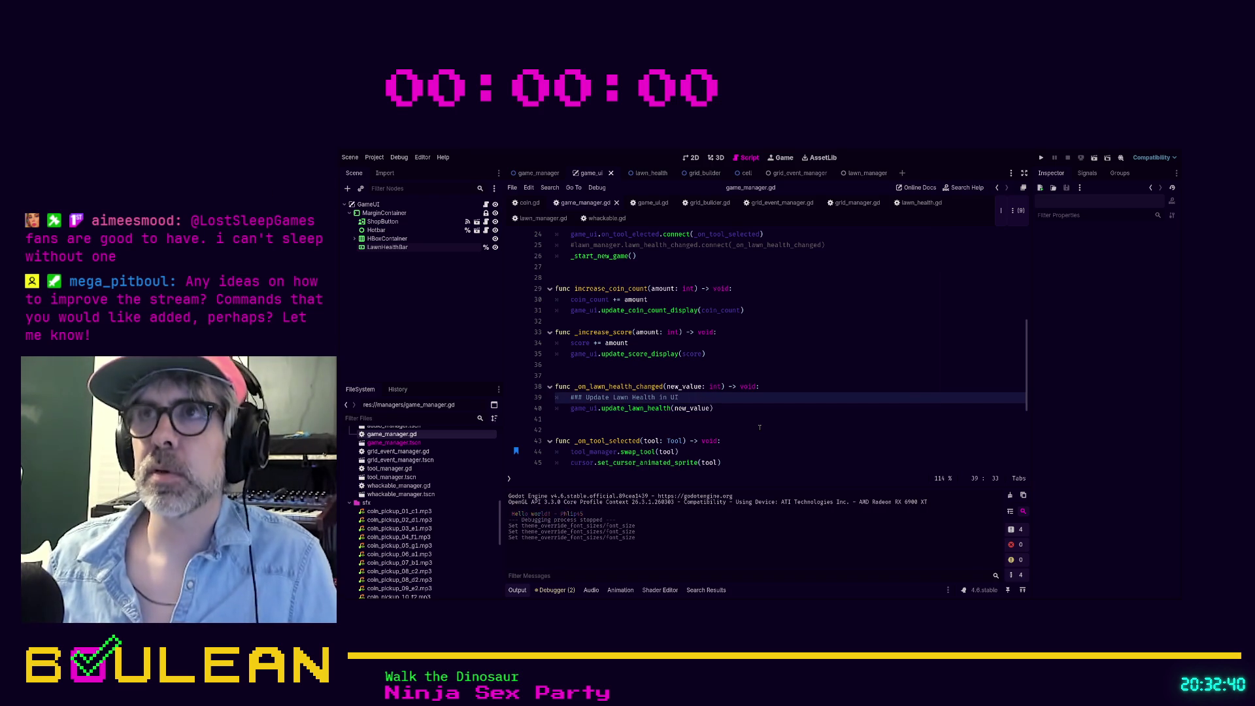
pyautogui.hotkey('shift', 'Home')
pyautogui.press('BackSpace')
pyautogui.press('BackSpace')
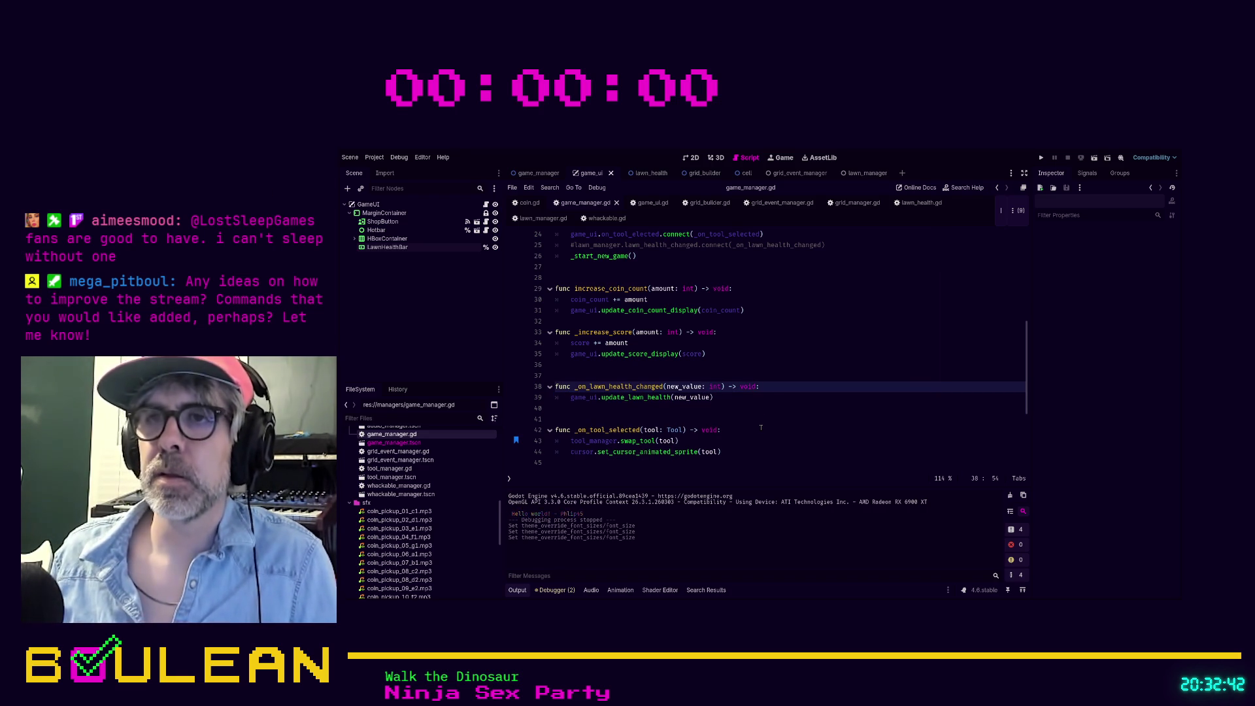
pyautogui.scroll(1, 788, 430)
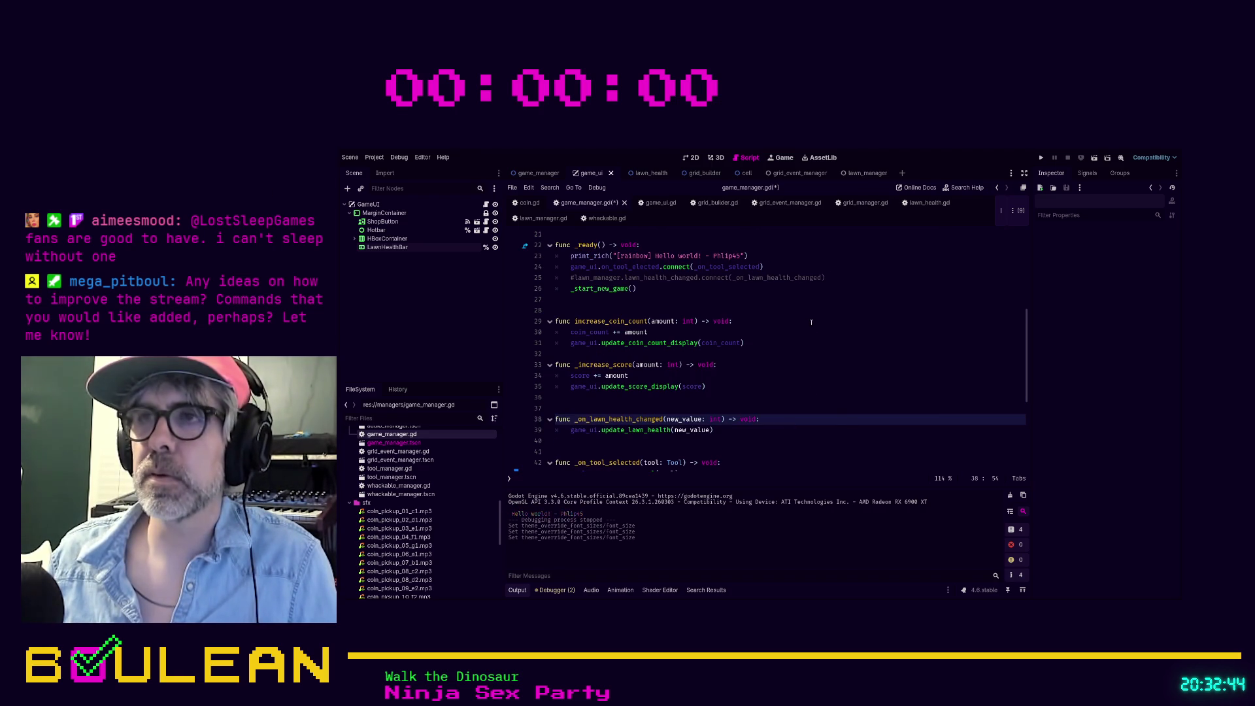
pyautogui.click(797, 377)
pyautogui.hotkey('ctrl', 's')
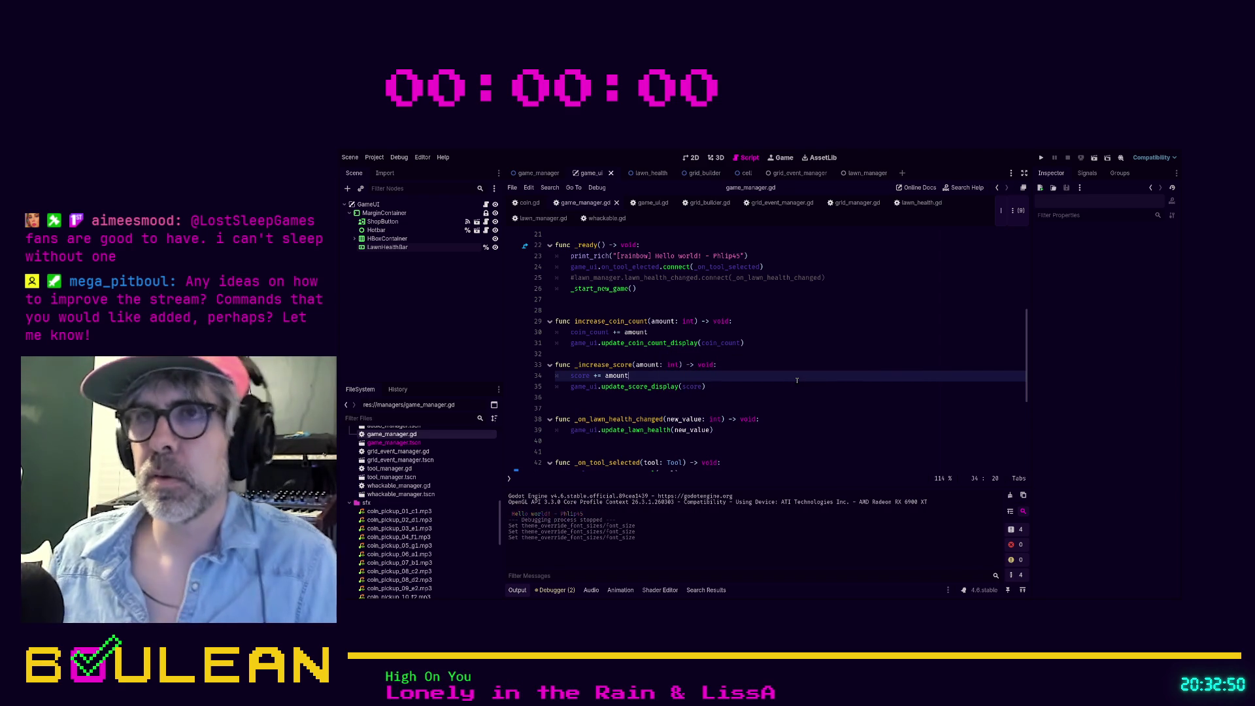
pyautogui.scroll(2, 797, 380)
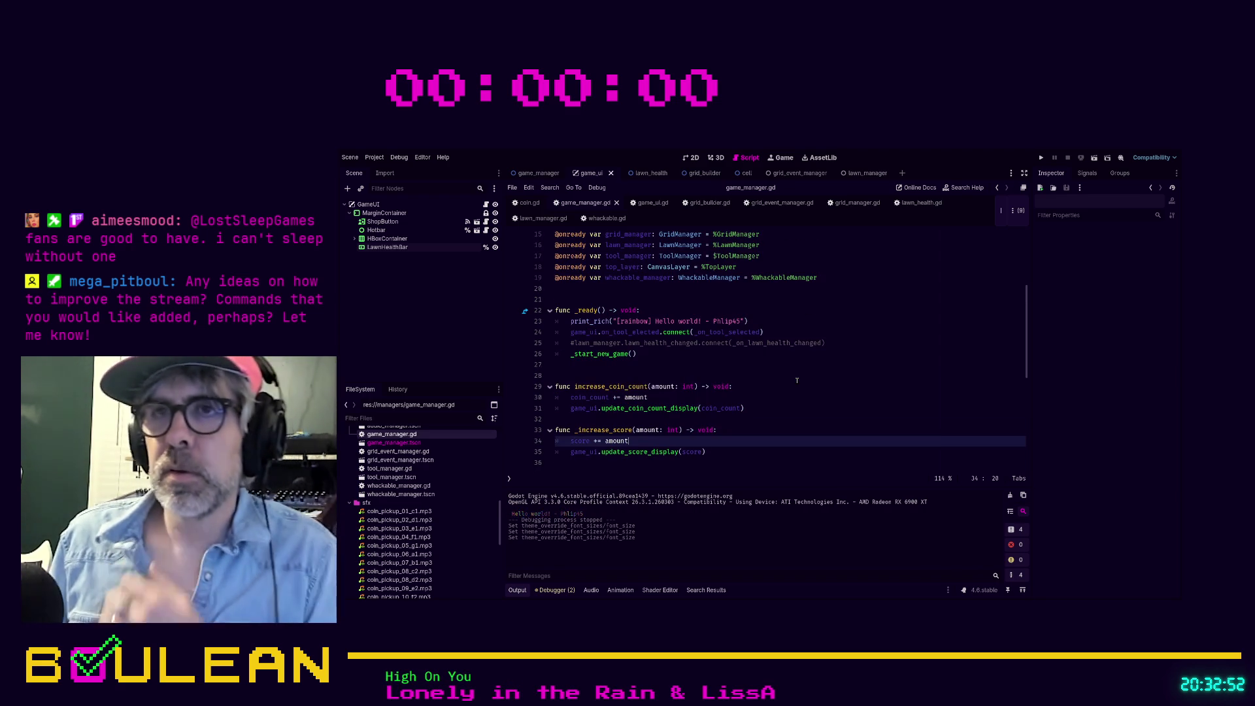